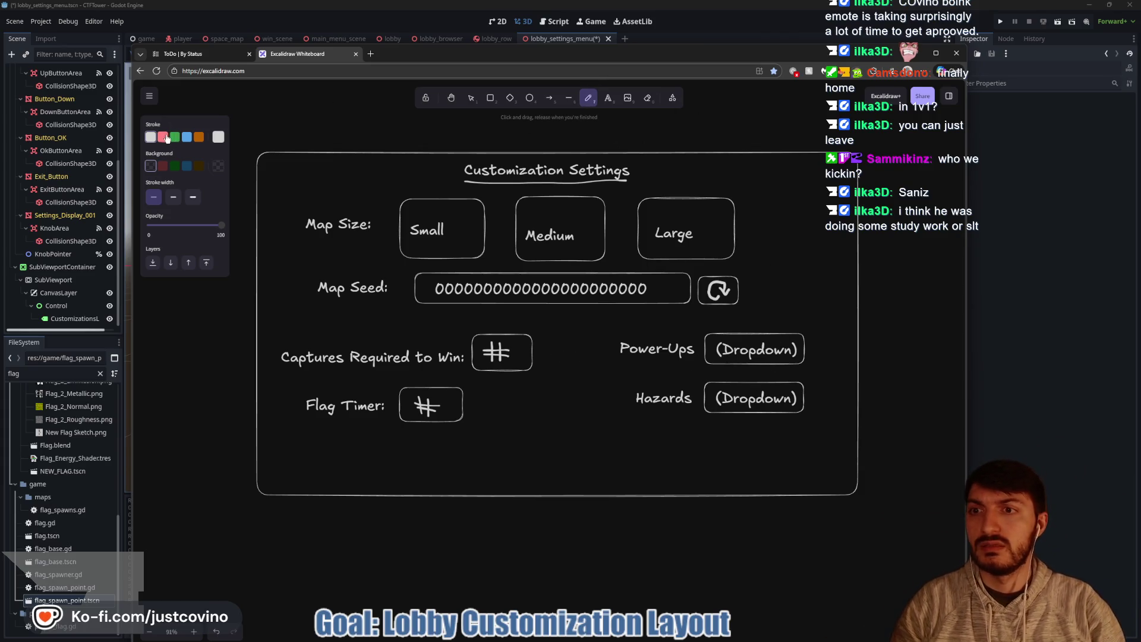
# Step: Circle the Power-Ups and Hazards rows in blue and draw a line down from the circle
pyautogui.click(187, 137)
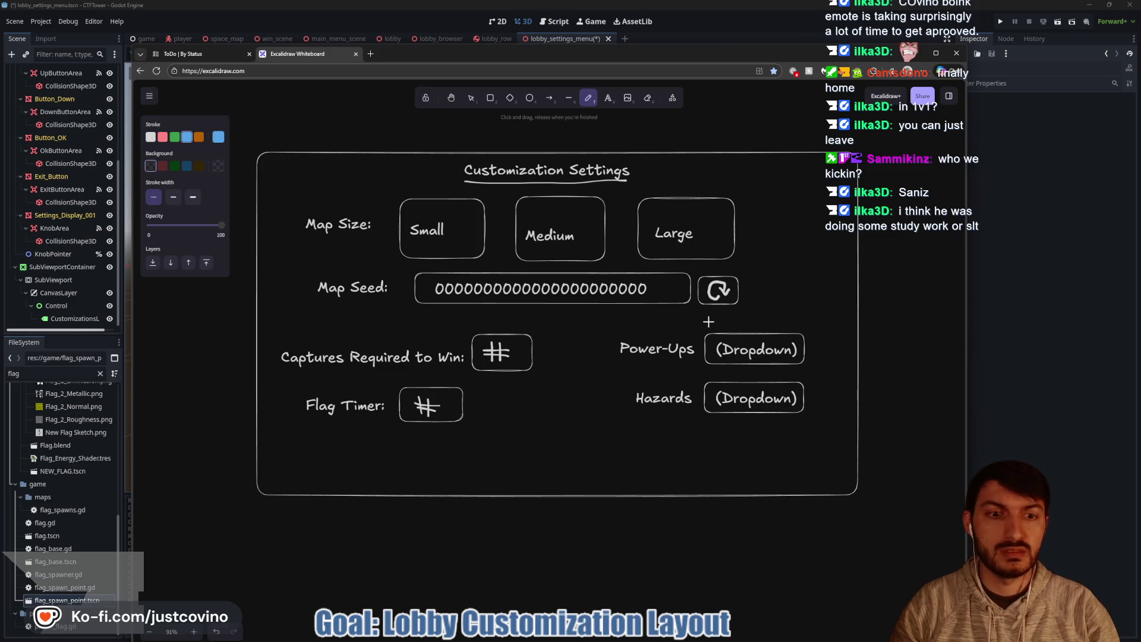
pyautogui.moveTo(742, 321)
pyautogui.mouseDown()
pyautogui.moveTo(601, 350)
pyautogui.moveTo(839, 402)
pyautogui.moveTo(714, 317)
pyautogui.mouseUp()
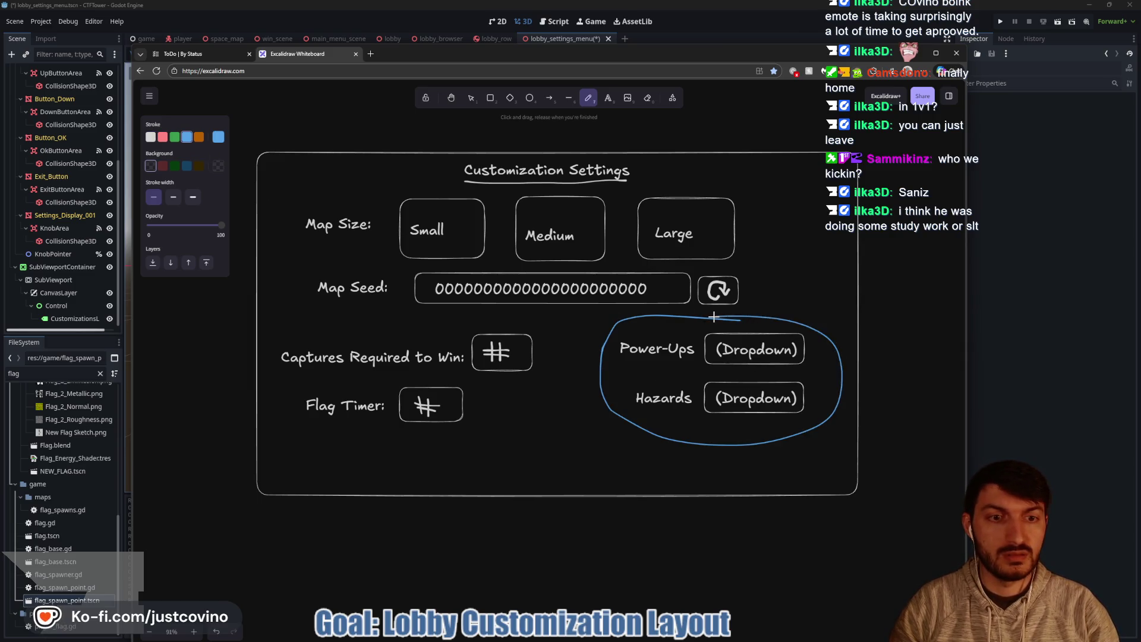
pyautogui.moveTo(676, 505); pyautogui.dragTo(675, 542)
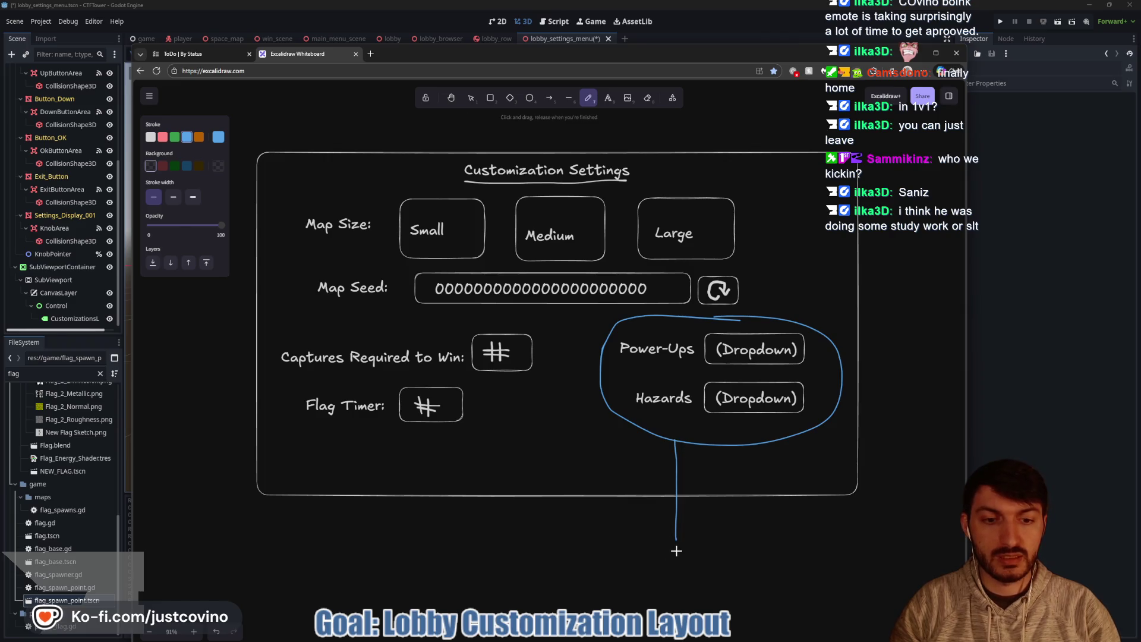
# Step: Write the note 'Depending on How many of Each,' plus a '(like in Smash' line below it
pyautogui.press('t')
pyautogui.click(664, 555)
pyautogui.write('Depending on')
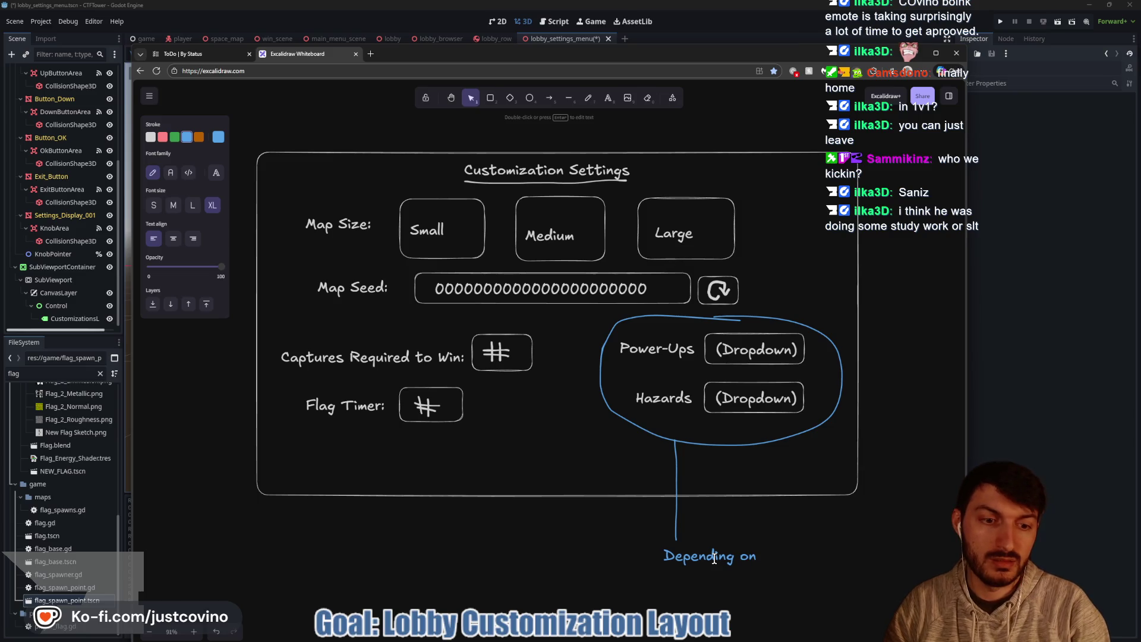
pyautogui.write(' How many of Each,')
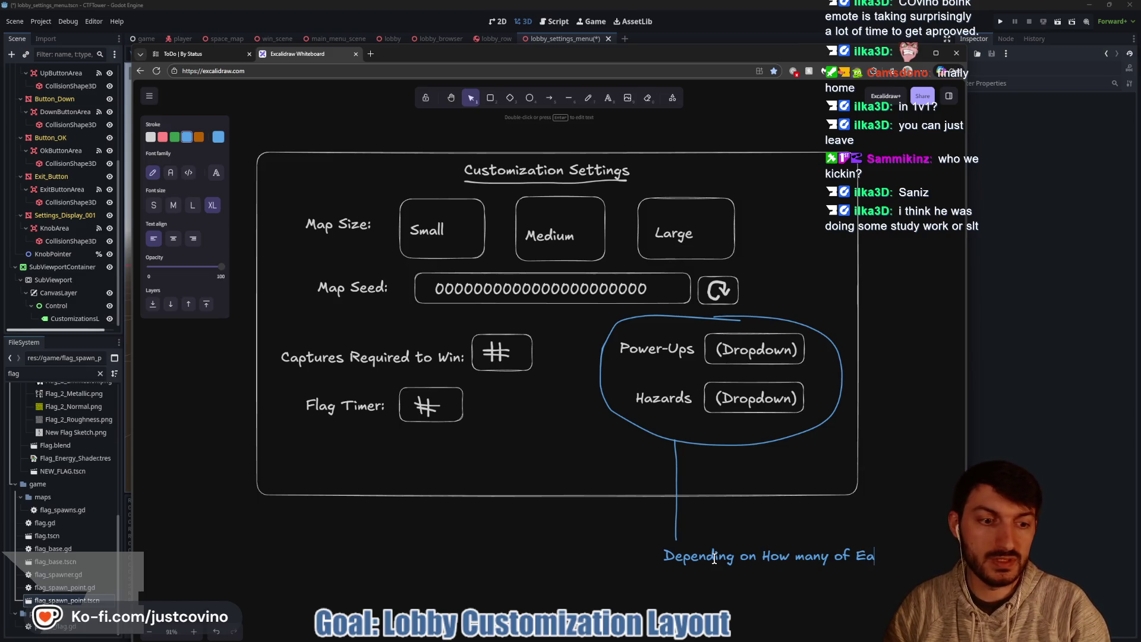
pyautogui.press('Return')
pyautogui.write('M')
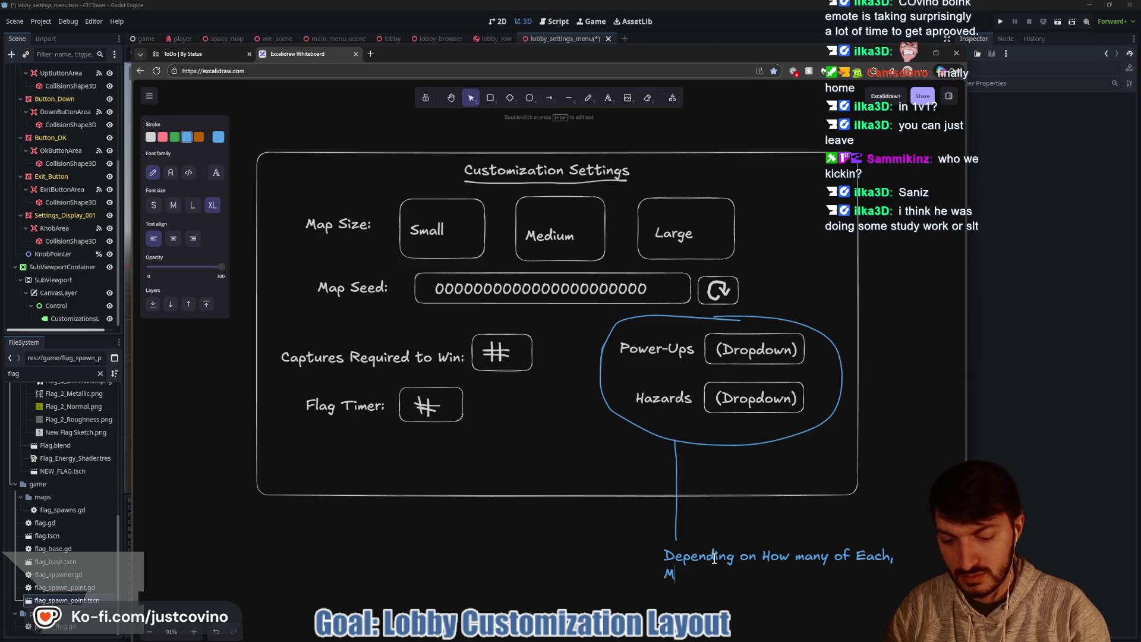
pyautogui.write('ighttran')
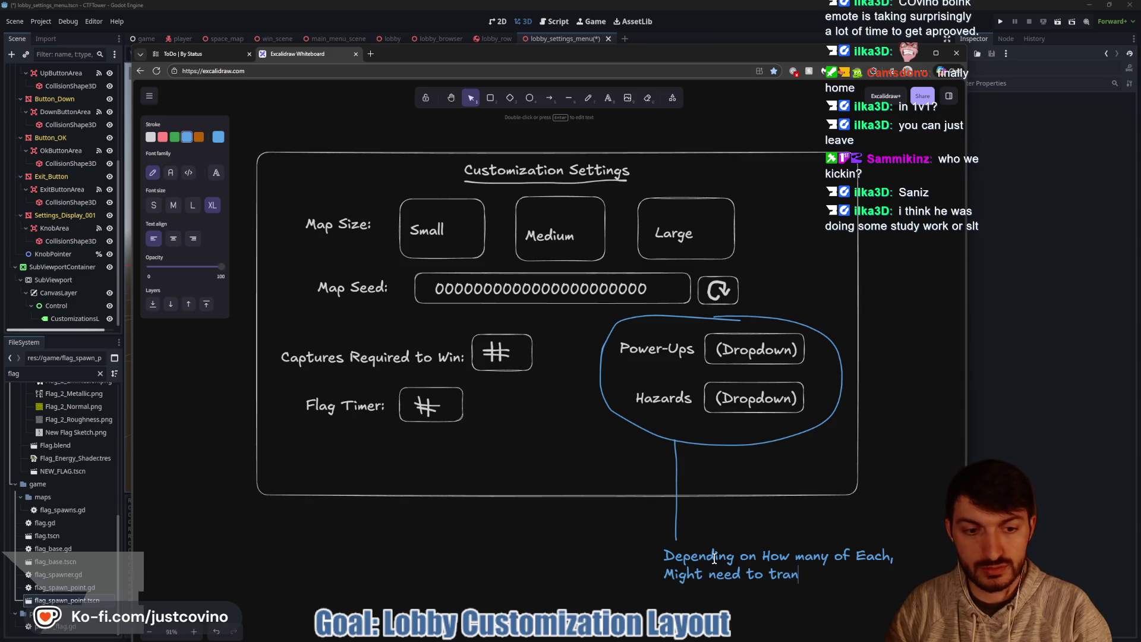
pyautogui.write('arate')
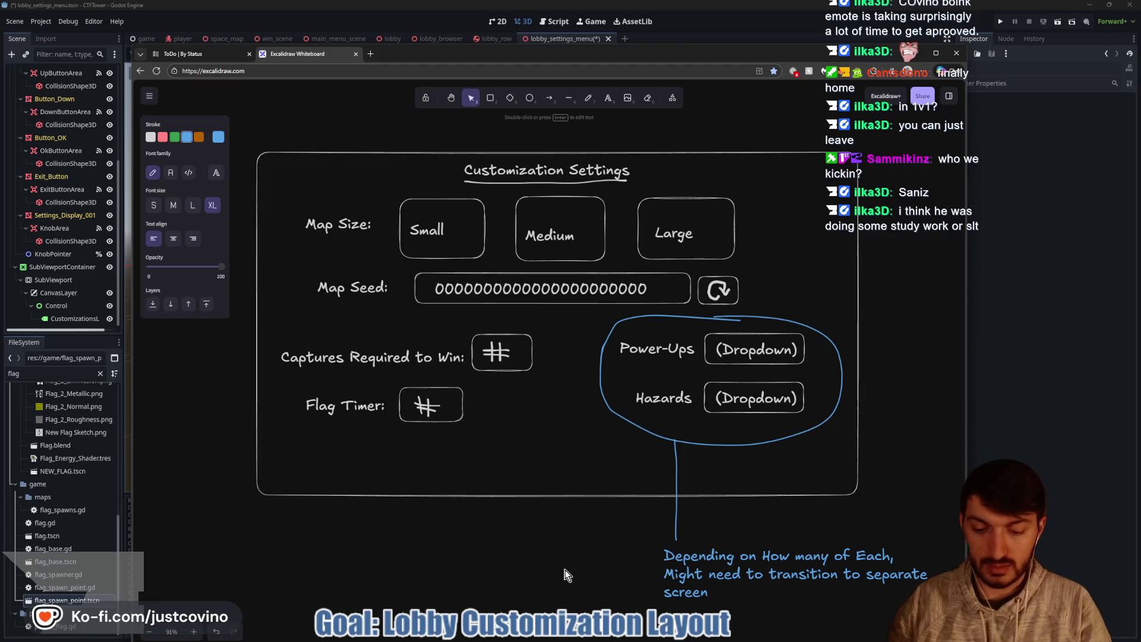
pyautogui.write('(like in S')
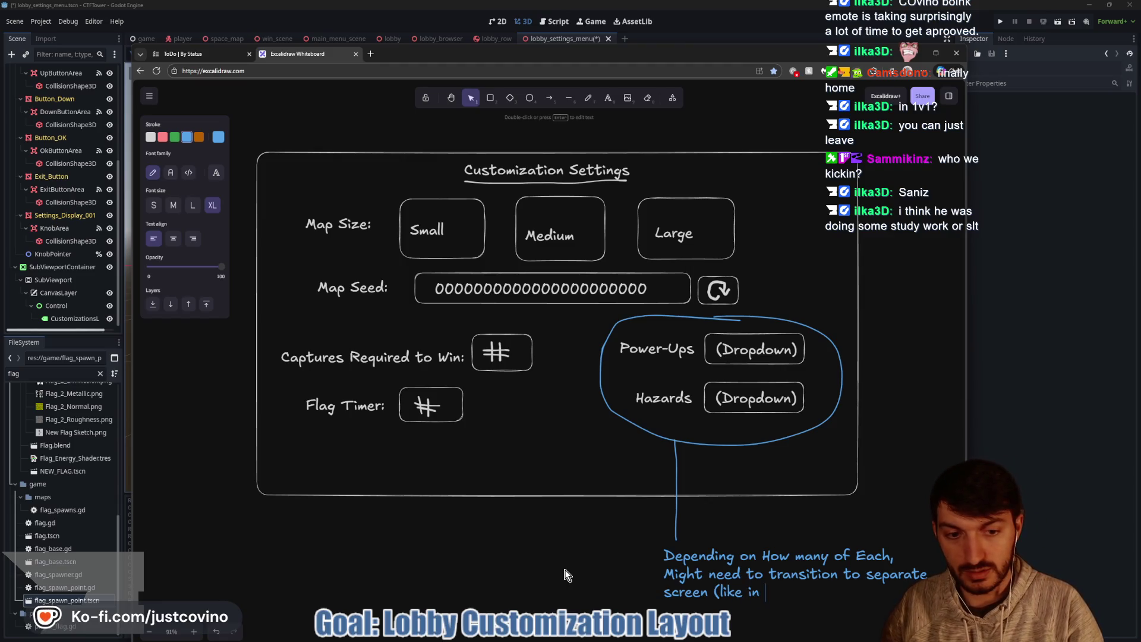
pyautogui.write('mash')
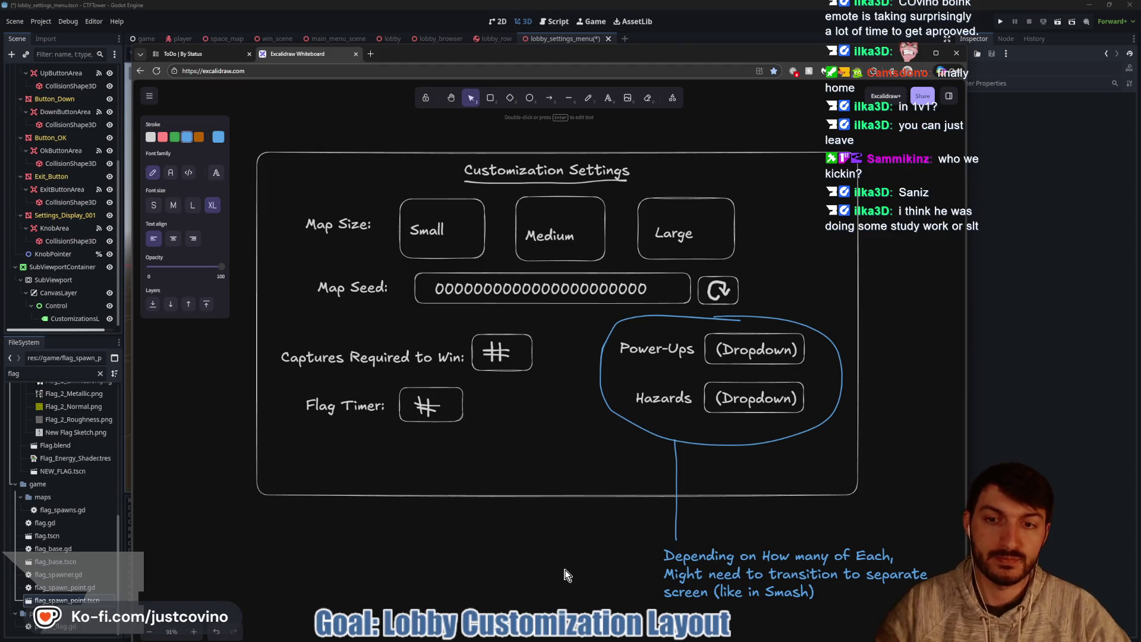
pyautogui.click(581, 530)
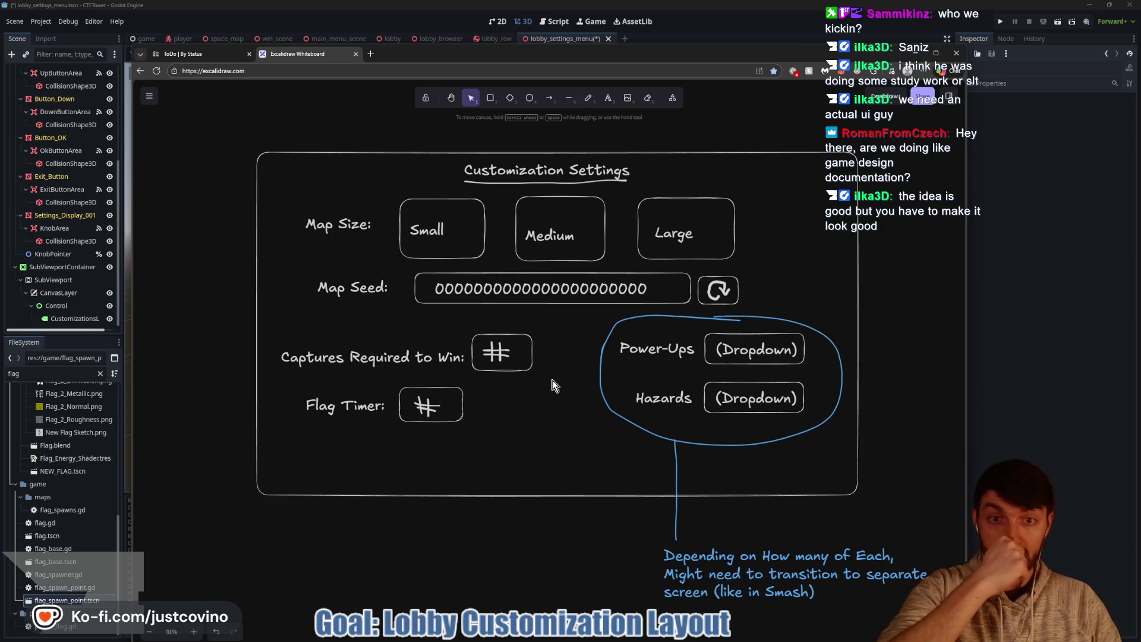
pyautogui.click(1044, 205)
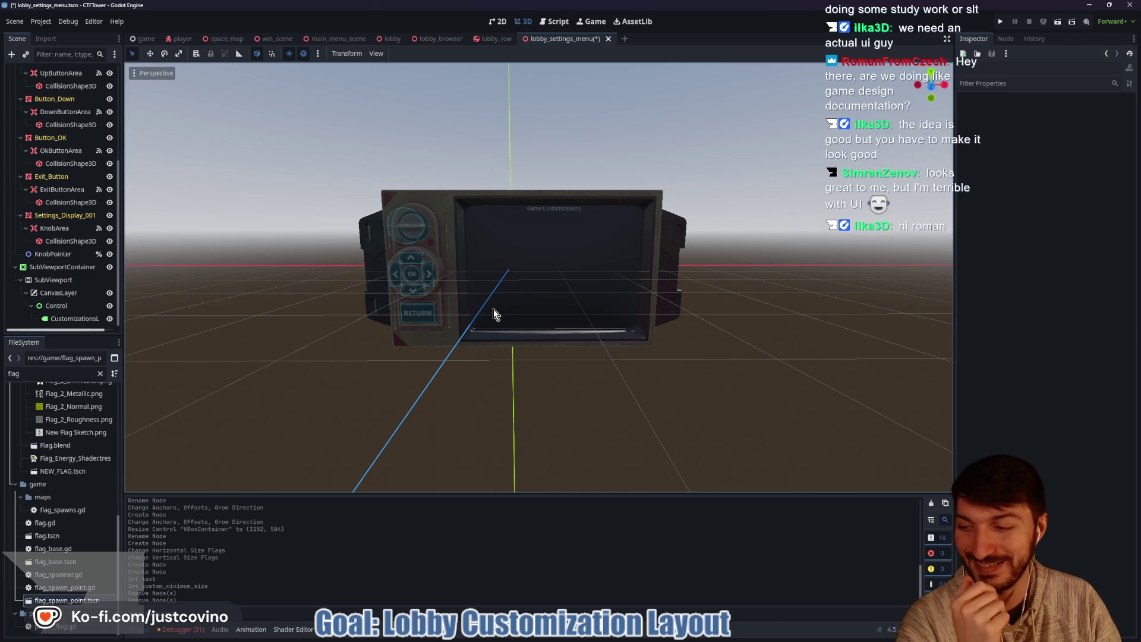
pyautogui.click(627, 637)
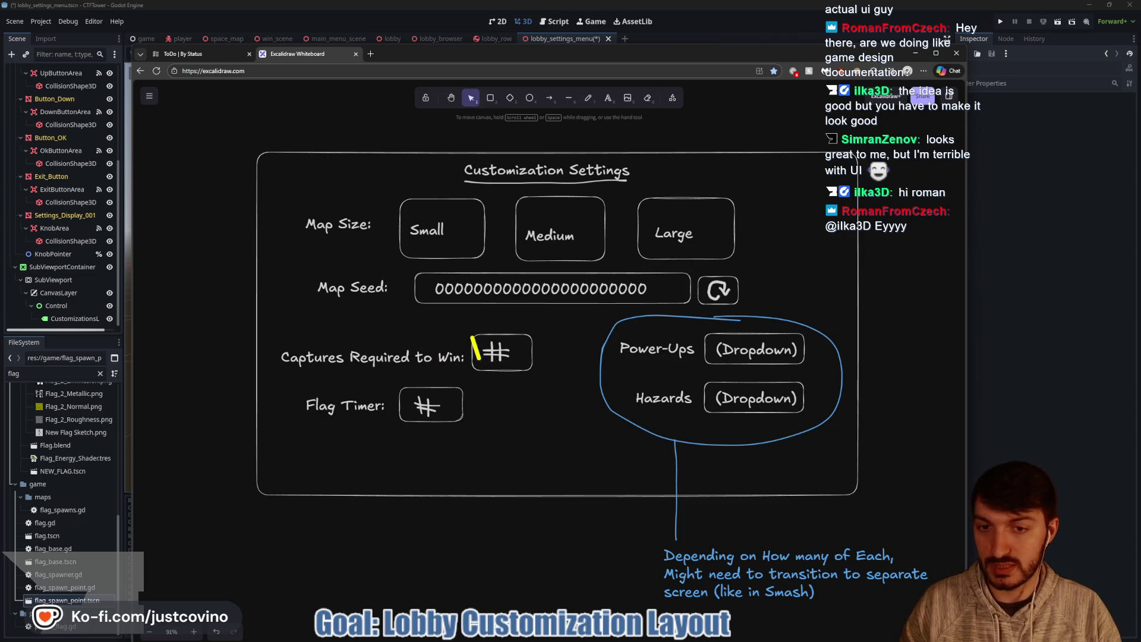
# Step: Draw yellow option boxes beside the # box, write 3 in one, then return to Godot
pyautogui.moveTo(484, 359)
pyautogui.mouseDown()
pyautogui.moveTo(527, 371)
pyautogui.moveTo(538, 345)
pyautogui.moveTo(570, 370)
pyautogui.moveTo(626, 373)
pyautogui.mouseUp()
pyautogui.moveTo(636, 333); pyautogui.dragTo(676, 369)
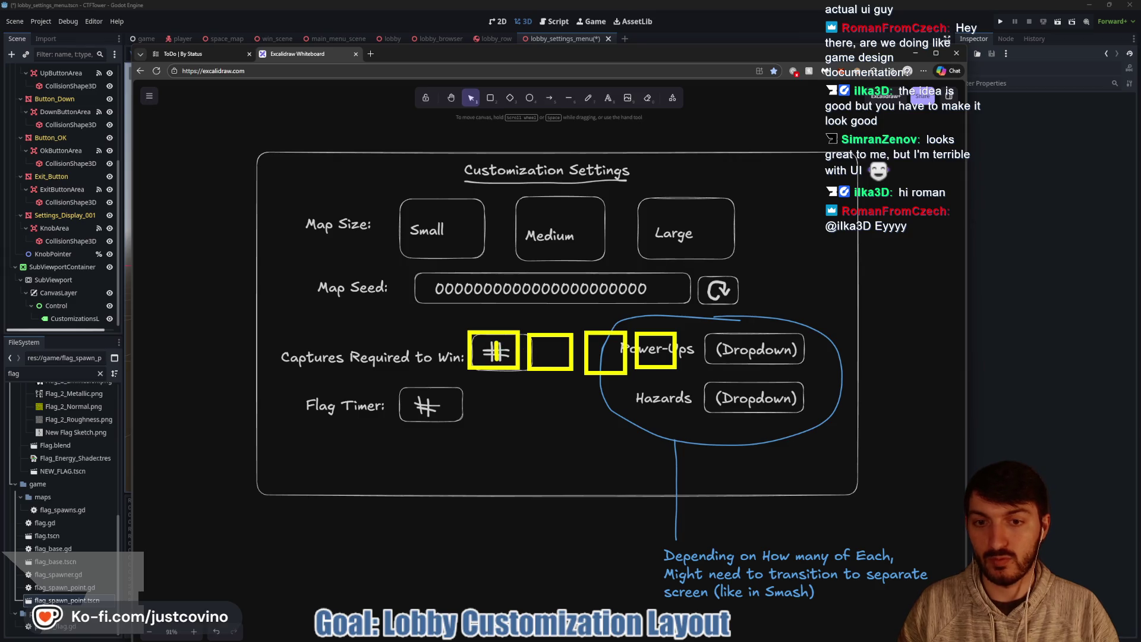
pyautogui.moveTo(548, 344); pyautogui.dragTo(547, 364)
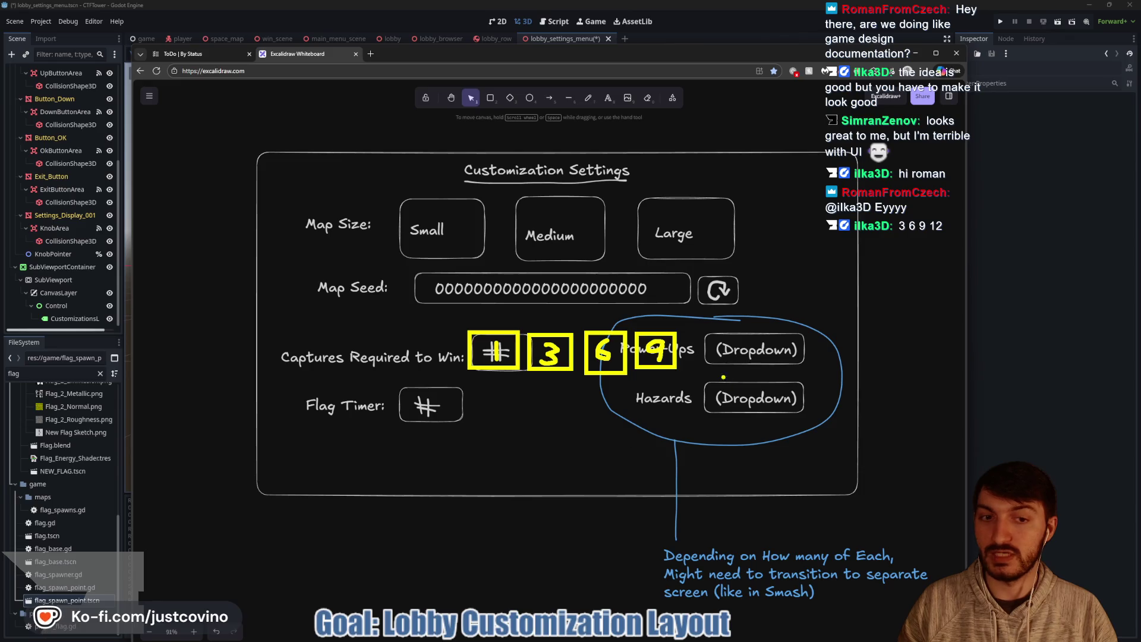
pyautogui.click(697, 340)
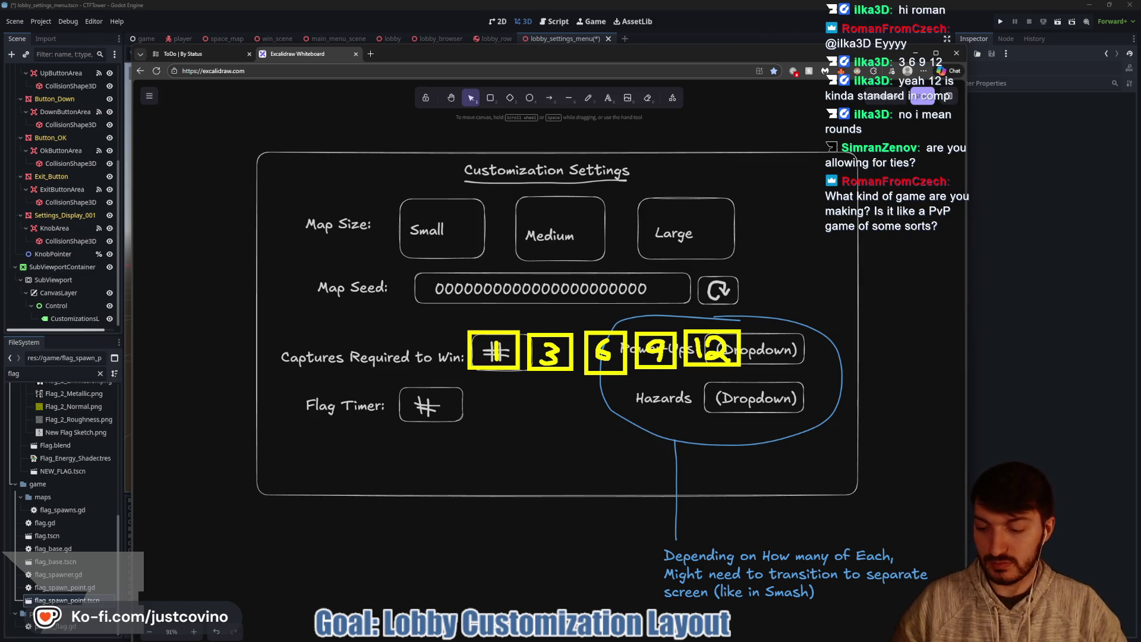
pyautogui.click(1086, 259)
# Step: Run two game windows, host a private lobby and join it, then stop the game
pyautogui.click(1001, 18)
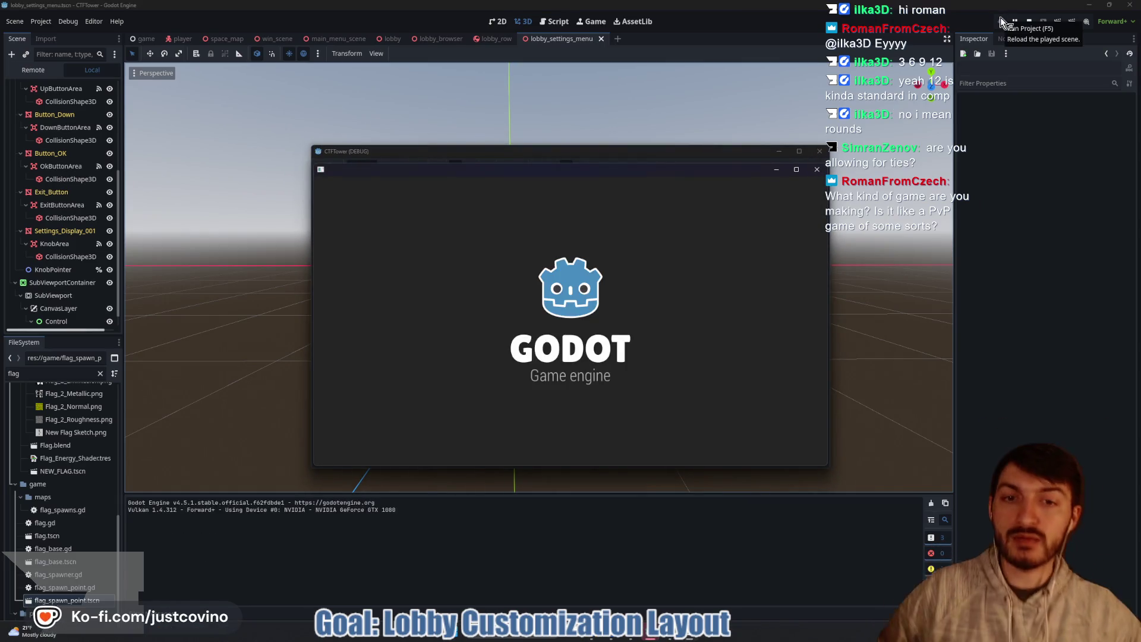
pyautogui.moveTo(589, 153); pyautogui.dragTo(303, 146)
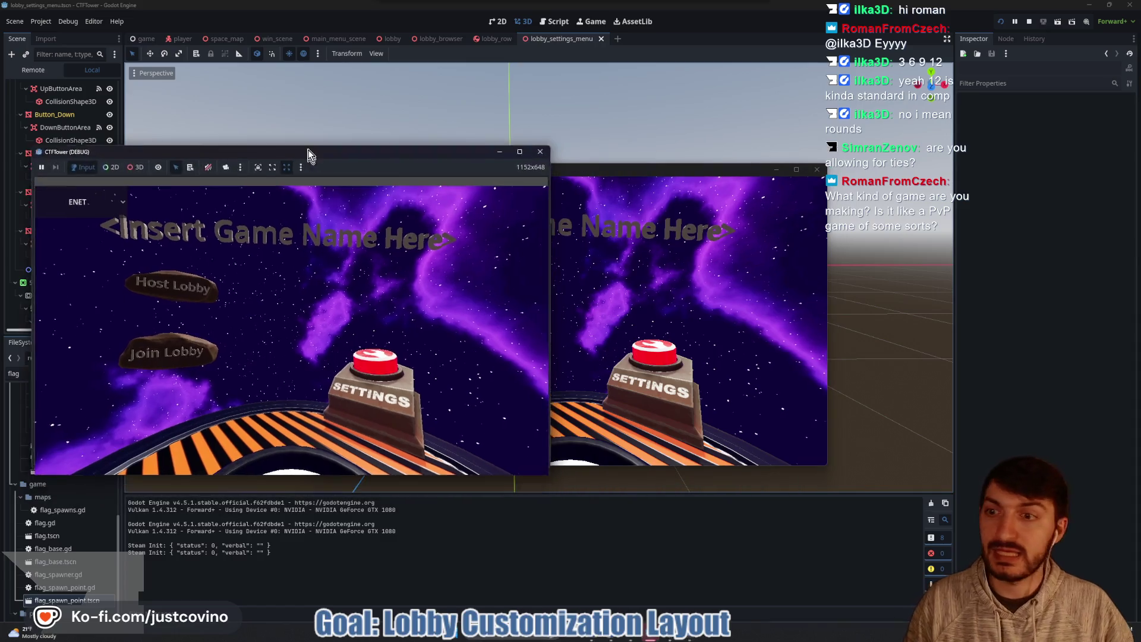
pyautogui.click(202, 266)
pyautogui.moveTo(569, 173); pyautogui.dragTo(826, 152)
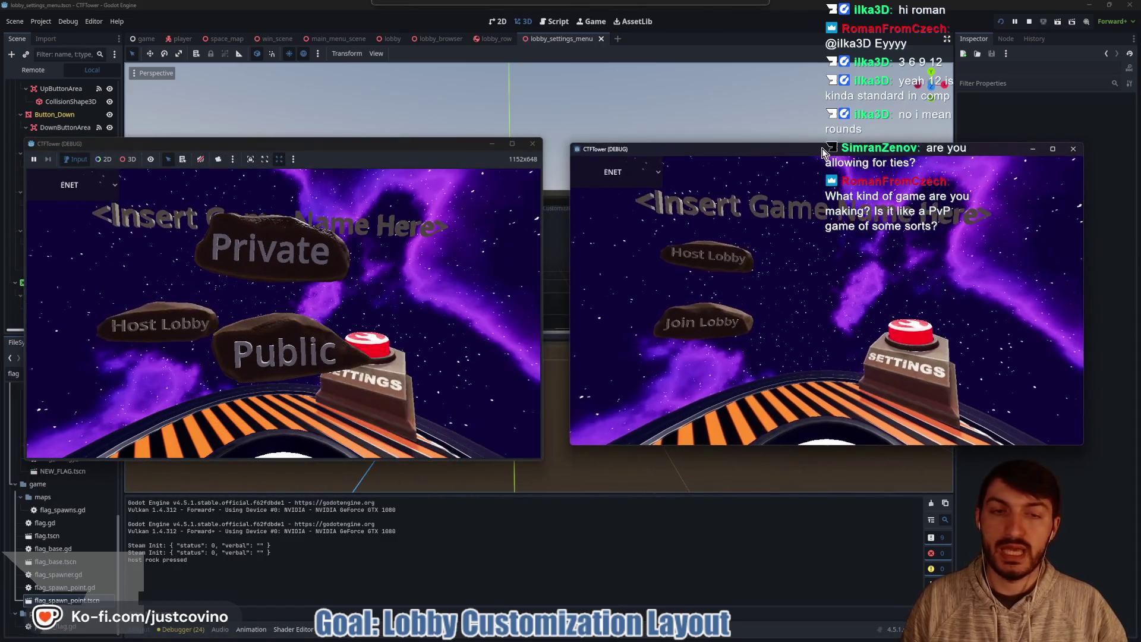
pyautogui.click(267, 250)
pyautogui.click(729, 326)
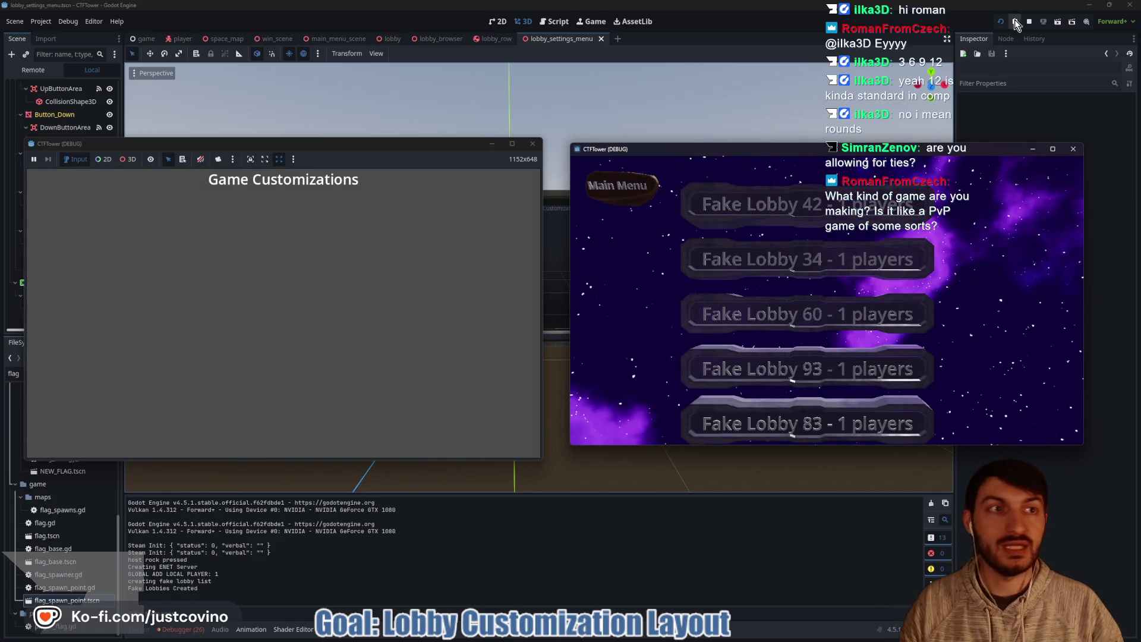
pyautogui.click(1030, 21)
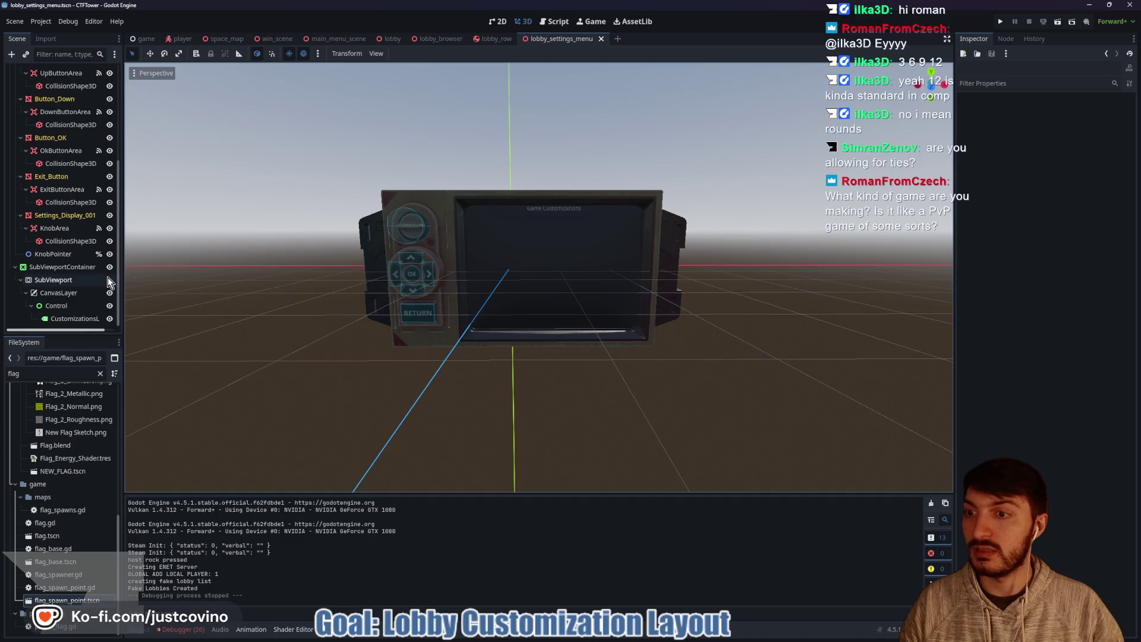
# Step: In the 2D workspace, move the SubViewportContainer up to (8, -688)
pyautogui.click(498, 21)
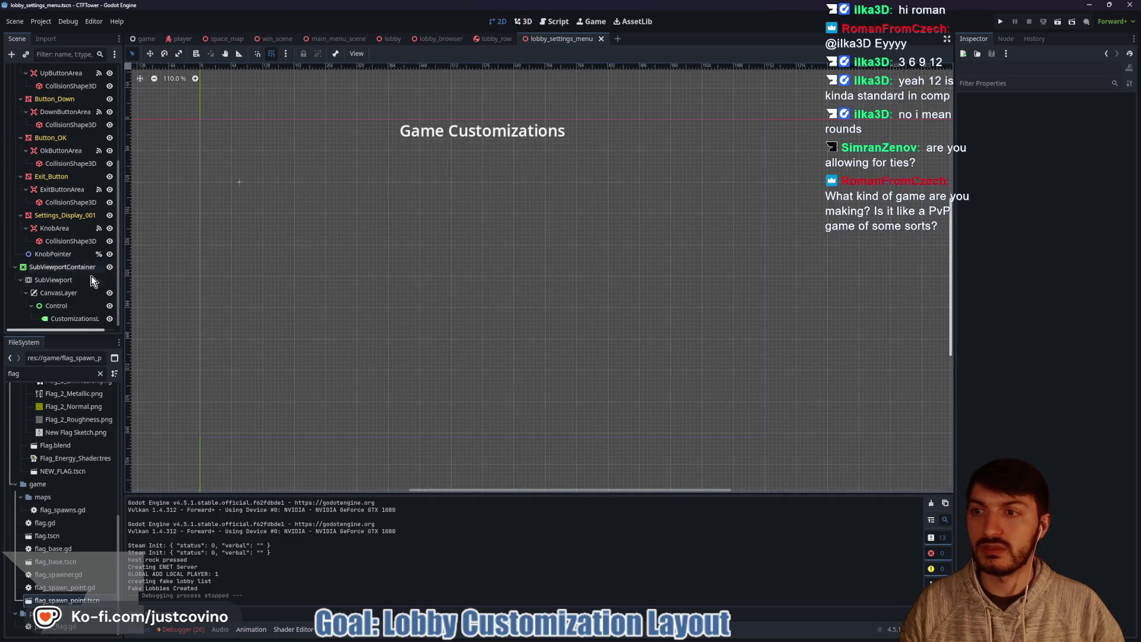
pyautogui.click(59, 267)
pyautogui.scroll(-1, 473, 227)
pyautogui.scroll(-2, 472, 227)
pyautogui.press('w')
pyautogui.scroll(-2, 462, 242)
pyautogui.moveTo(461, 242); pyautogui.dragTo(467, 53)
# Step: Rerun the game, host a private lobby on the left and join Fake Lobby 46 on the right
pyautogui.click(1000, 22)
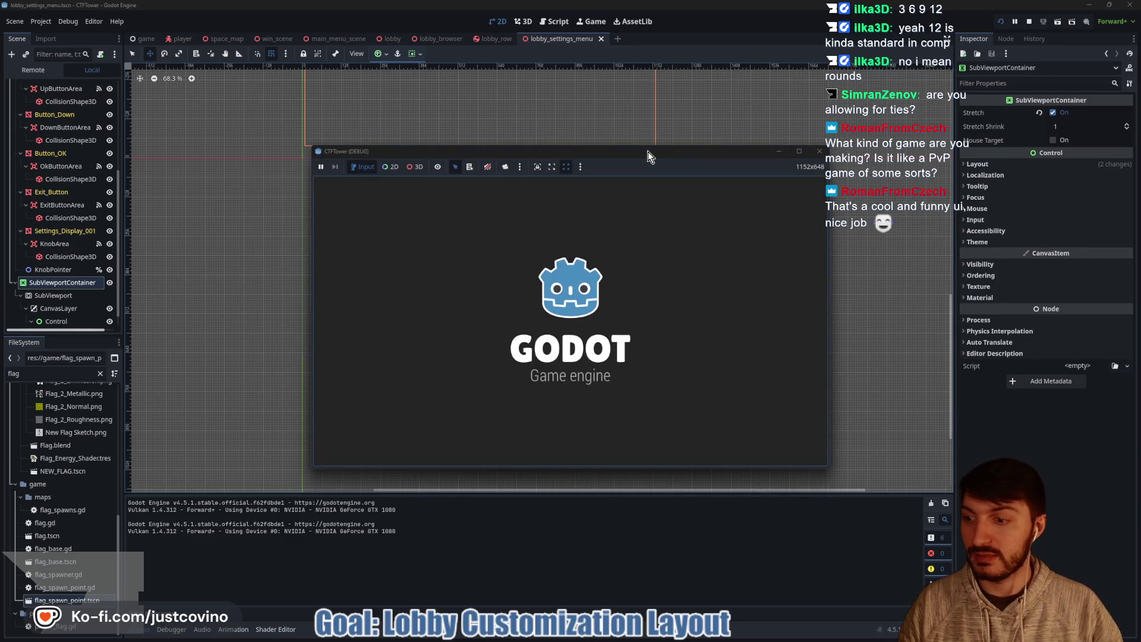
pyautogui.moveTo(487, 149); pyautogui.dragTo(357, 140)
pyautogui.click(174, 252)
pyautogui.click(288, 242)
pyautogui.moveTo(591, 172)
pyautogui.mouseDown()
pyautogui.moveTo(847, 152)
pyautogui.moveTo(830, 144)
pyautogui.mouseUp()
pyautogui.click(677, 315)
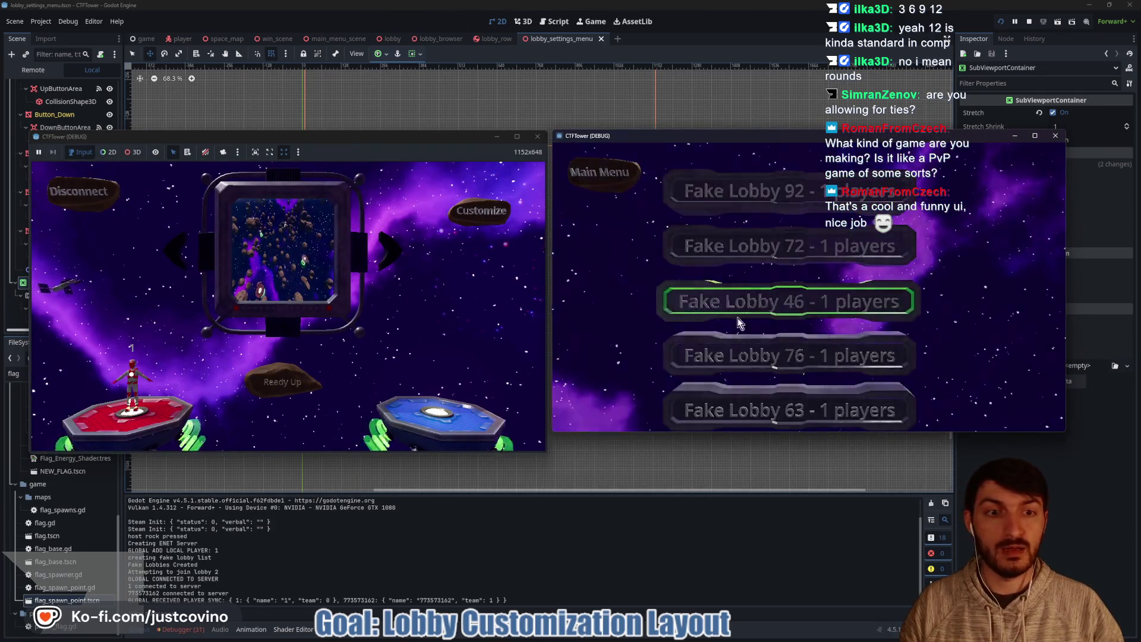
pyautogui.click(737, 323)
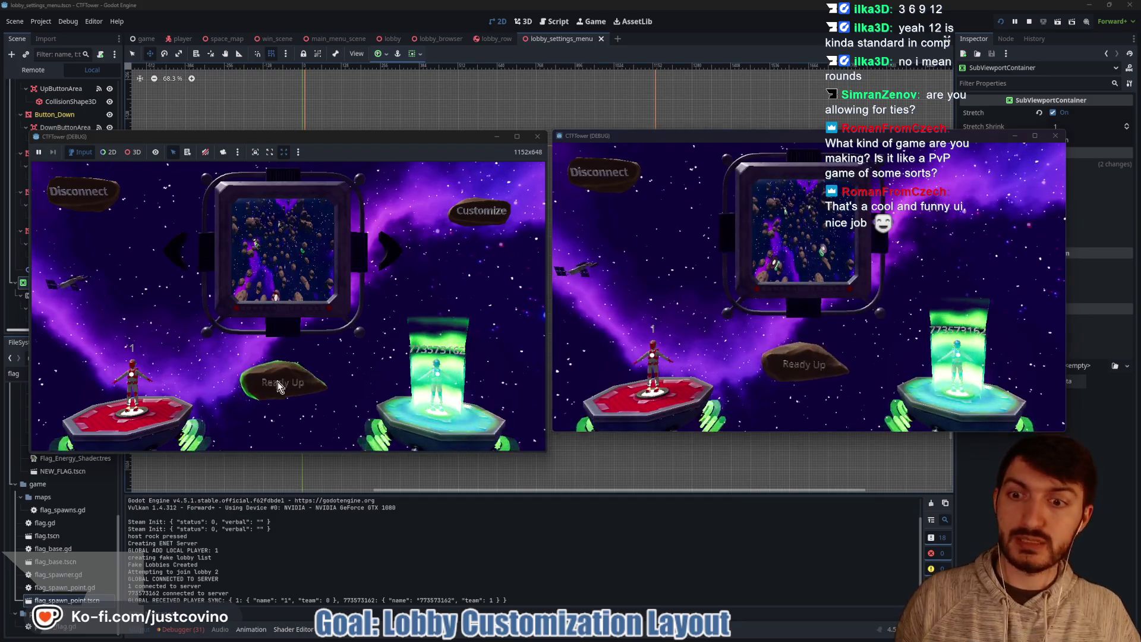
# Step: Ready the first player, peek at game customization, go back and start the match
pyautogui.click(279, 387)
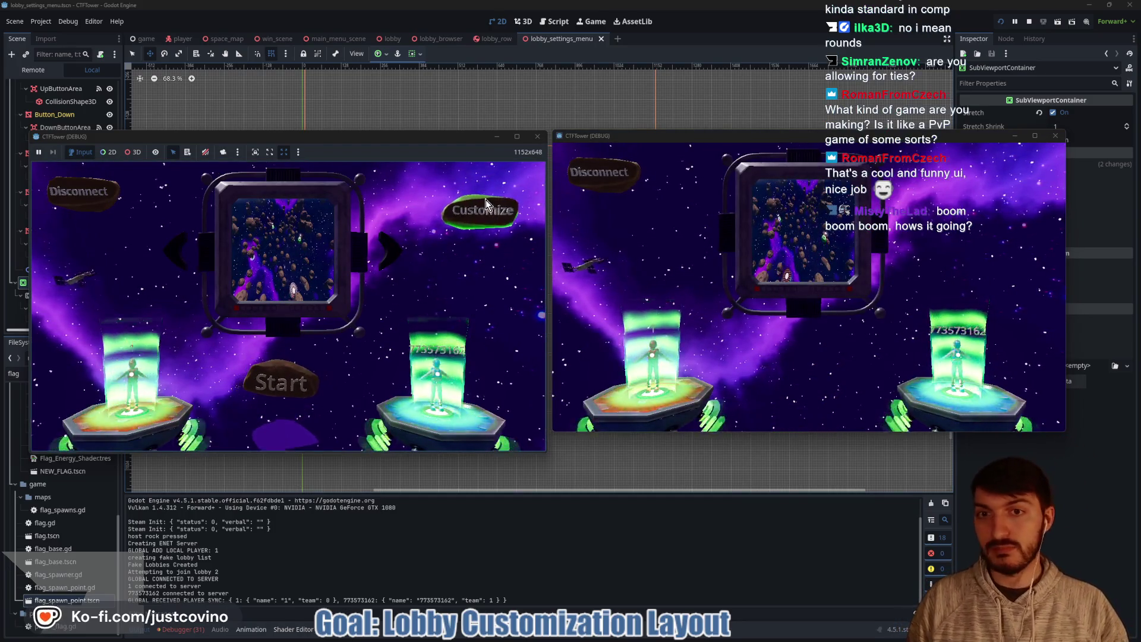
pyautogui.click(486, 200)
pyautogui.click(87, 381)
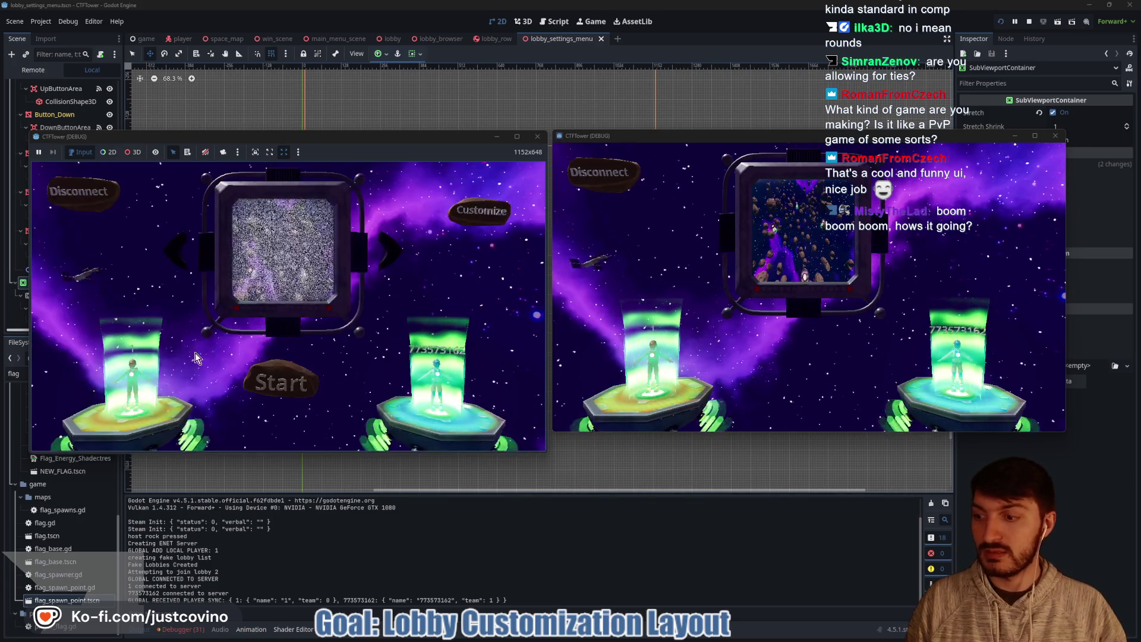
pyautogui.click(271, 382)
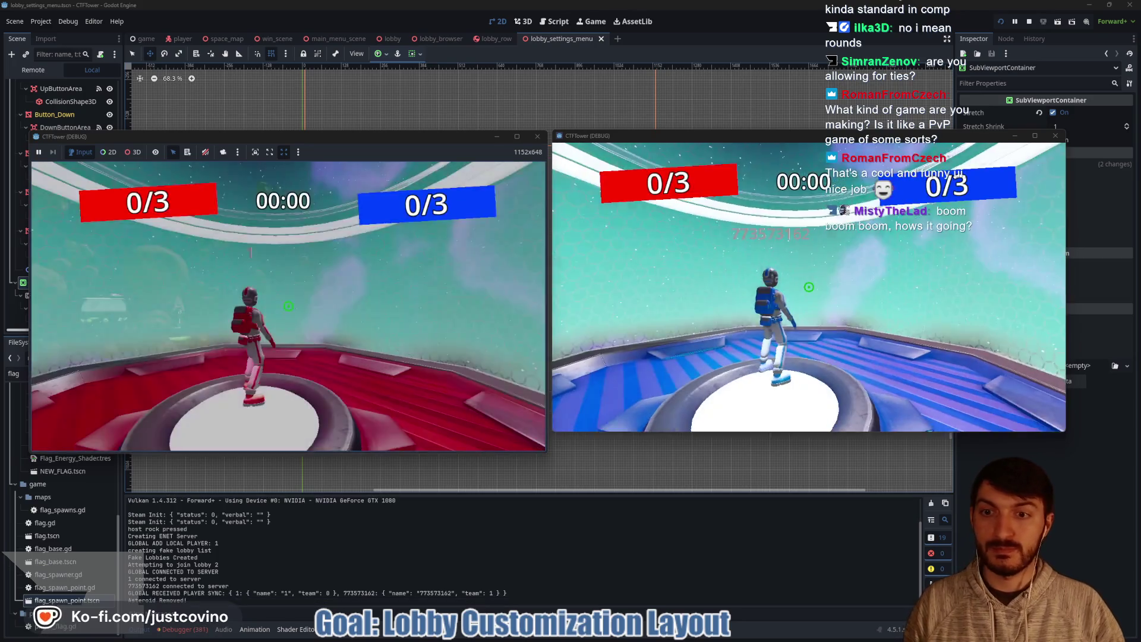
# Step: Run the red player off spawn and grapple onto the green asteroid, bringing red to 1/3
pyautogui.press('w')
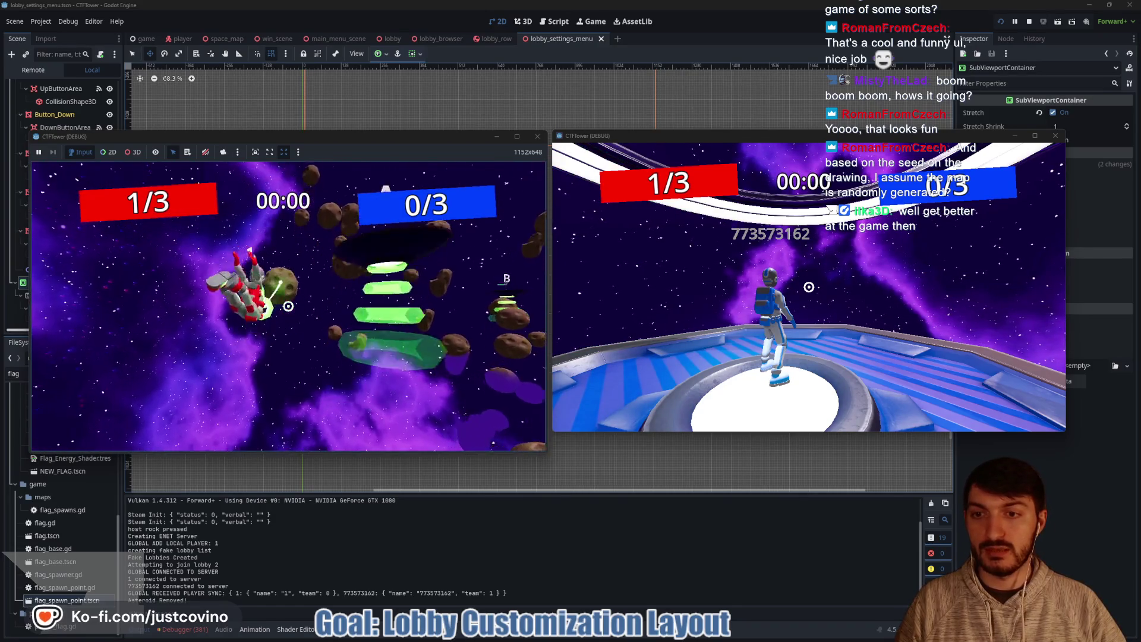
pyautogui.click(288, 306)
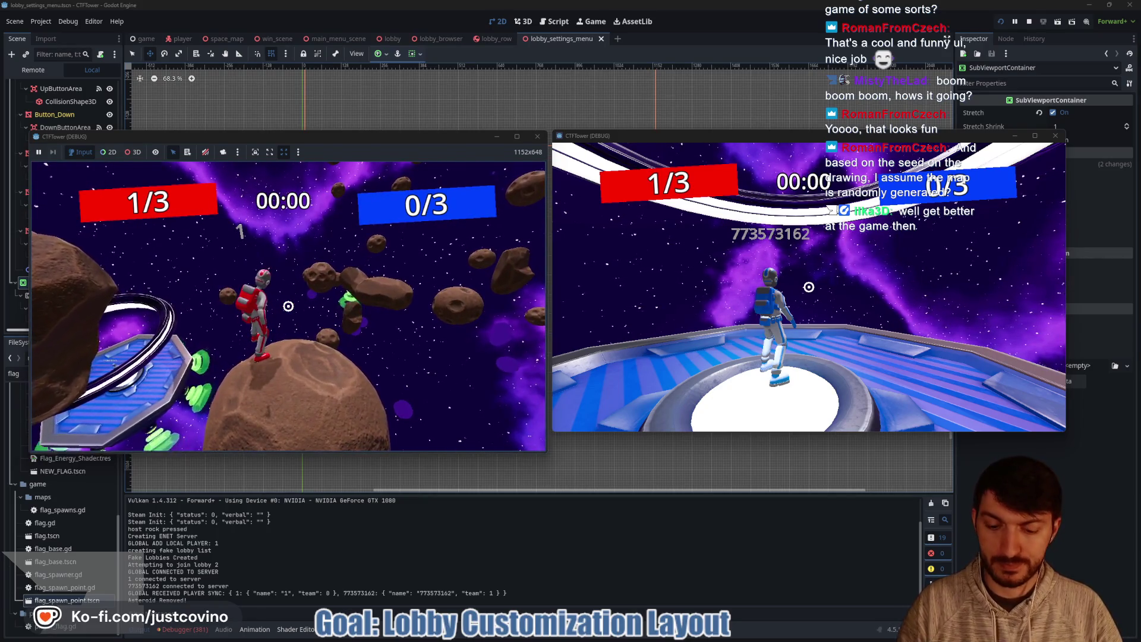
# Step: Stop the running game test with F8
pyautogui.press('F8')
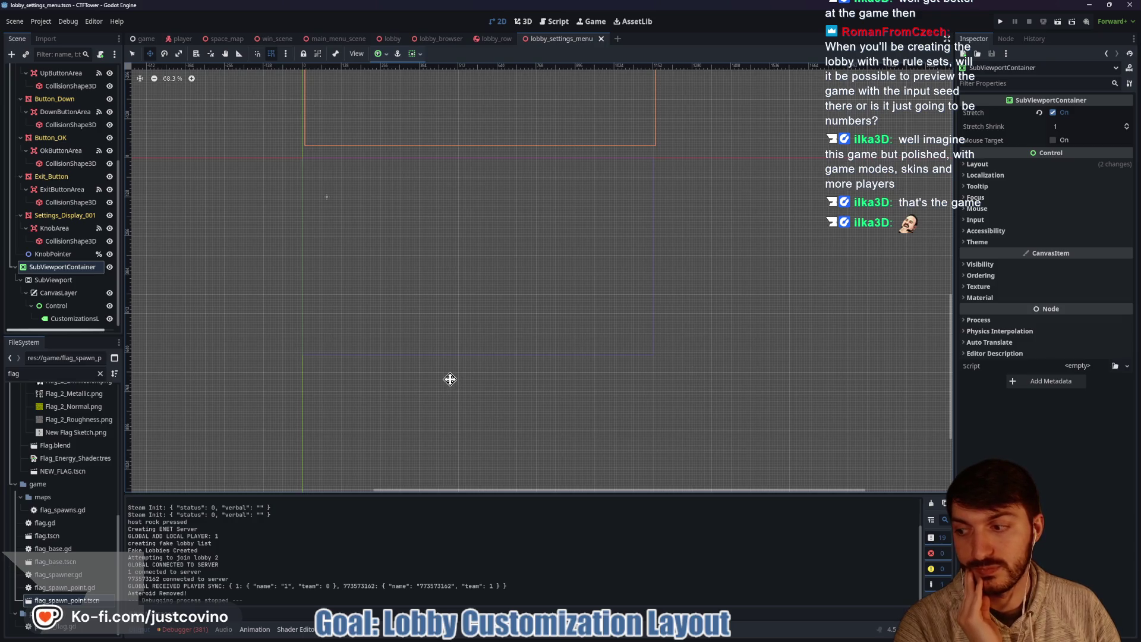
pyautogui.click(517, 24)
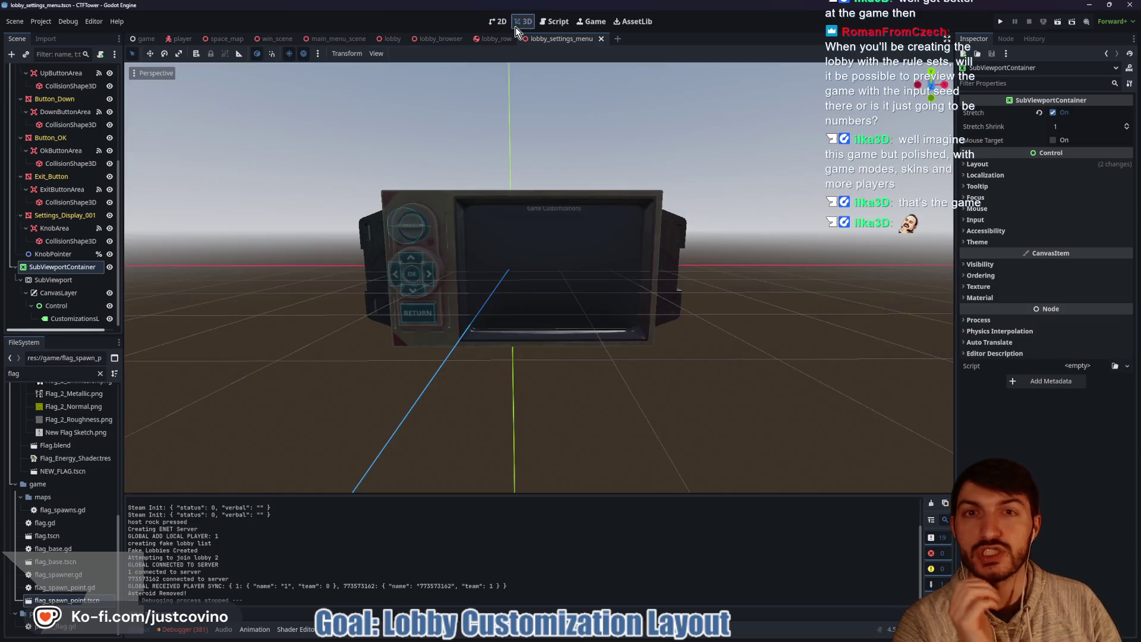
pyautogui.click(498, 21)
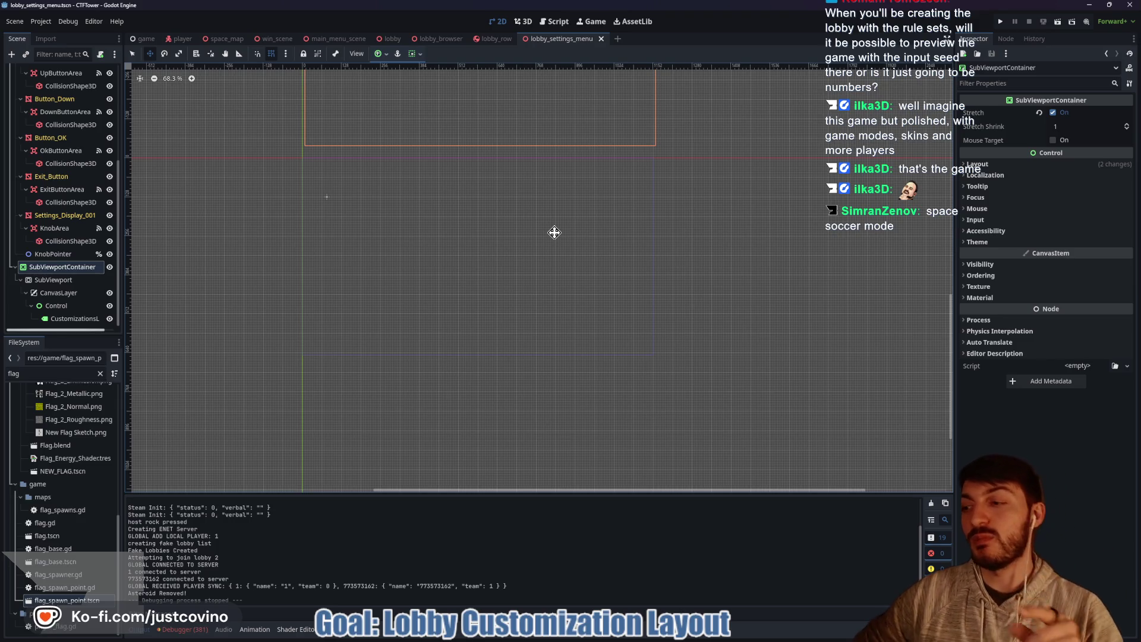
# Step: Relaunch the game with two instances and place the windows left and right
pyautogui.click(1001, 21)
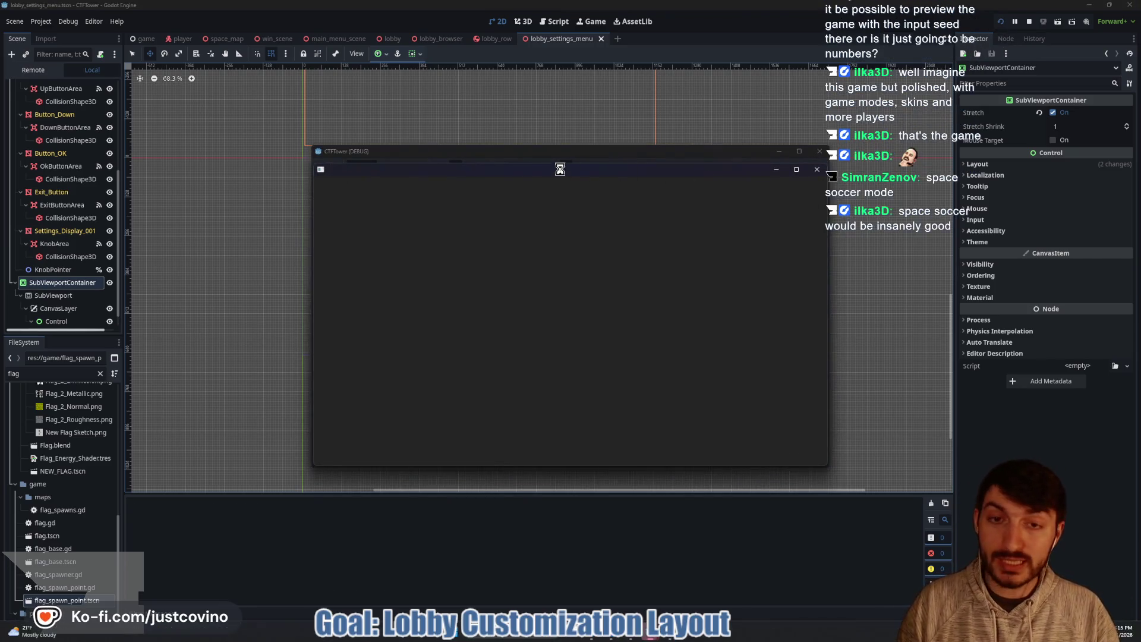
pyautogui.press('F8')
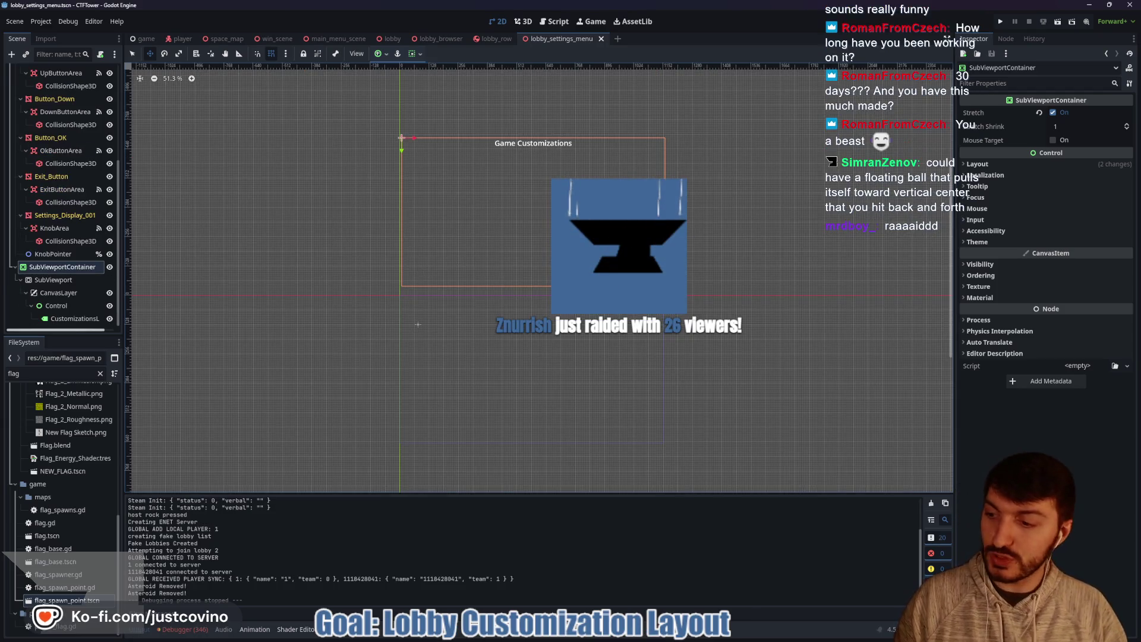
pyautogui.click(998, 22)
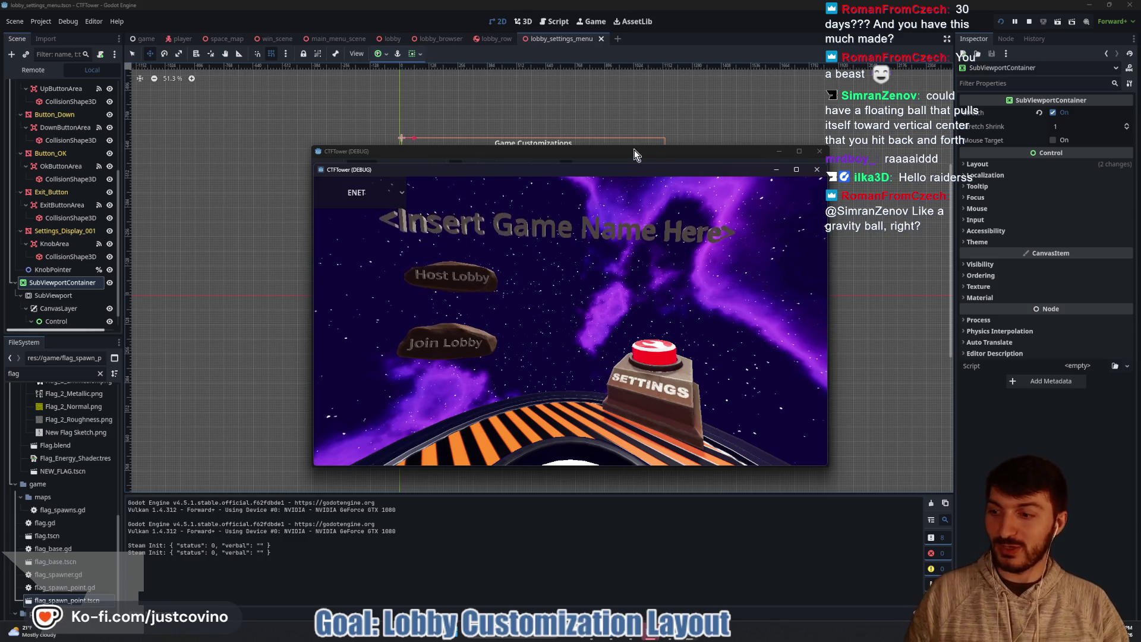
pyautogui.moveTo(634, 150)
pyautogui.mouseDown()
pyautogui.moveTo(412, 148)
pyautogui.moveTo(365, 131)
pyautogui.mouseUp()
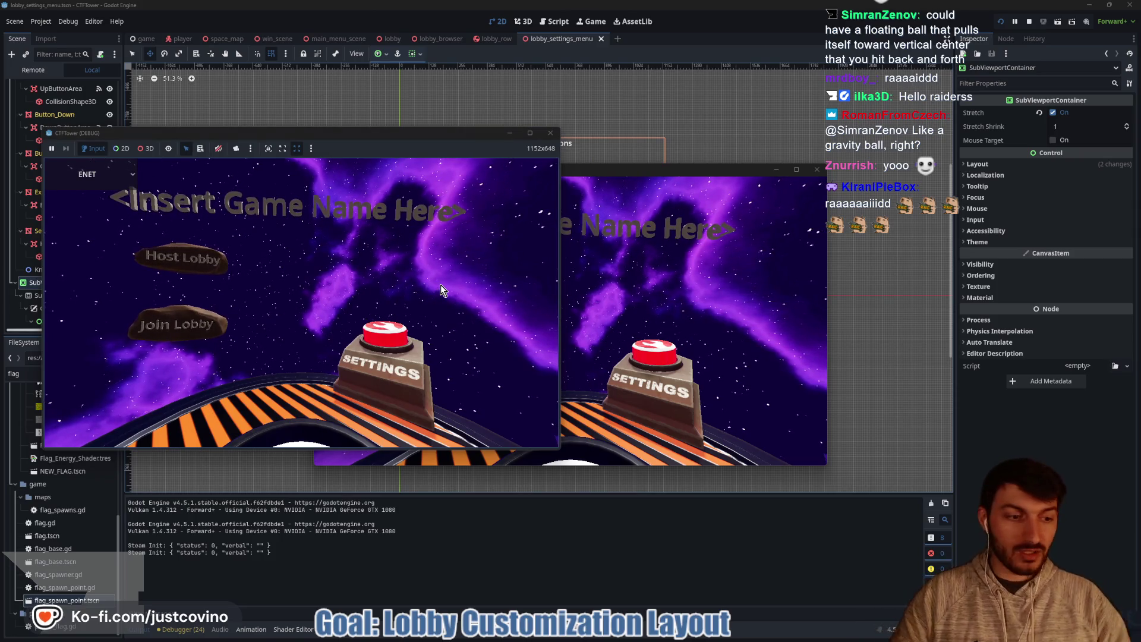
pyautogui.moveTo(613, 172)
pyautogui.mouseDown()
pyautogui.moveTo(889, 164)
pyautogui.moveTo(872, 149)
pyautogui.mouseUp()
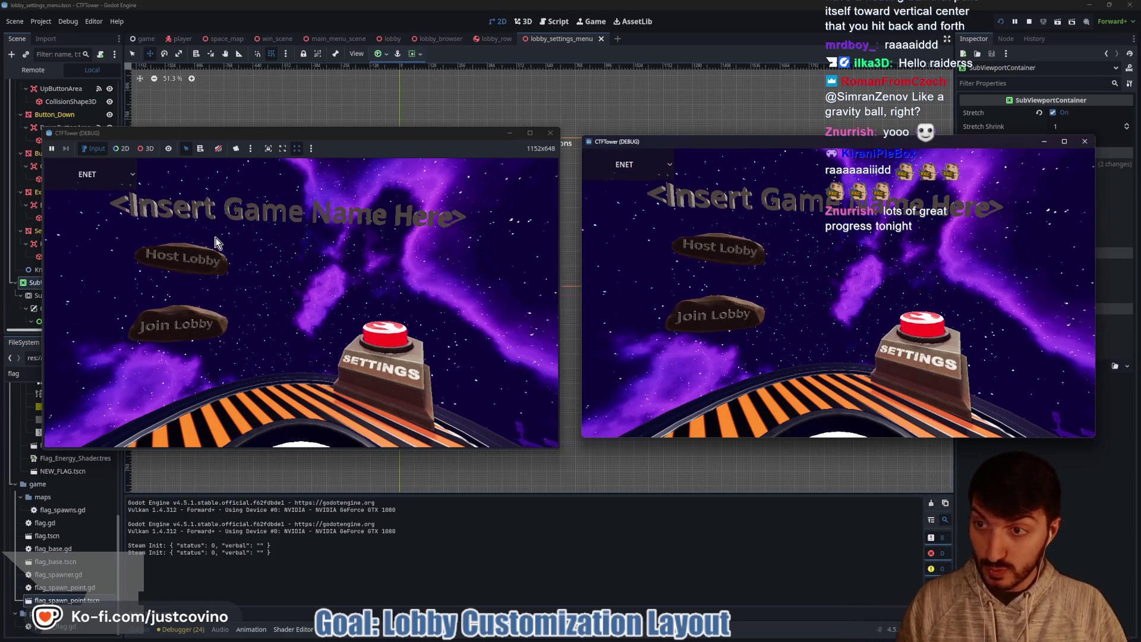
# Step: Host a private lobby in the left game and join it from the right game's lobby list
pyautogui.click(207, 255)
pyautogui.click(330, 246)
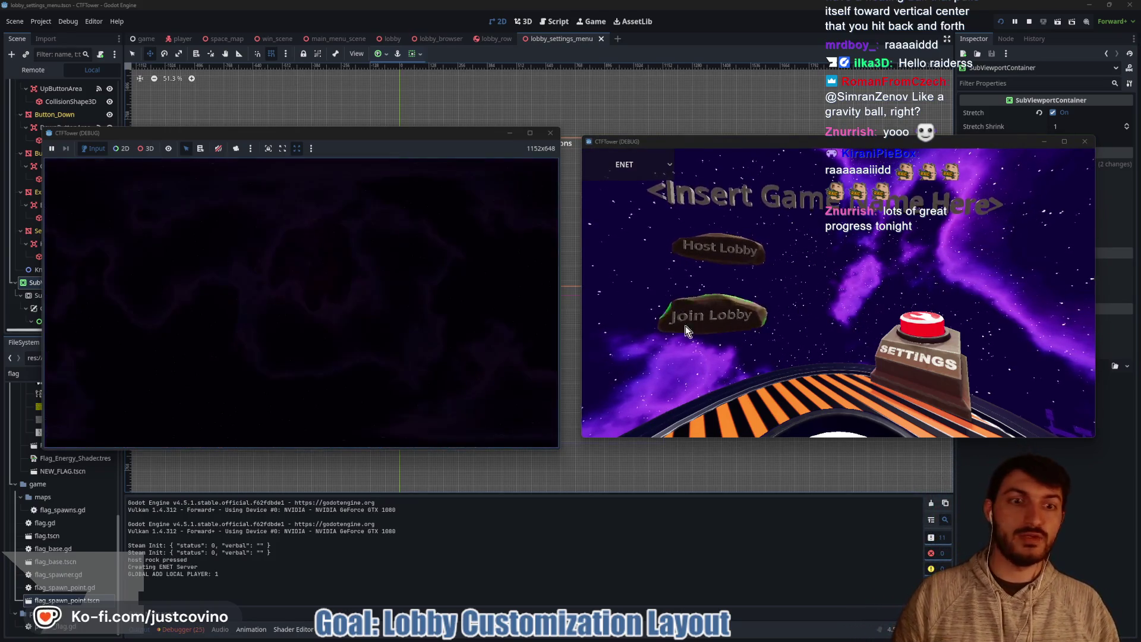
pyautogui.click(689, 321)
pyautogui.click(814, 305)
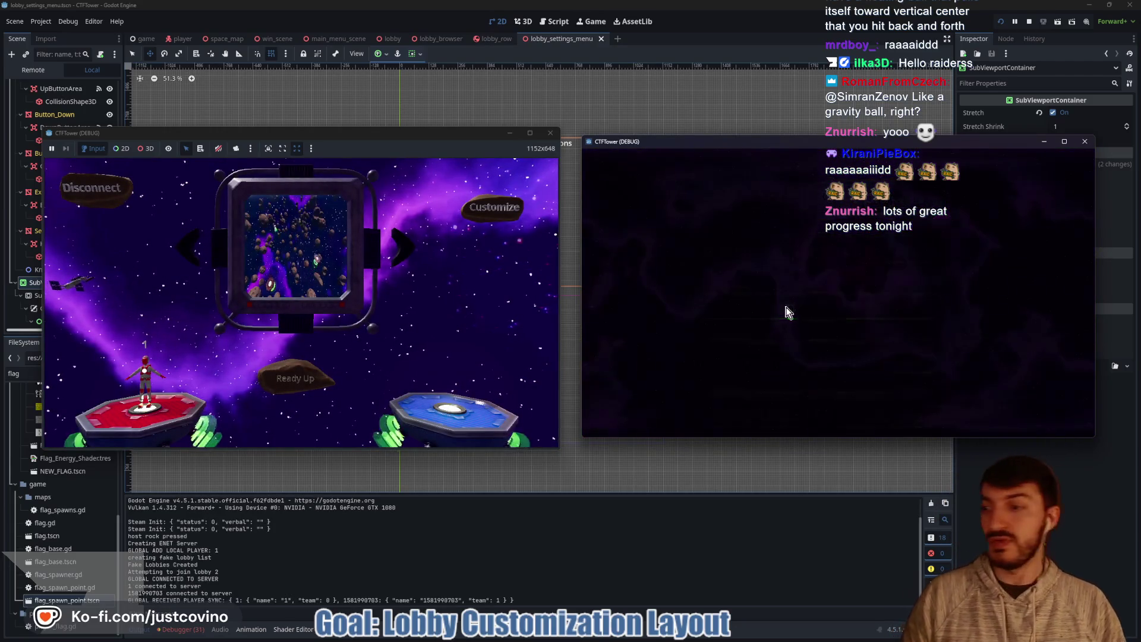
# Step: Ready the blue player, view Game Customizations and return, ready the host and start
pyautogui.click(843, 372)
pyautogui.click(493, 208)
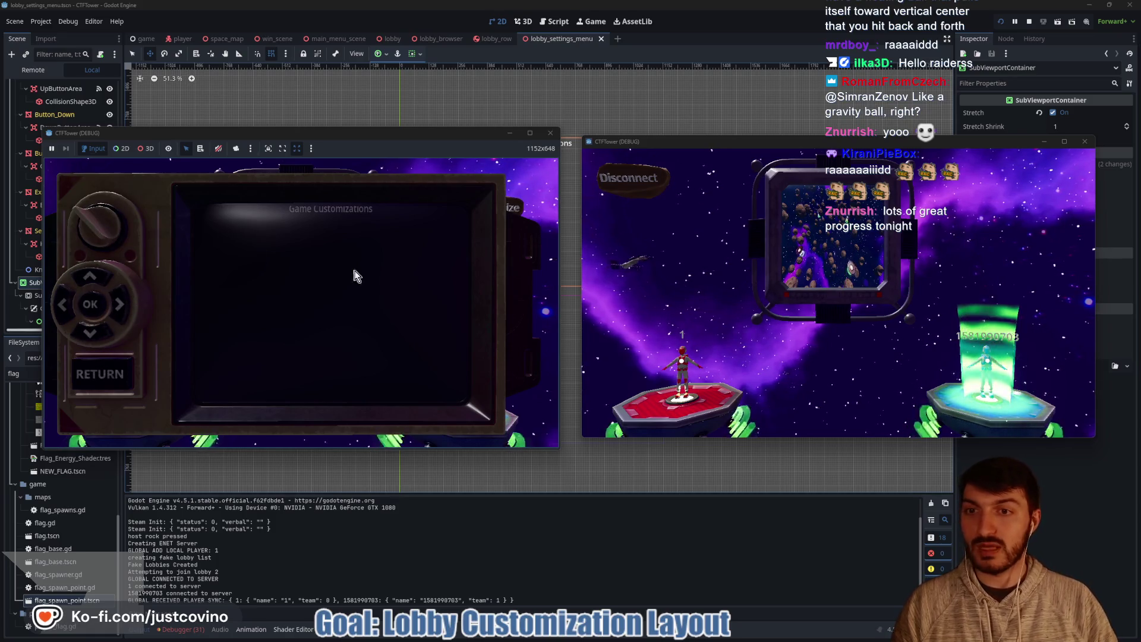
pyautogui.click(106, 375)
pyautogui.click(300, 371)
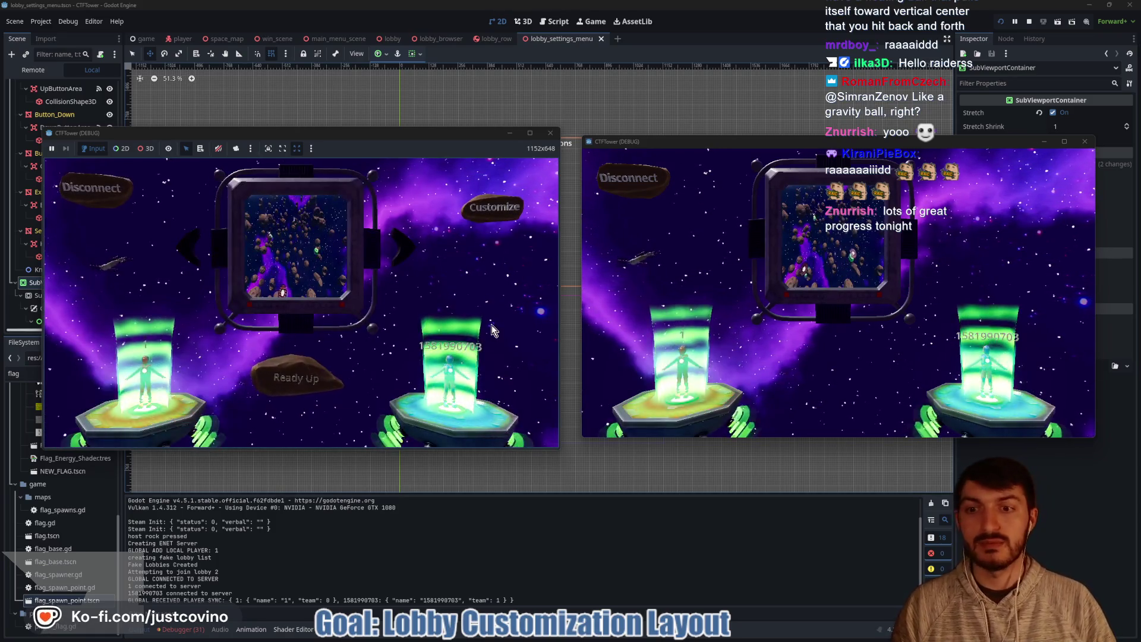
pyautogui.click(309, 362)
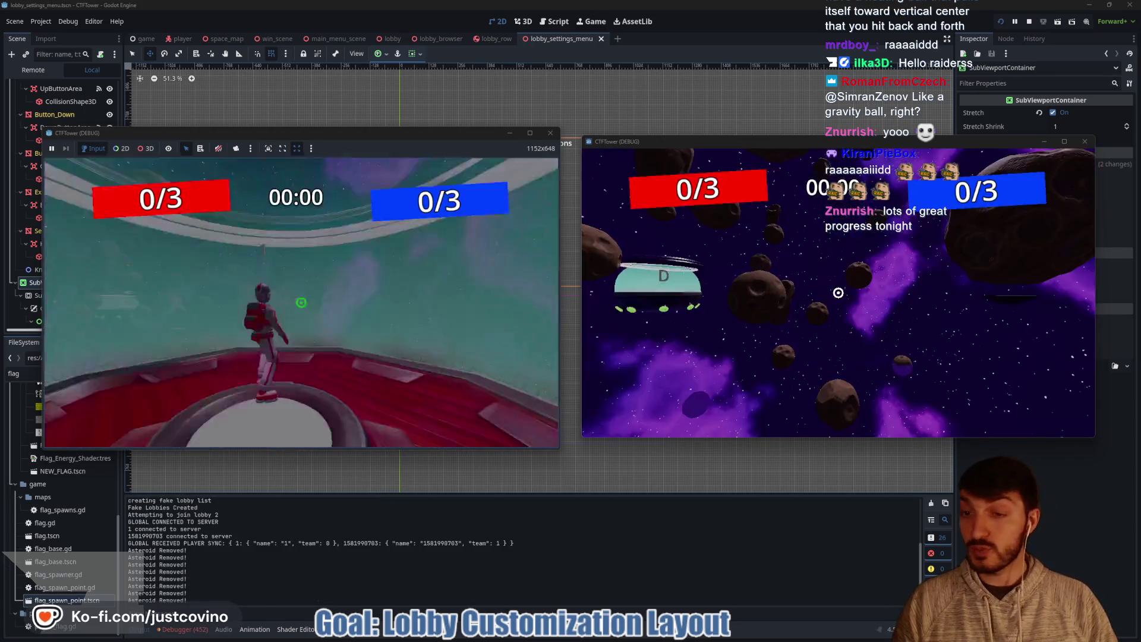
# Step: Jump the red player off the platform, turn toward the asteroids and run around the platform
pyautogui.press('super')
pyautogui.press('super')
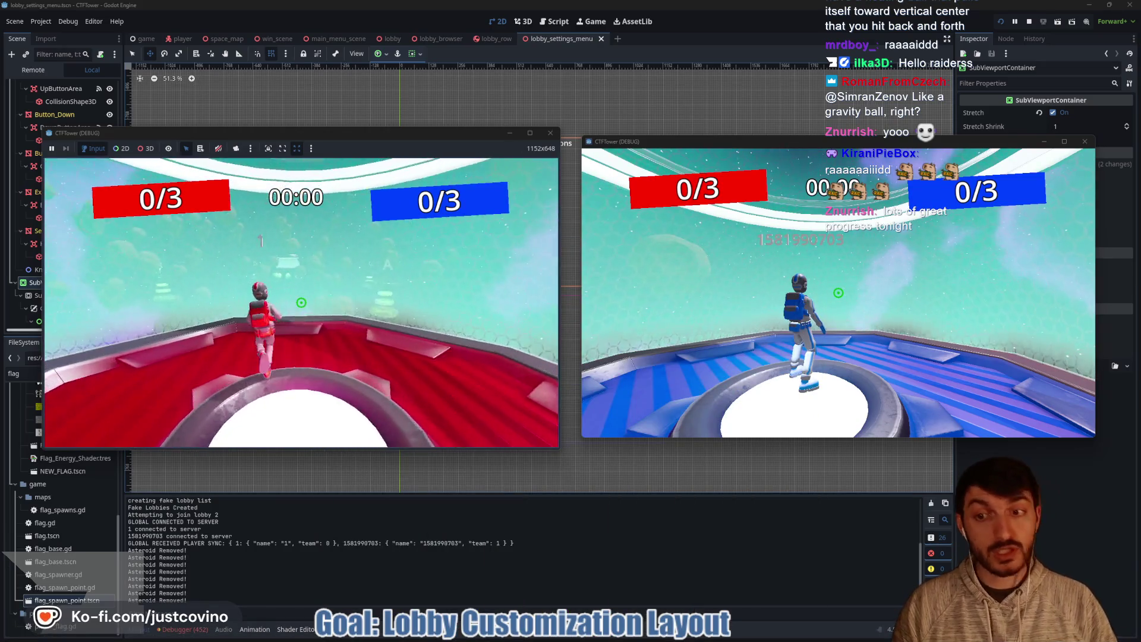
pyautogui.press('space')
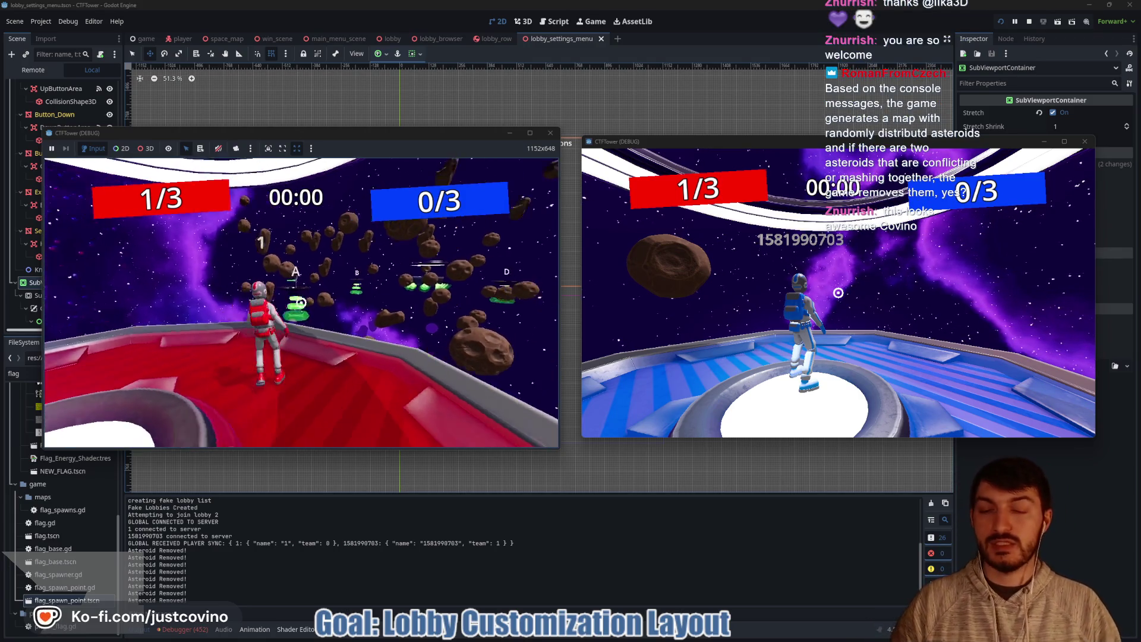
pyautogui.press('w')
pyautogui.press('w')
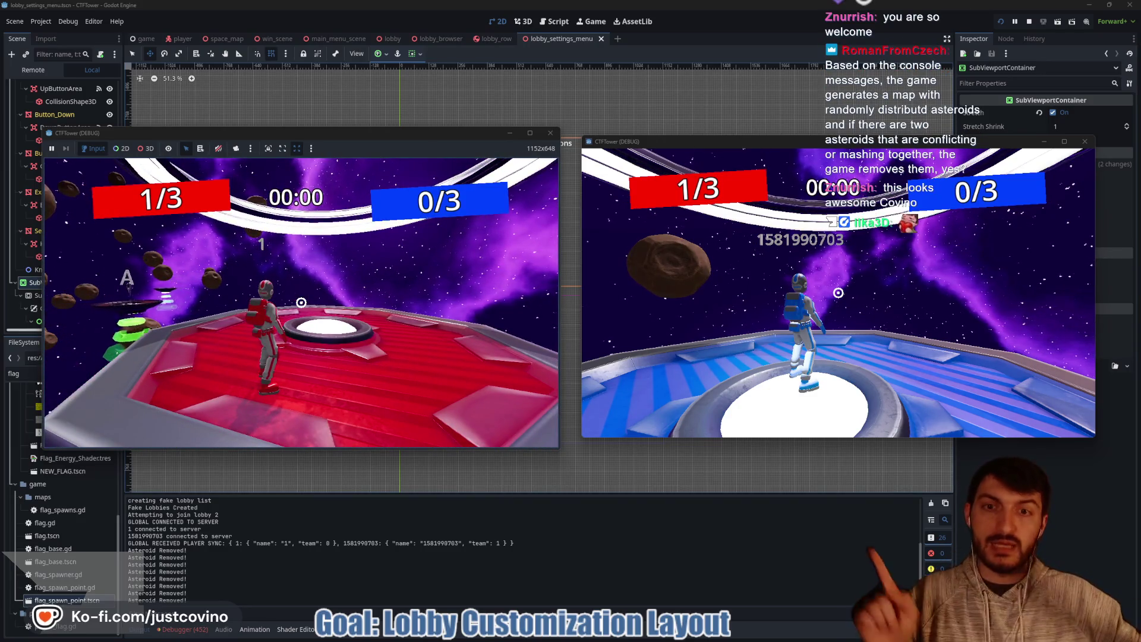
pyautogui.moveTo(160, 577)
pyautogui.mouseDown()
pyautogui.moveTo(273, 593)
pyautogui.moveTo(247, 567)
pyautogui.mouseUp()
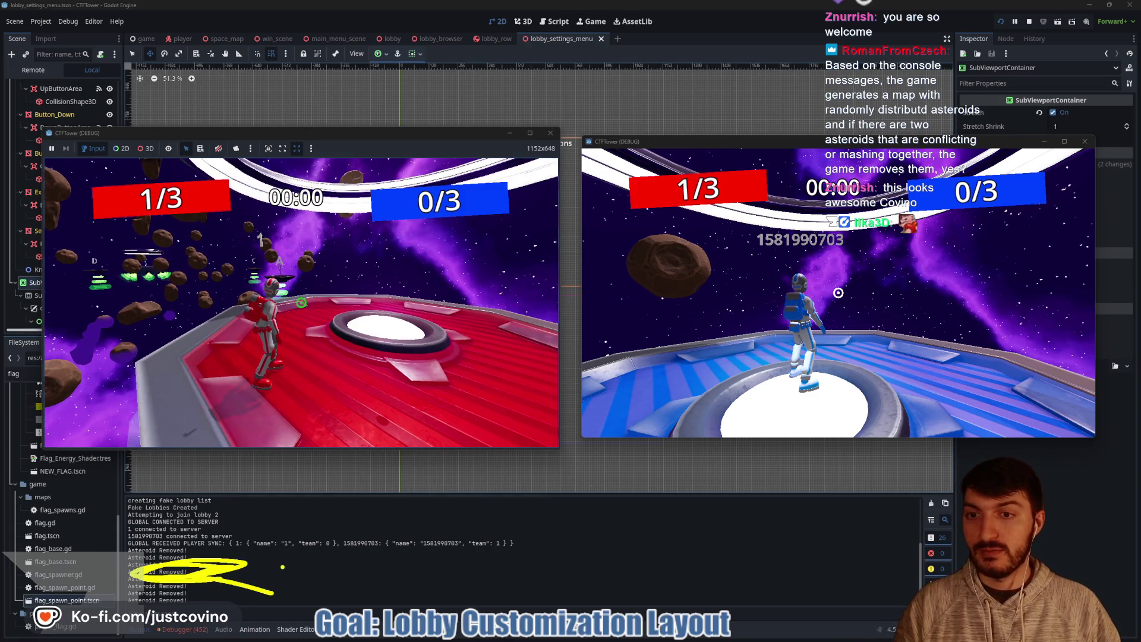
pyautogui.press('a')
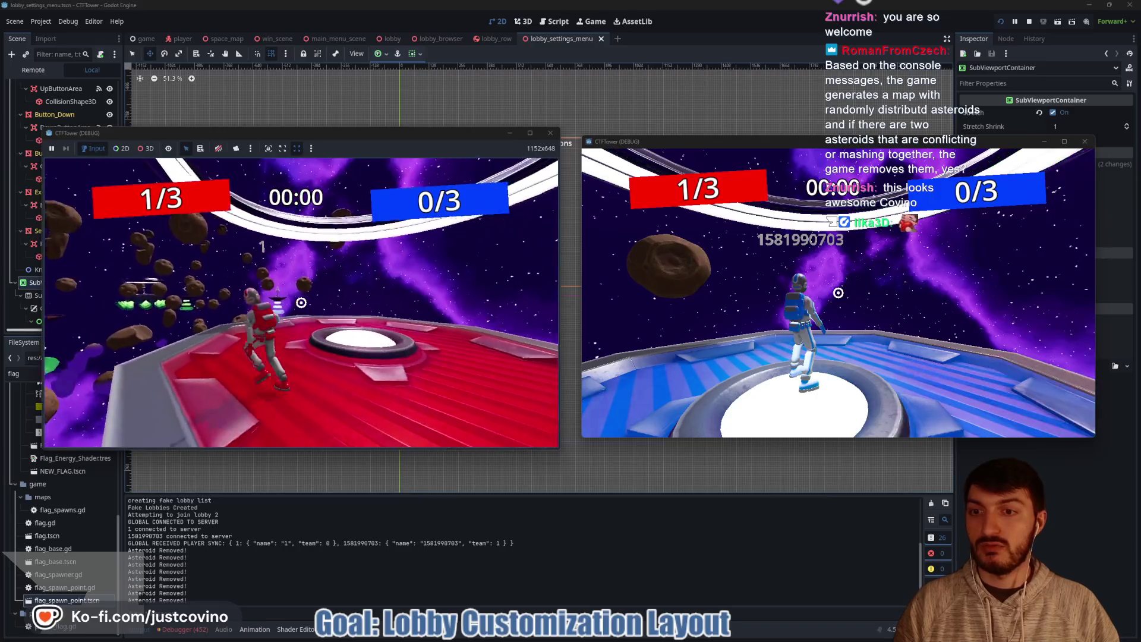
pyautogui.press('a')
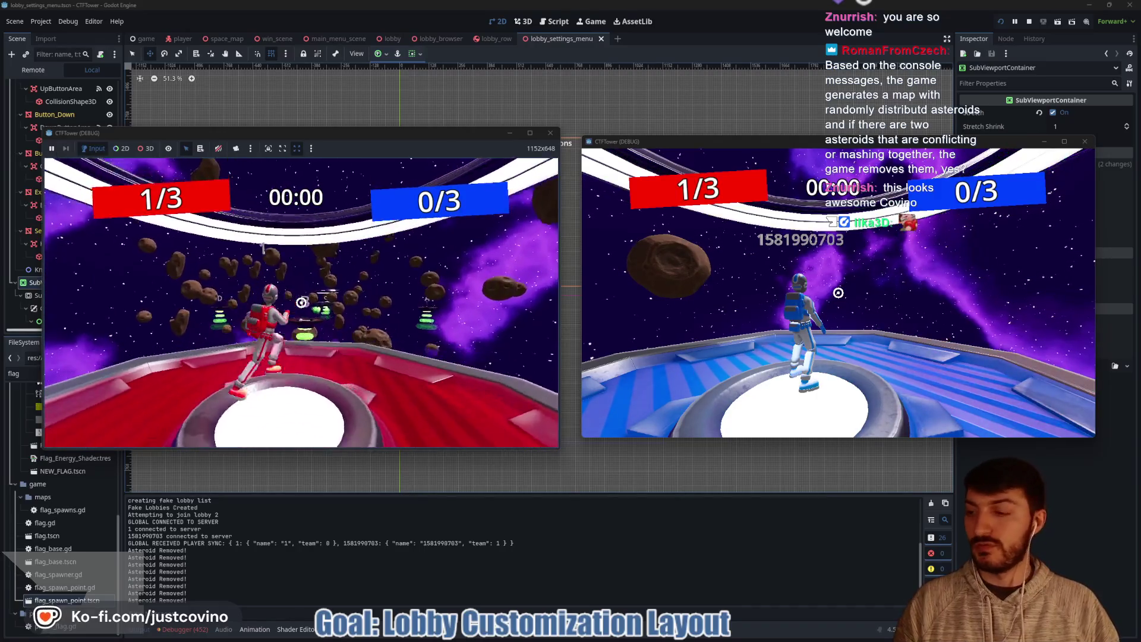
pyautogui.press('a')
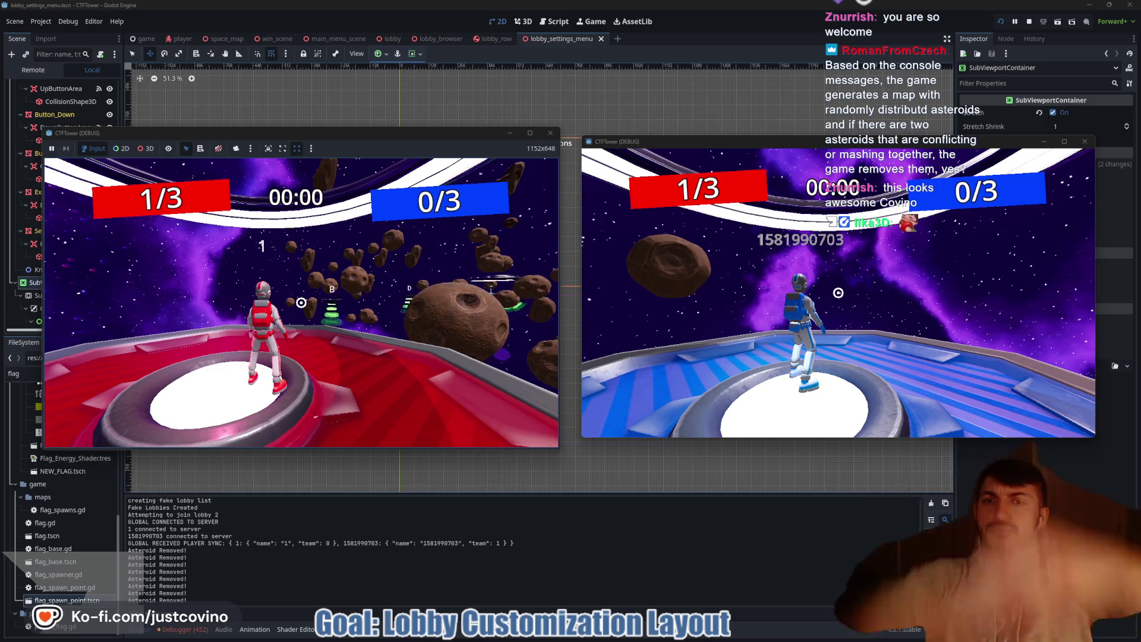
# Step: Send the red player toward flag B's base among the asteroids and back, then stop with F8
pyautogui.press('w')
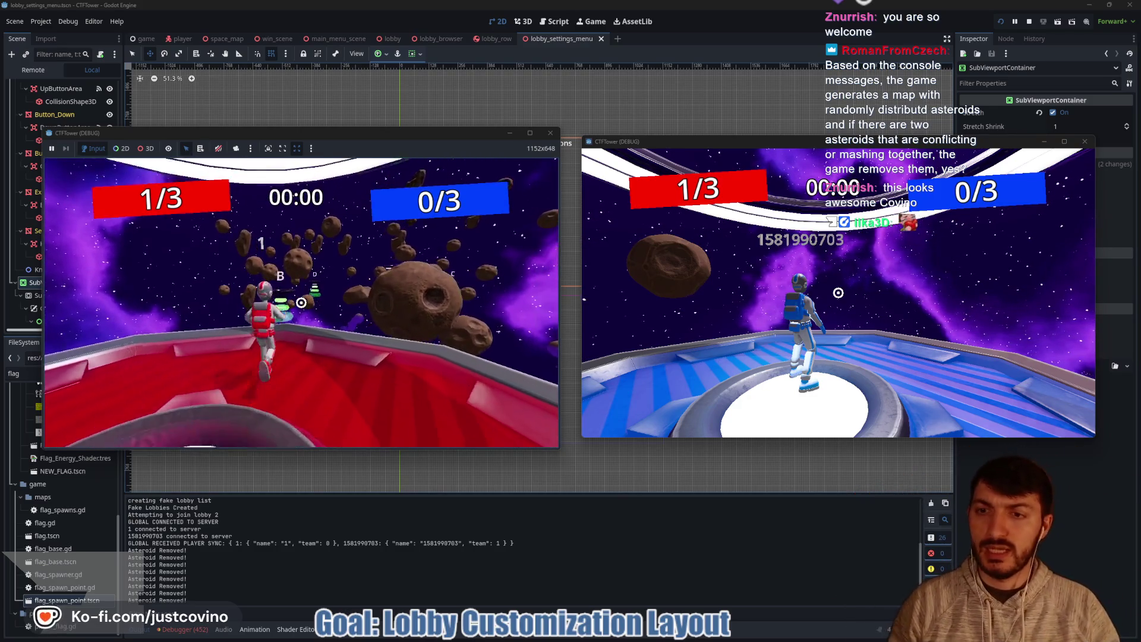
pyautogui.press('space')
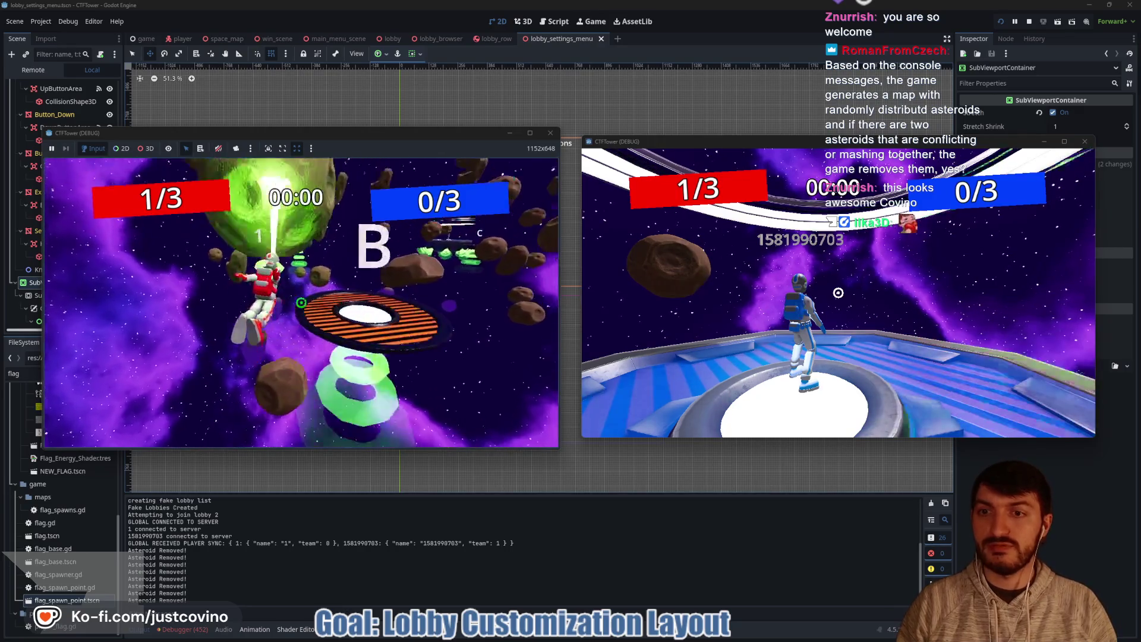
pyautogui.press('w')
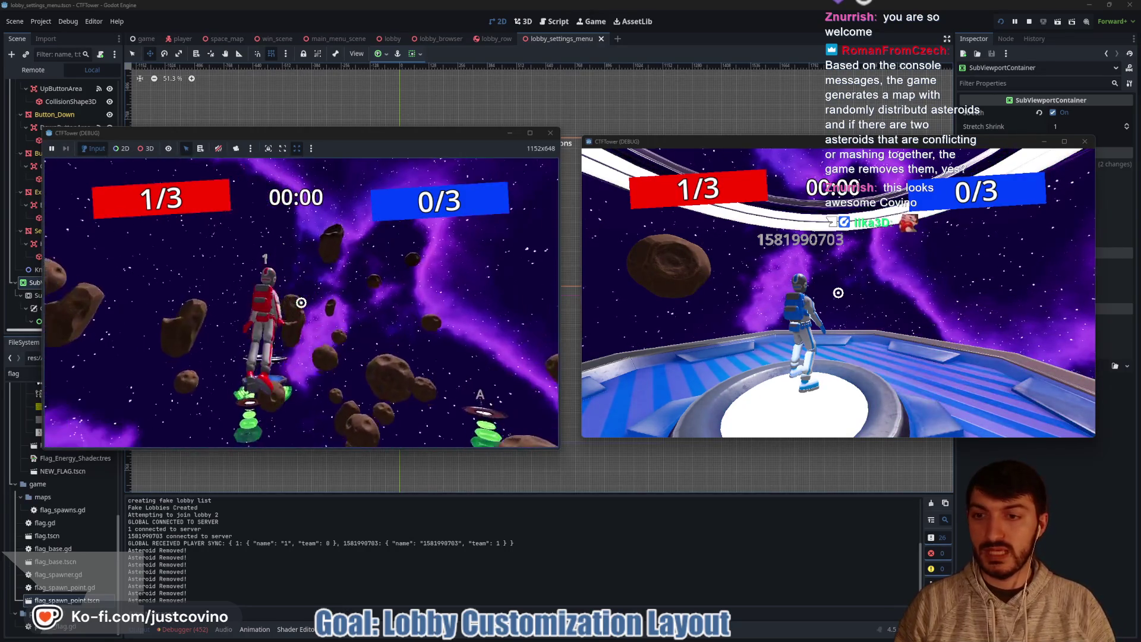
pyautogui.press('w')
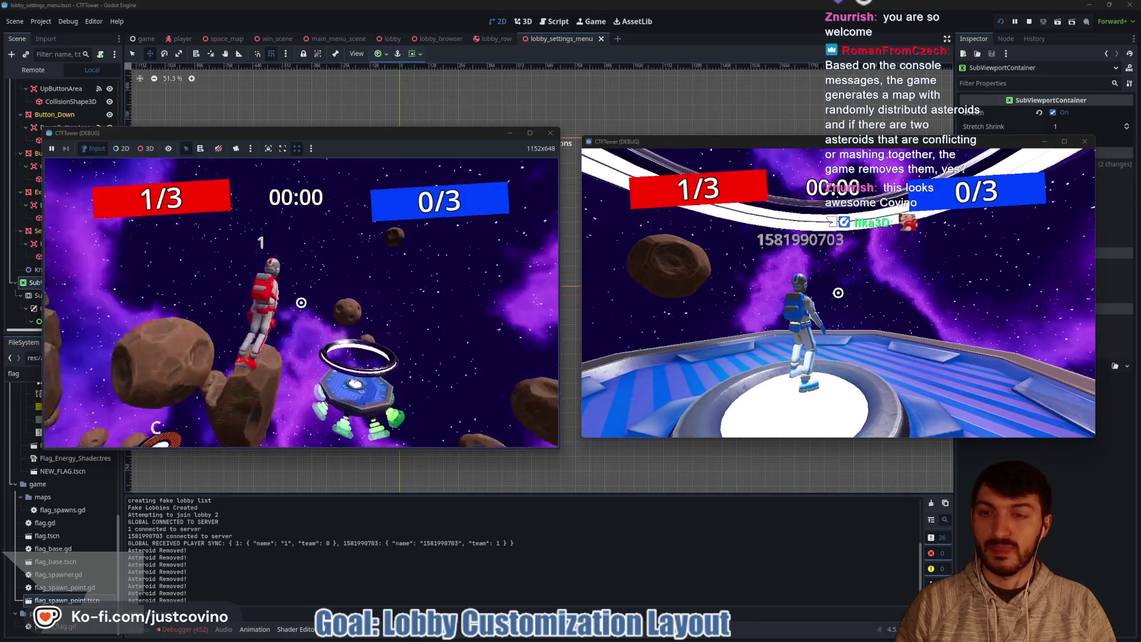
pyautogui.press('w')
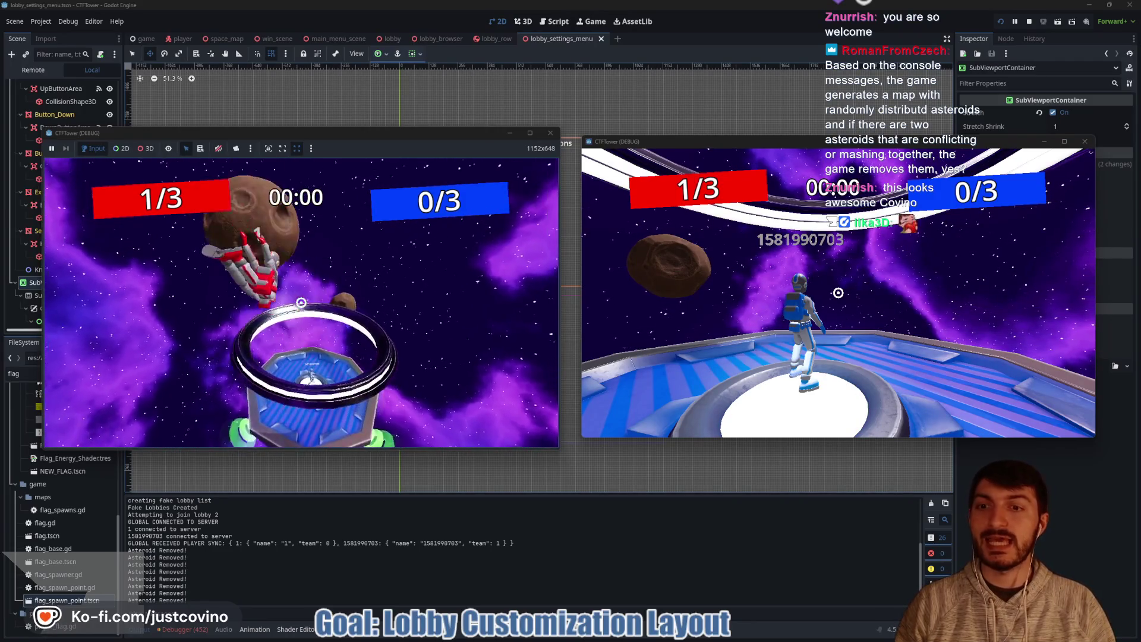
pyautogui.press('F8')
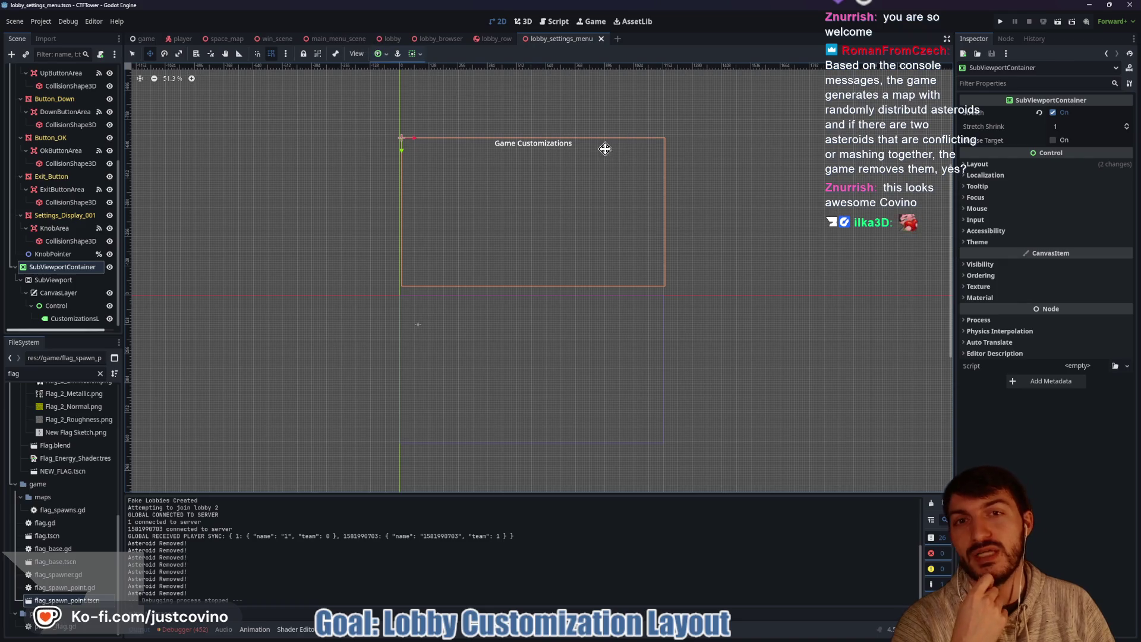
# Step: Switch to the lobby_row scene and run the project to its main menu
pyautogui.click(495, 39)
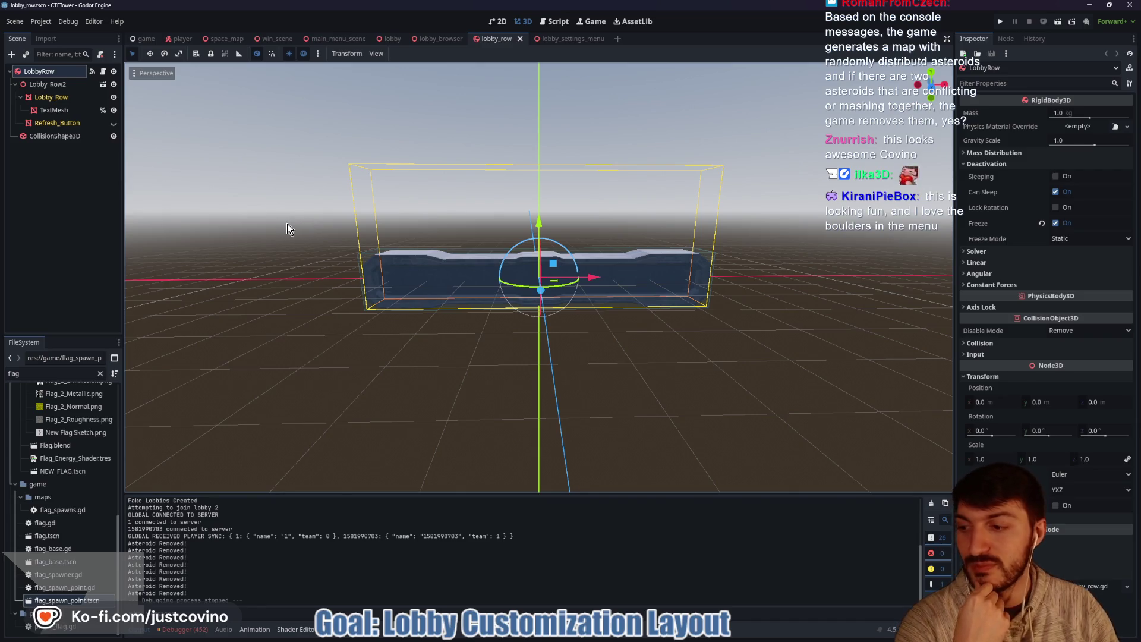
pyautogui.click(1000, 21)
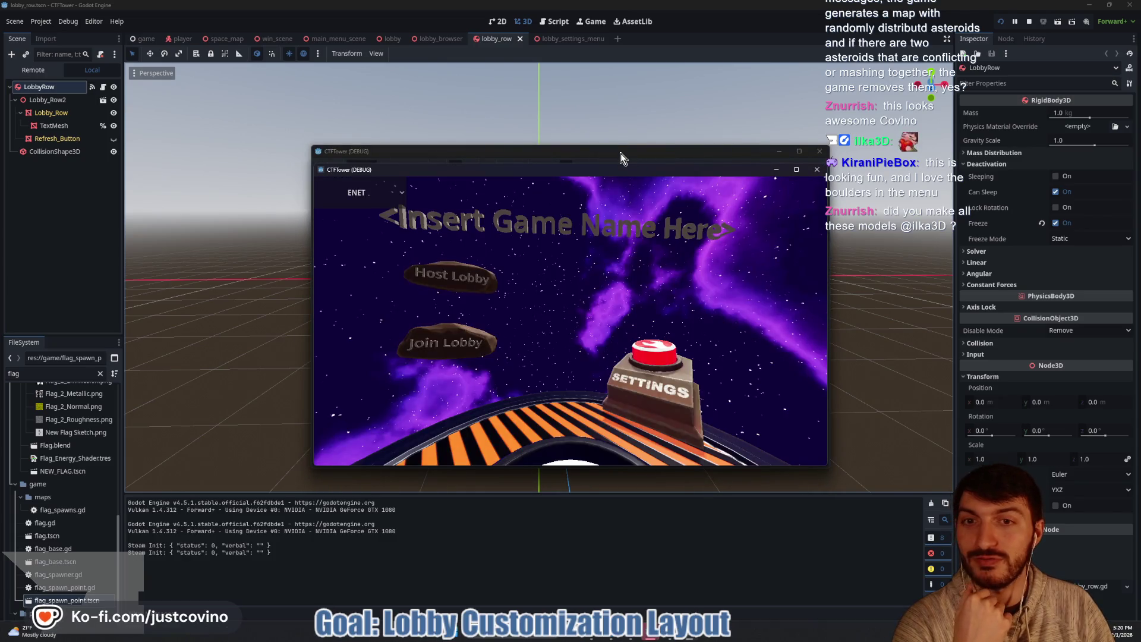
# Step: Arrange the game windows, open the in-game settings screen and try its knob control
pyautogui.moveTo(657, 171)
pyautogui.mouseDown()
pyautogui.moveTo(381, 172)
pyautogui.moveTo(650, 173)
pyautogui.mouseUp()
pyautogui.moveTo(533, 156); pyautogui.dragTo(279, 131)
pyautogui.click(380, 336)
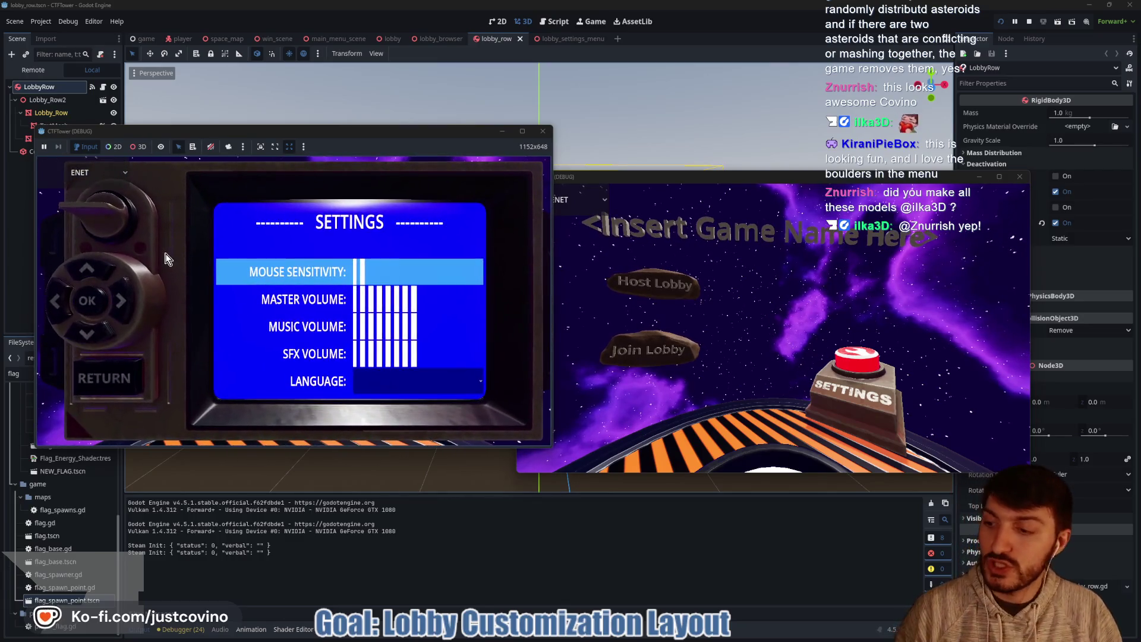
pyautogui.moveTo(113, 205)
pyautogui.mouseDown()
pyautogui.moveTo(92, 174)
pyautogui.moveTo(56, 241)
pyautogui.moveTo(95, 249)
pyautogui.moveTo(151, 210)
pyautogui.moveTo(77, 190)
pyautogui.moveTo(152, 270)
pyautogui.mouseUp()
pyautogui.scroll(-2, 152, 270)
pyautogui.scroll(2, 152, 270)
pyautogui.scroll(2, 152, 270)
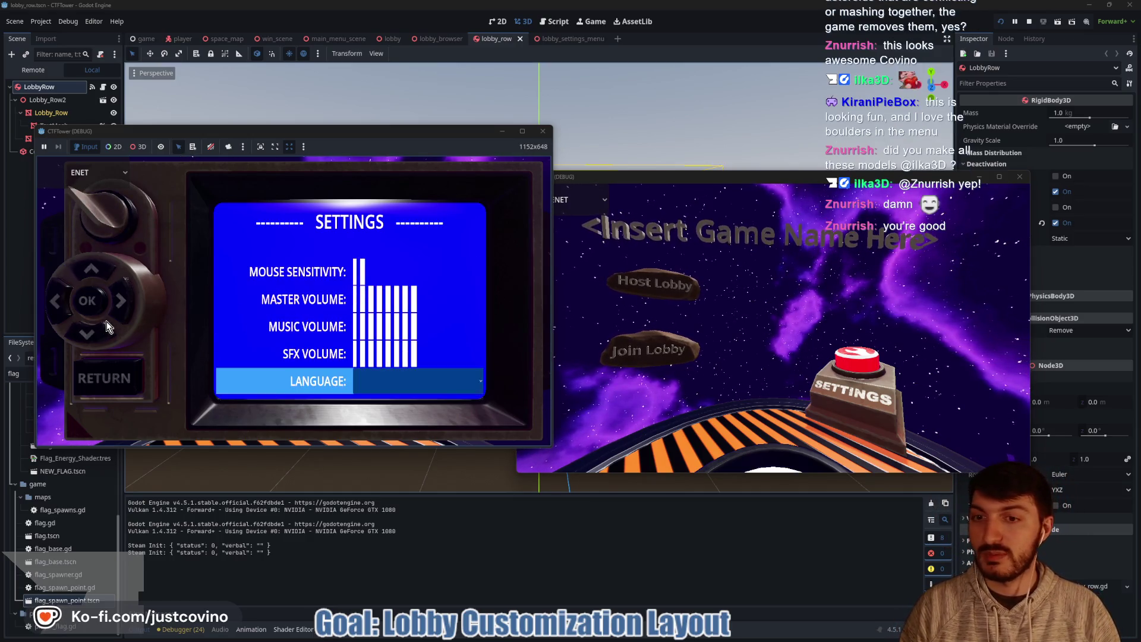
pyautogui.scroll(5, 107, 327)
pyautogui.scroll(-2, 94, 334)
pyautogui.scroll(-6, 95, 333)
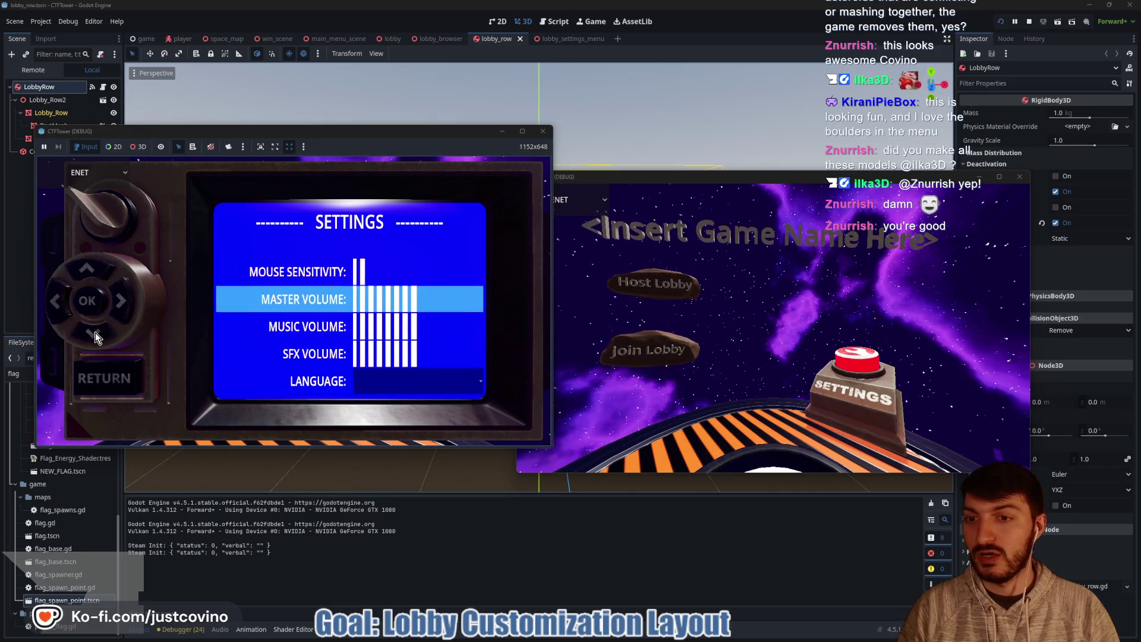
# Step: Nudge Music Volume up and down with buttons and arrow keys, return to the main menu and stop
pyautogui.click(130, 304)
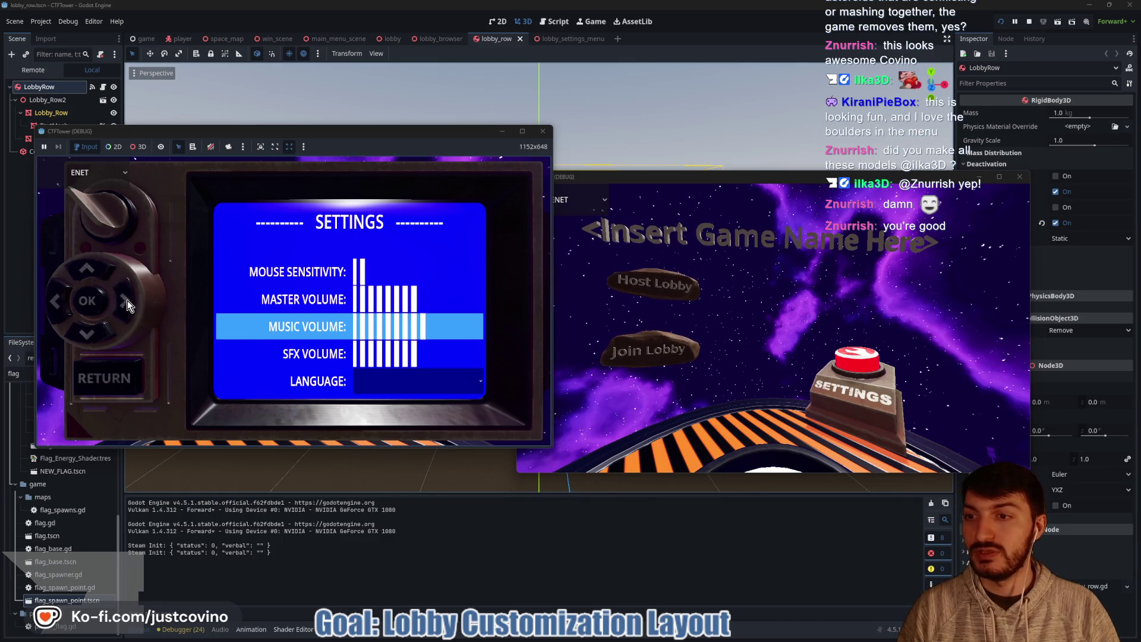
pyautogui.click(59, 309)
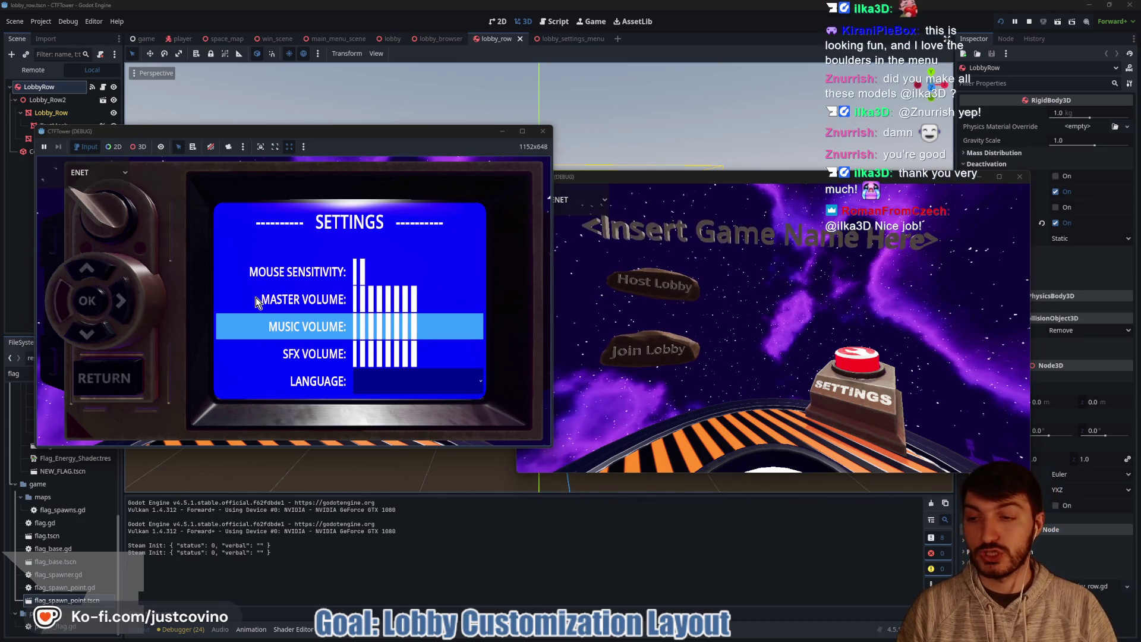
pyautogui.press('Left')
pyautogui.press('Right')
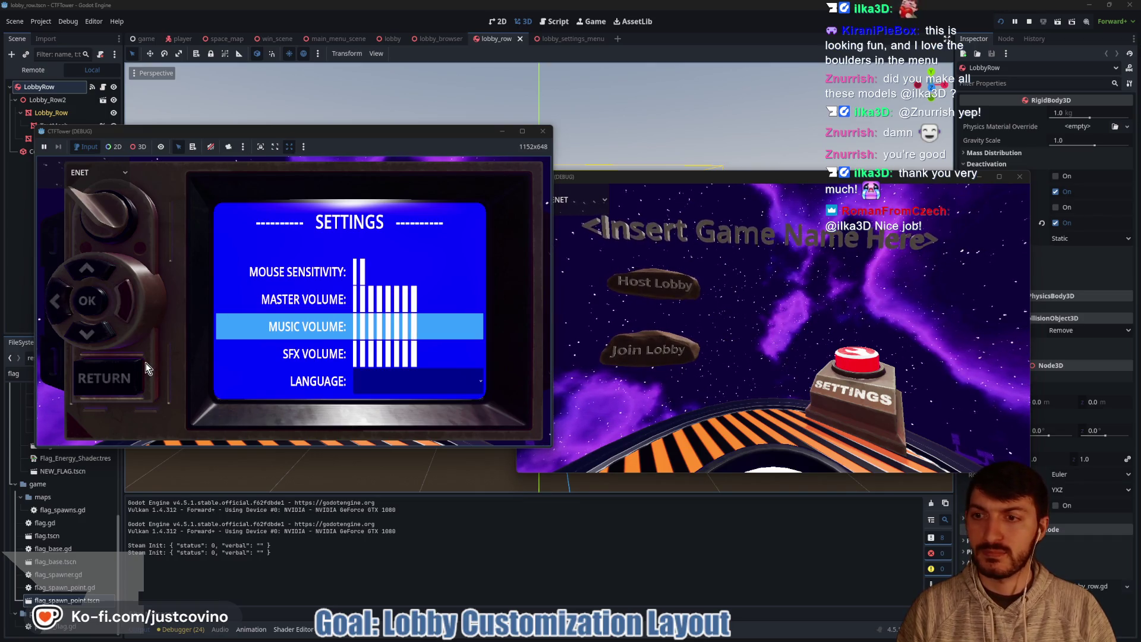
pyautogui.press('Left')
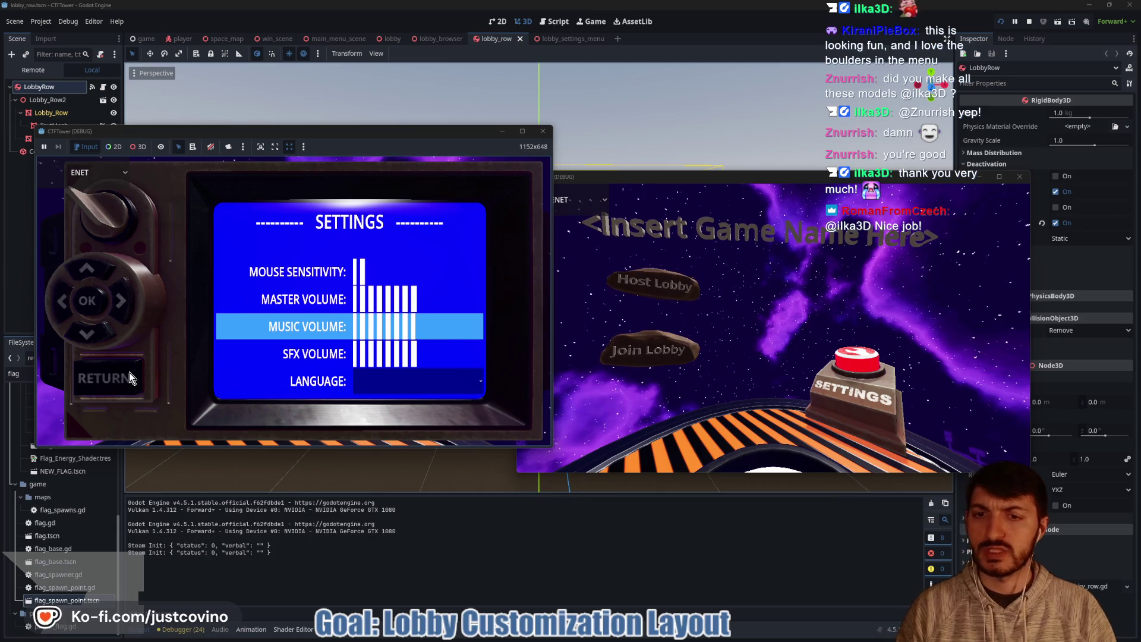
pyautogui.press('Right')
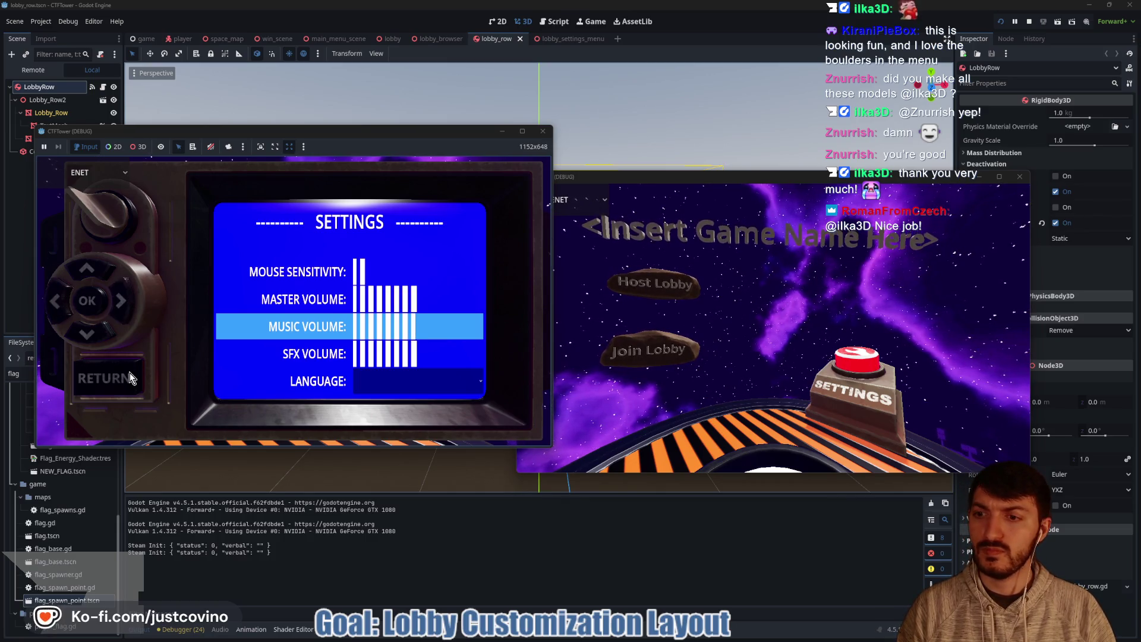
pyautogui.press('Left')
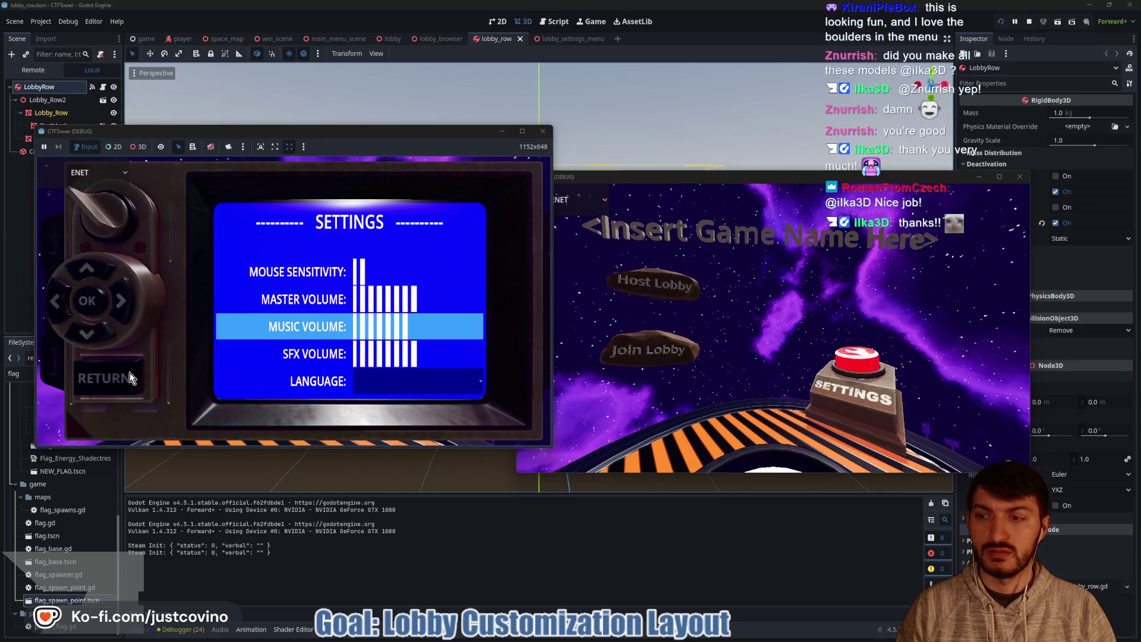
pyautogui.click(130, 372)
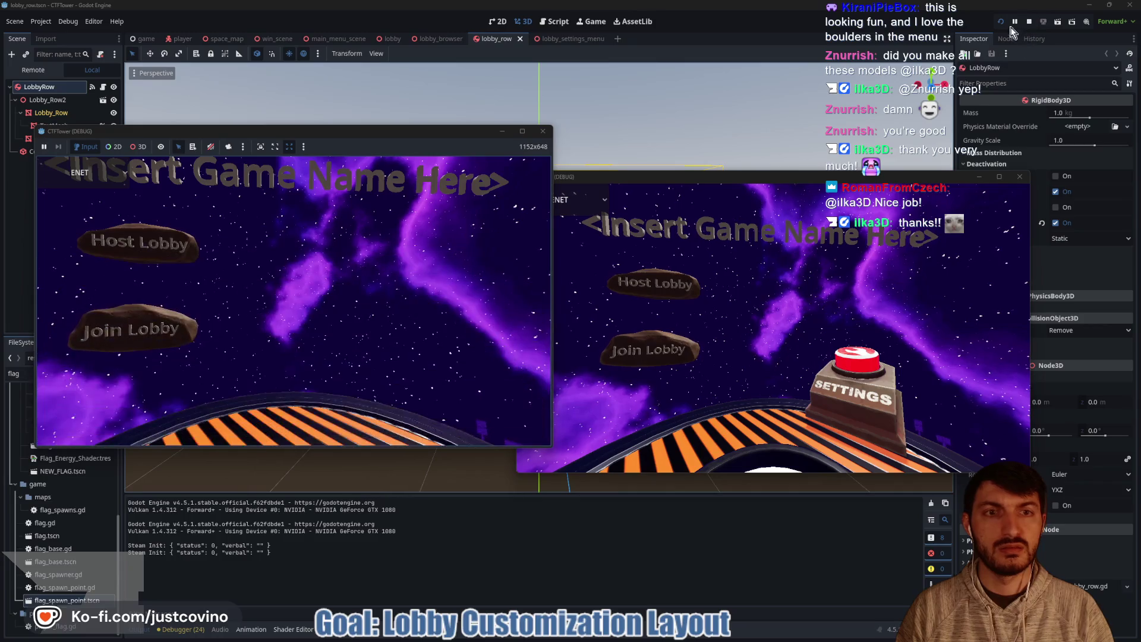
pyautogui.click(1030, 20)
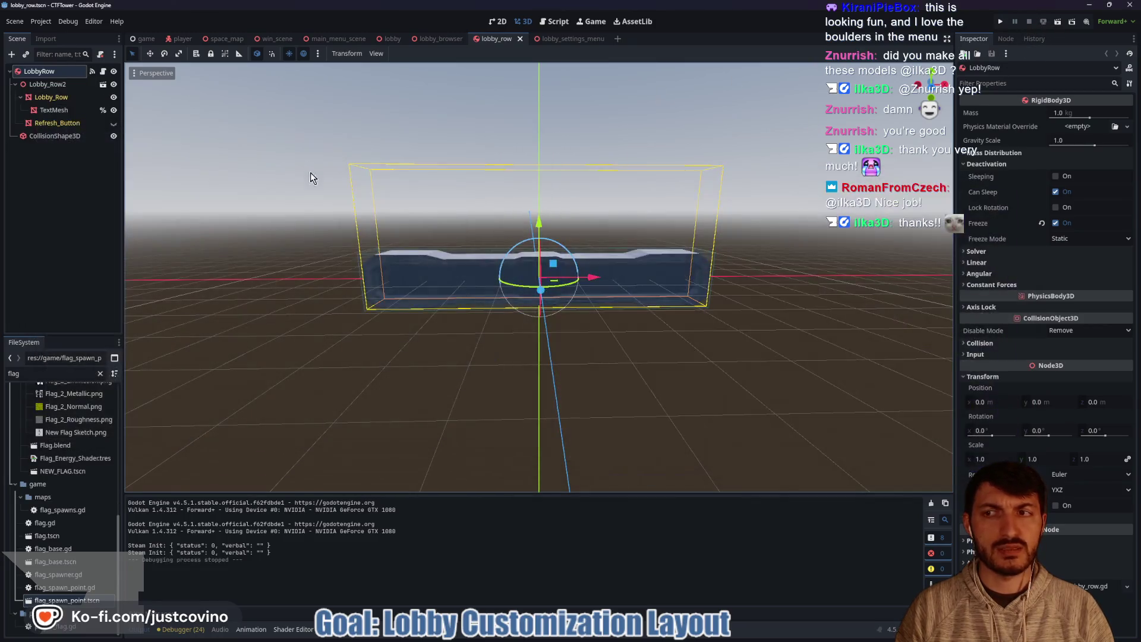
# Step: Filter FileSystem for 'settings', open settings_screen.tscn and settings.tscn, and end on settings_screen
pyautogui.click(581, 41)
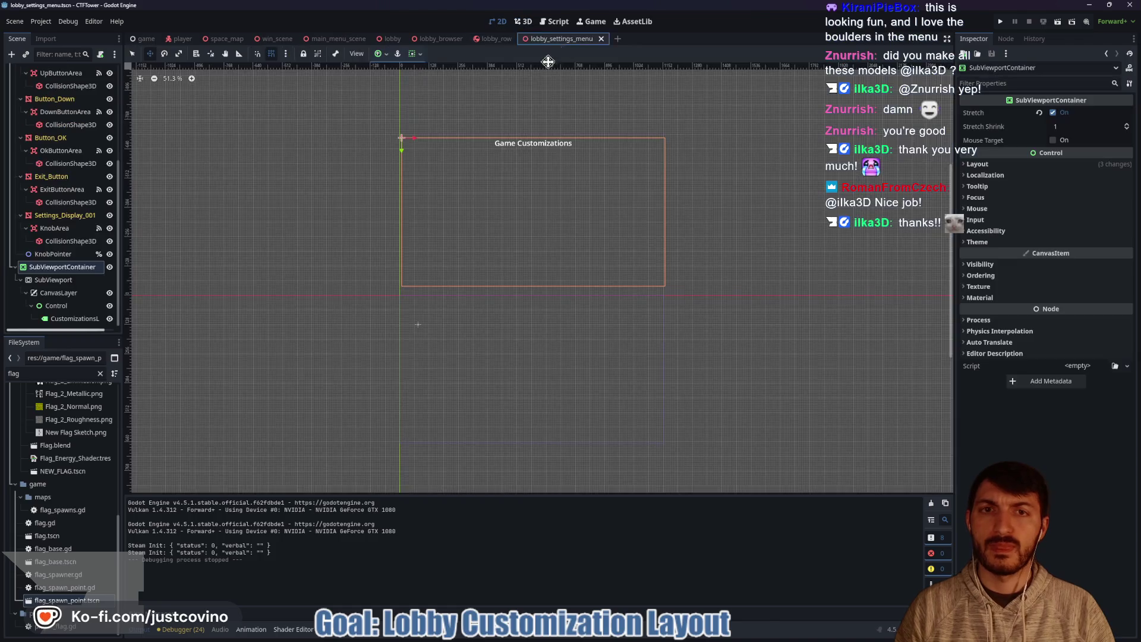
pyautogui.doubleClick(68, 378)
pyautogui.write('settings')
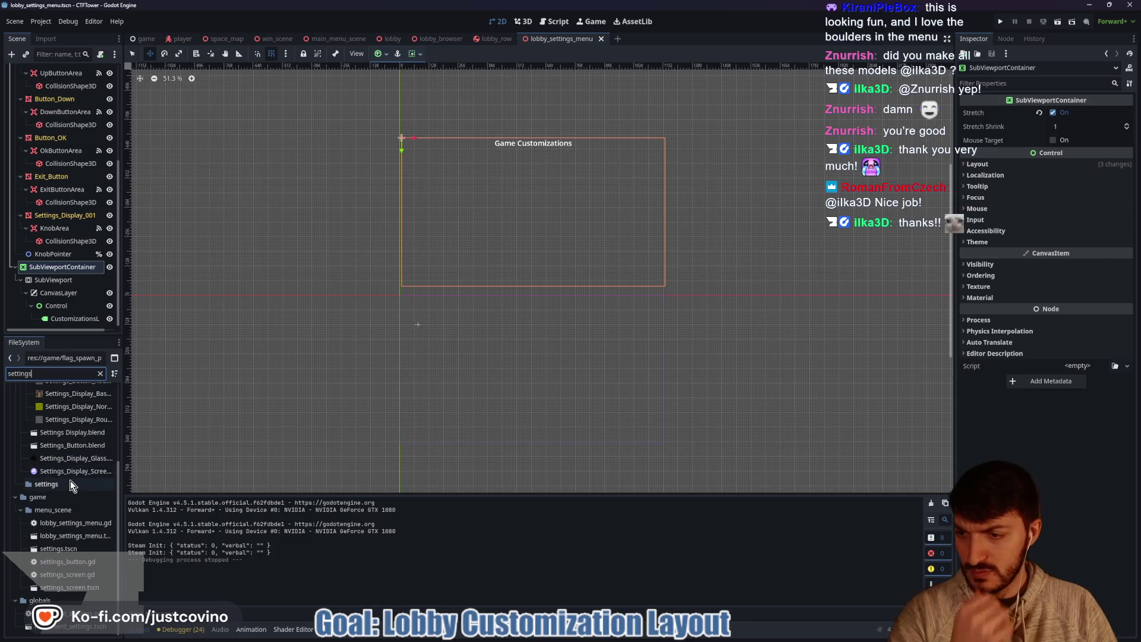
pyautogui.doubleClick(86, 588)
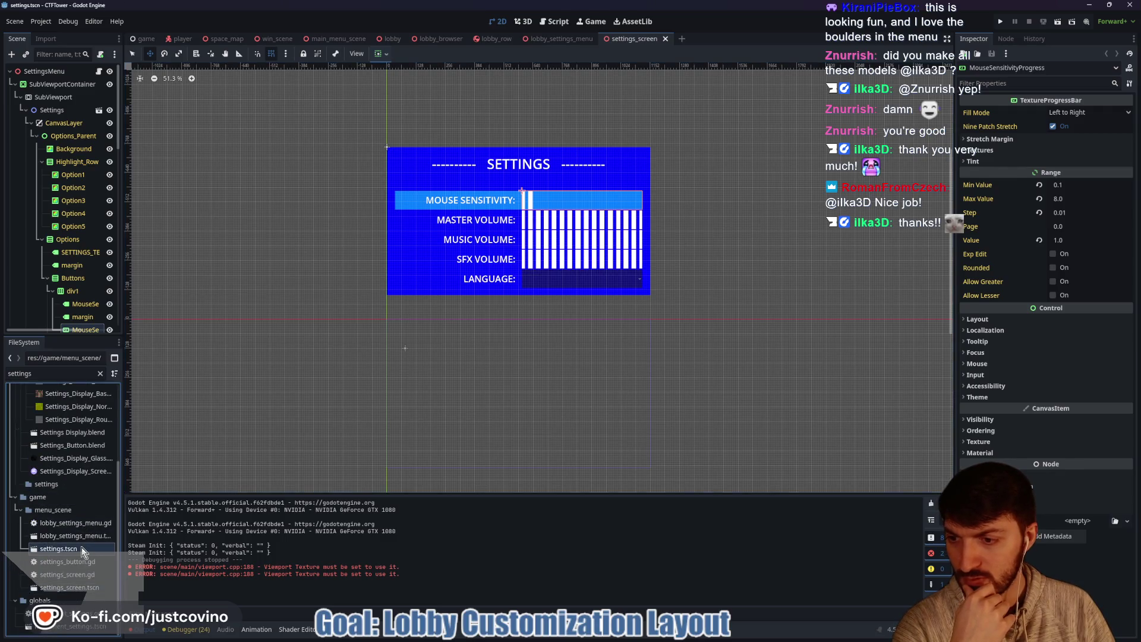
pyautogui.doubleClick(81, 548)
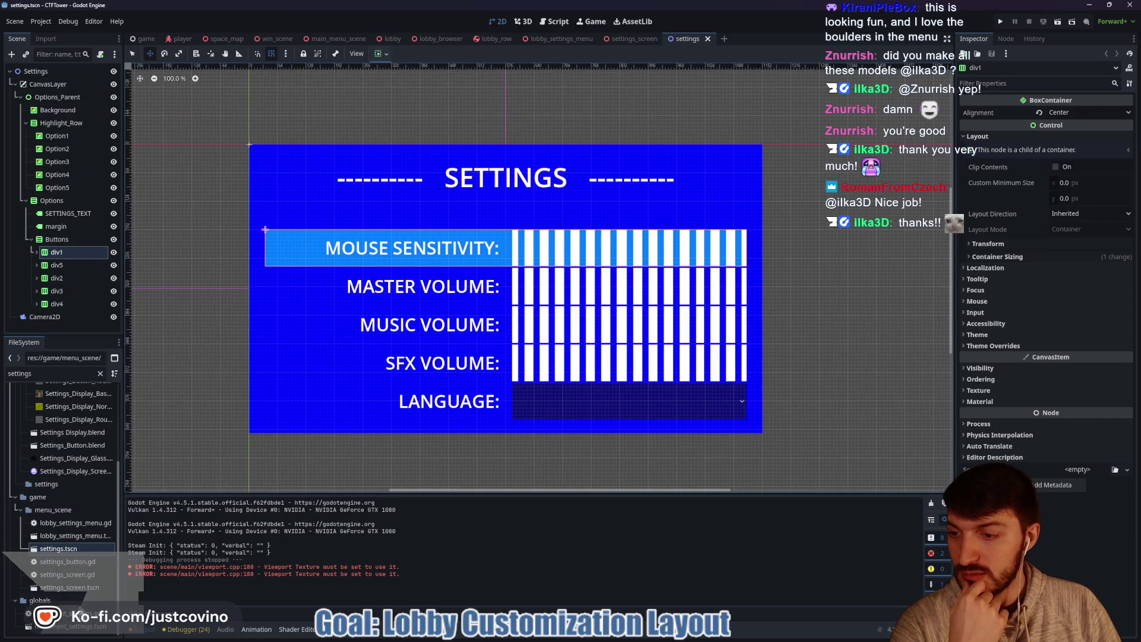
pyautogui.doubleClick(74, 588)
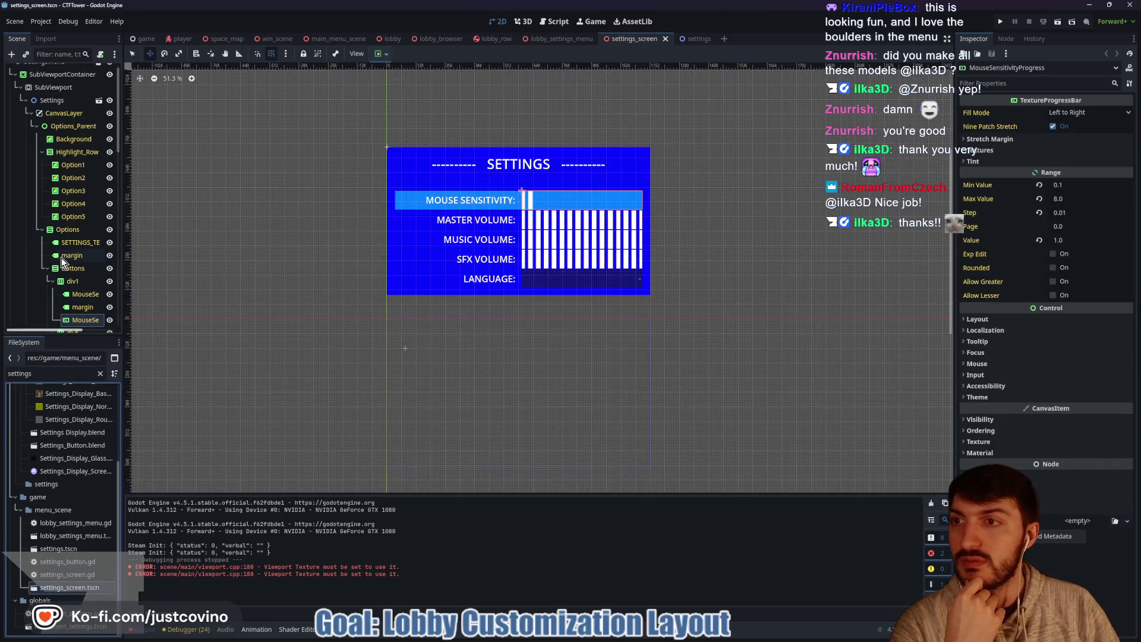
# Step: Open the settings_screen.gd script attached to the settings_screen scene
pyautogui.scroll(2, 61, 258)
pyautogui.click(99, 73)
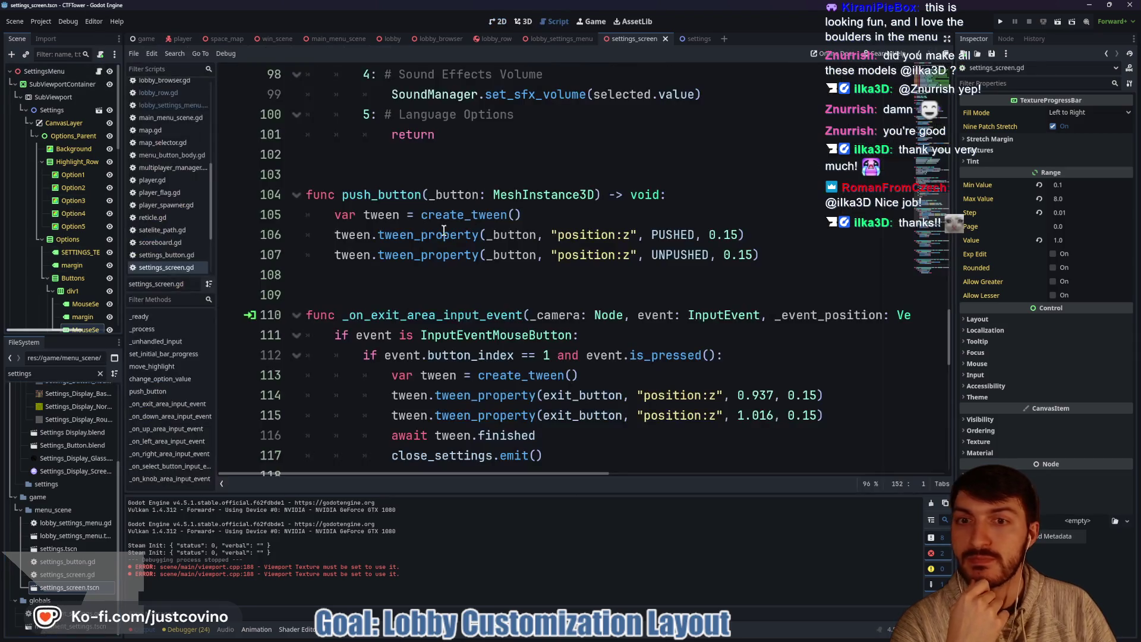
pyautogui.scroll(3, 512, 263)
pyautogui.click(523, 21)
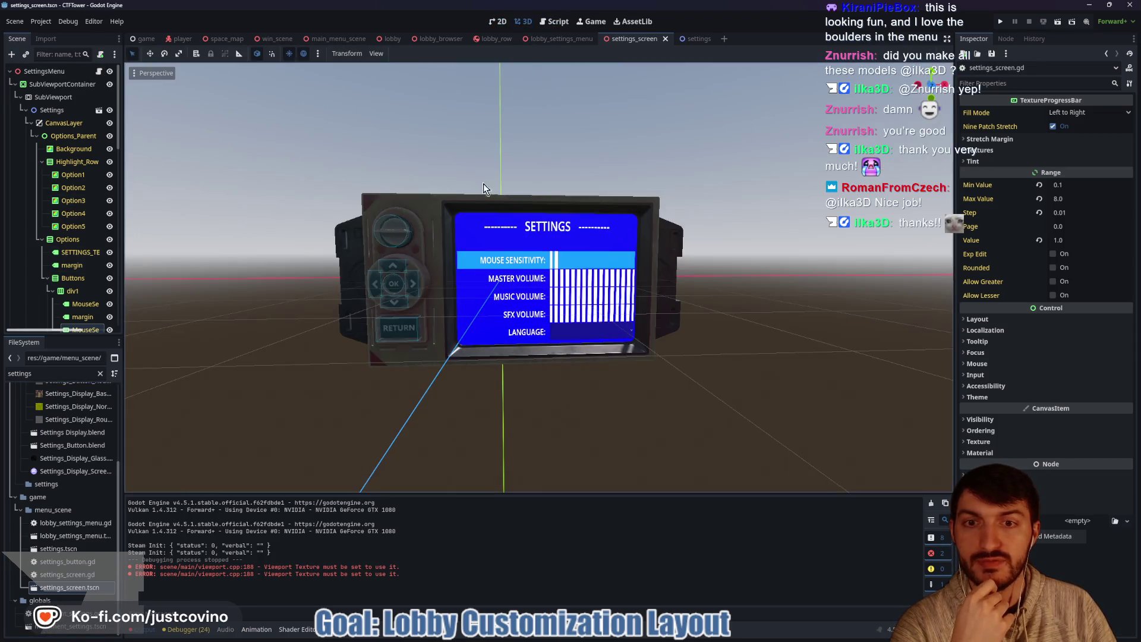
pyautogui.click(100, 71)
# Step: Highlight every push_button call in the up, left and right area input handlers and check is_pressed
pyautogui.scroll(-10, 491, 295)
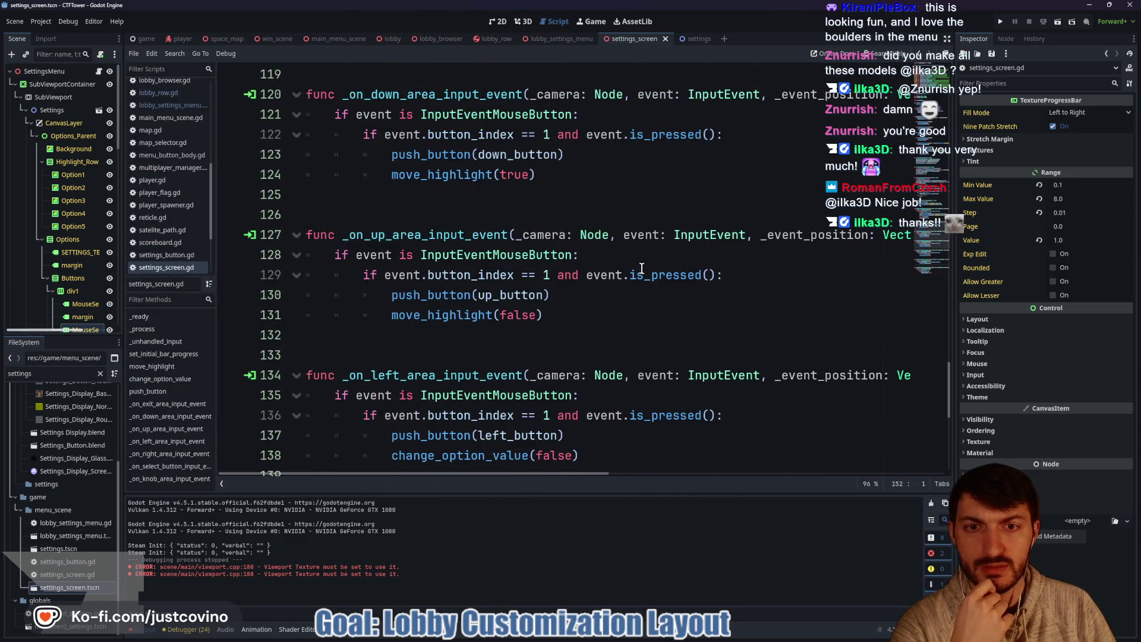
pyautogui.scroll(-2, 580, 290)
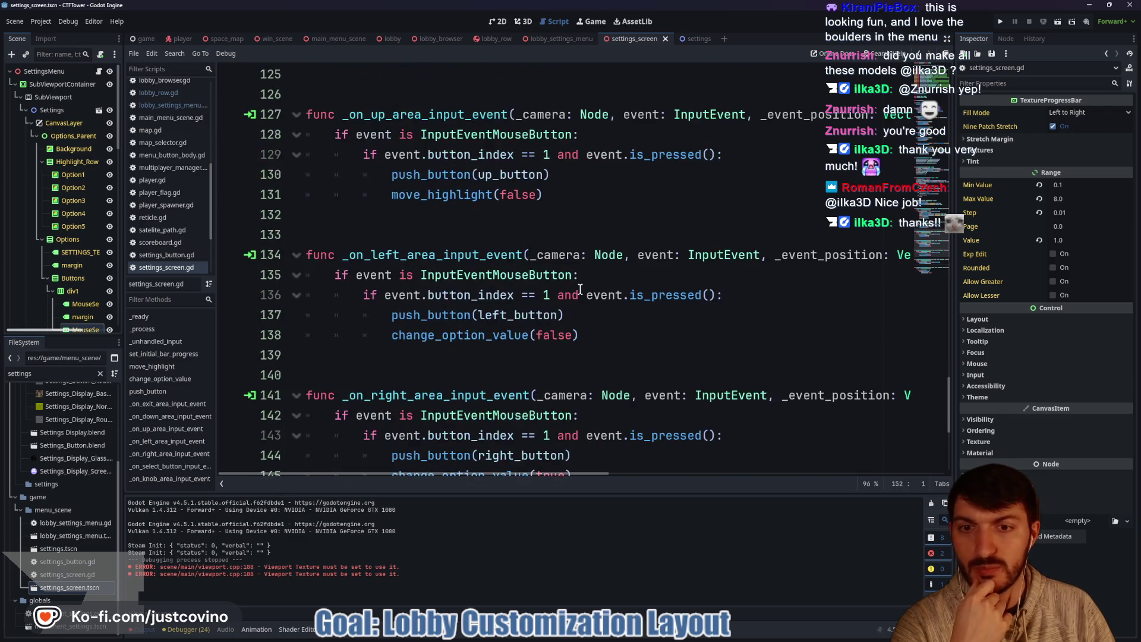
pyautogui.doubleClick(428, 171)
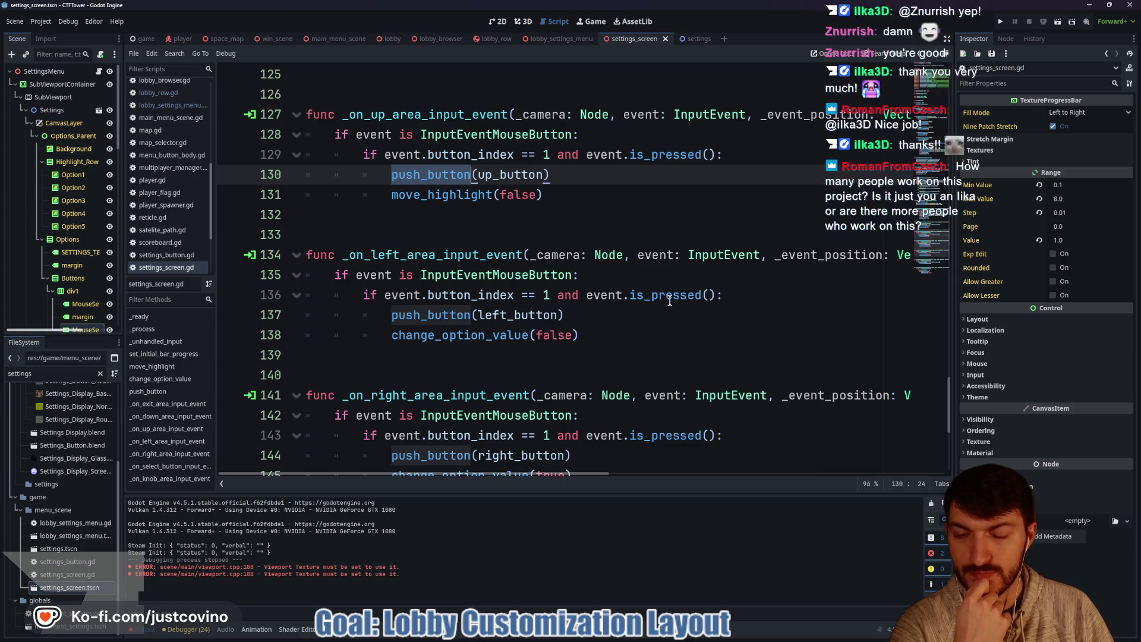
pyautogui.moveTo(662, 299)
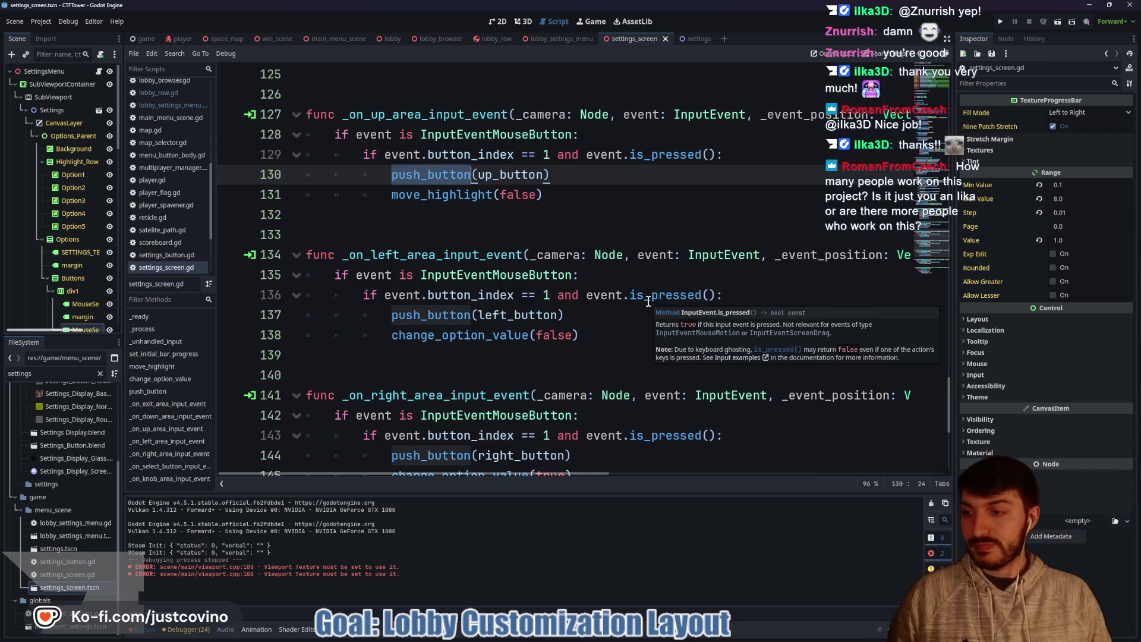
pyautogui.click(616, 315)
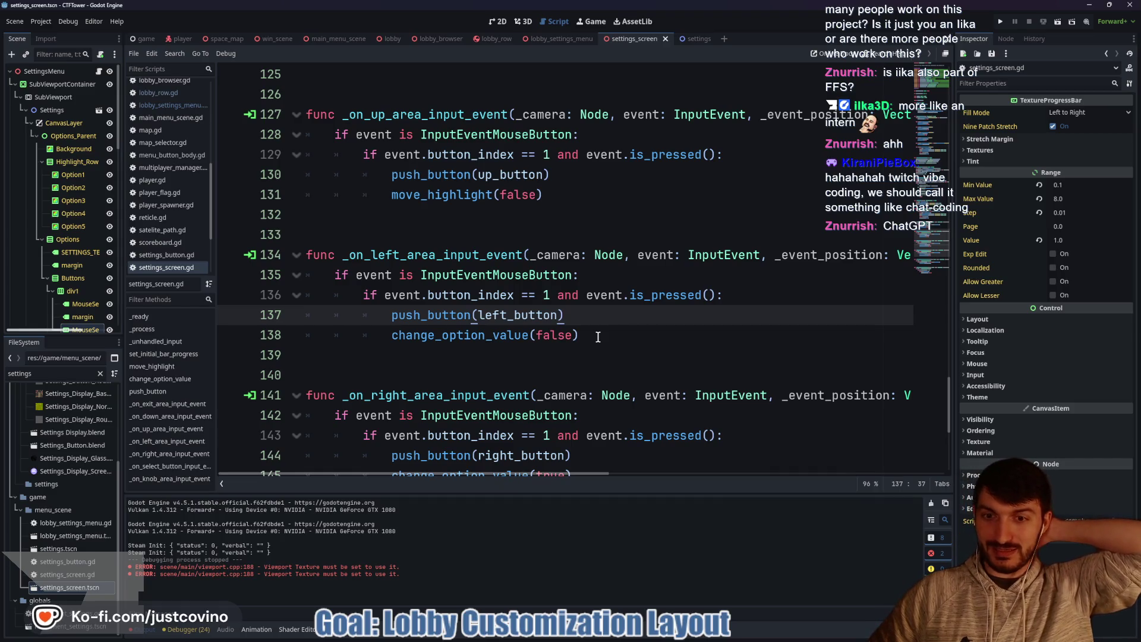
pyautogui.click(427, 313)
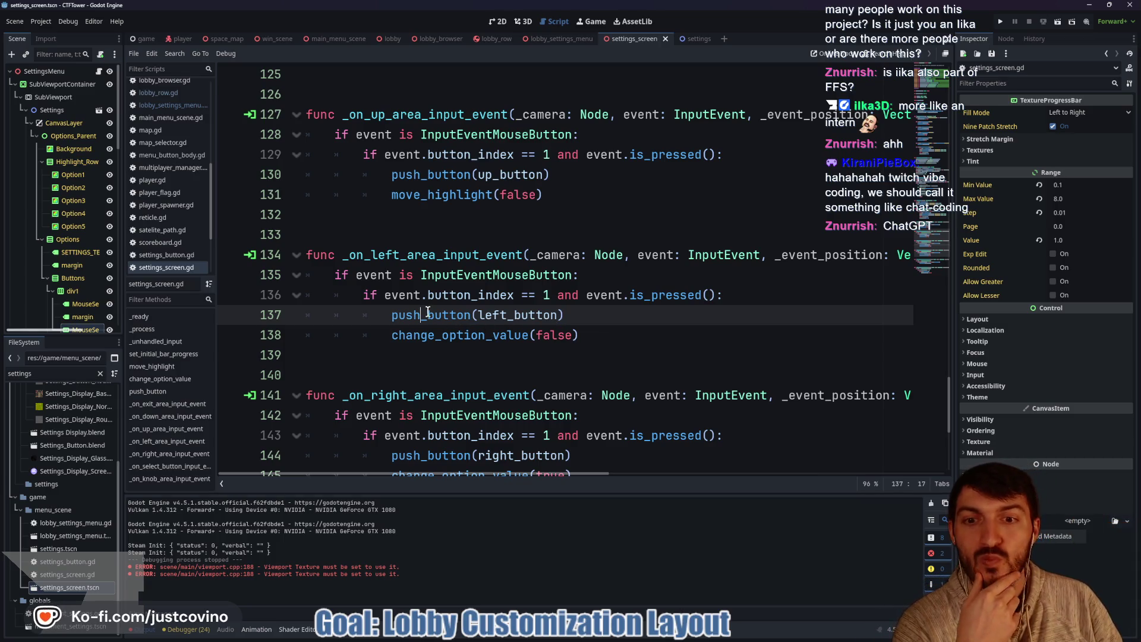
pyautogui.doubleClick(427, 313)
pyautogui.scroll(5, 452, 333)
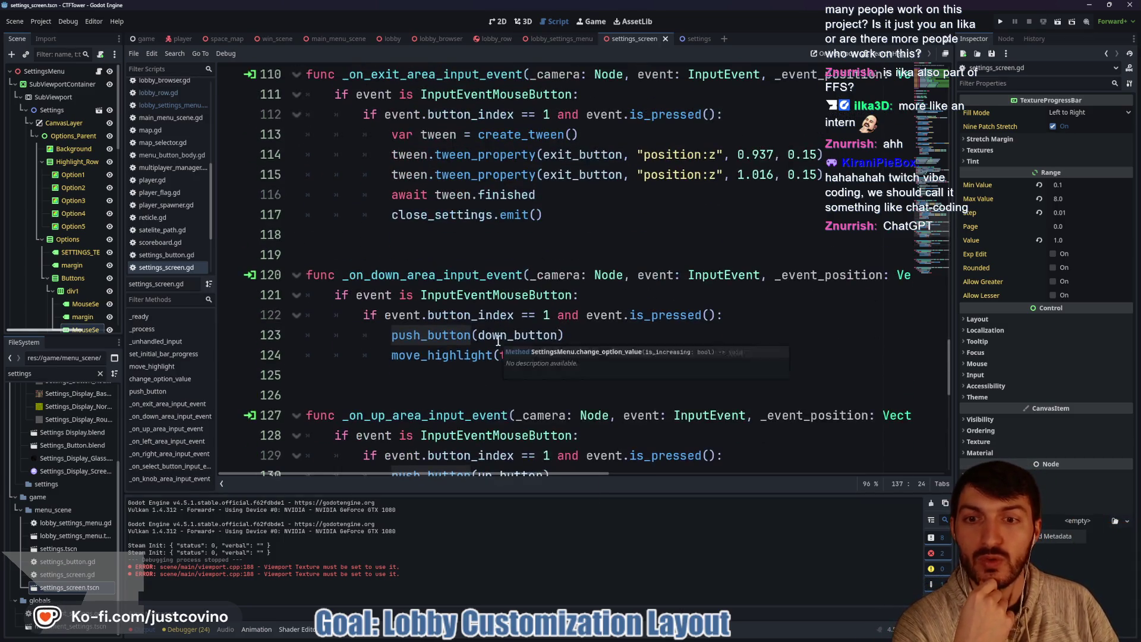
pyautogui.rightClick(499, 338)
pyautogui.press('Escape')
pyautogui.scroll(2, 474, 366)
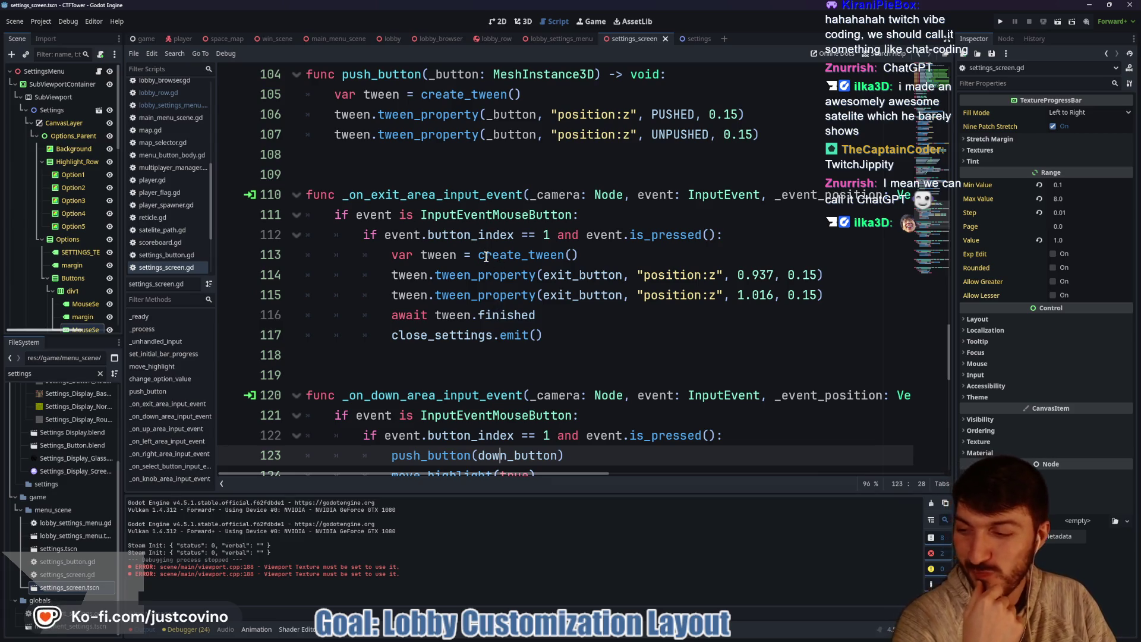
pyautogui.moveTo(486, 255)
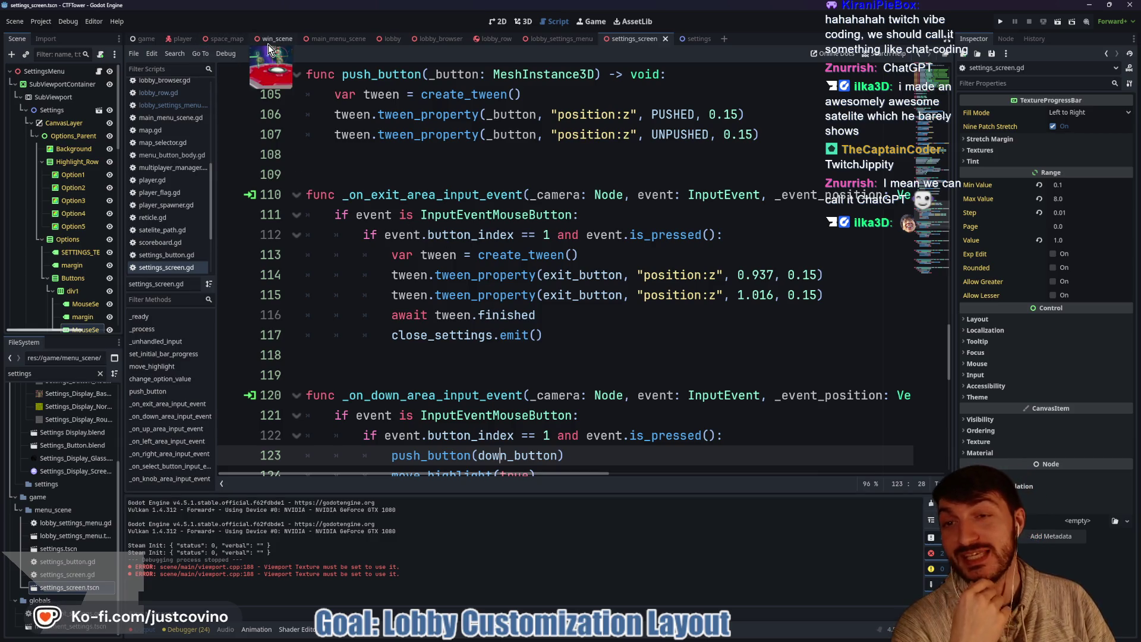
pyautogui.scroll(-2, 483, 315)
pyautogui.scroll(-2, 483, 315)
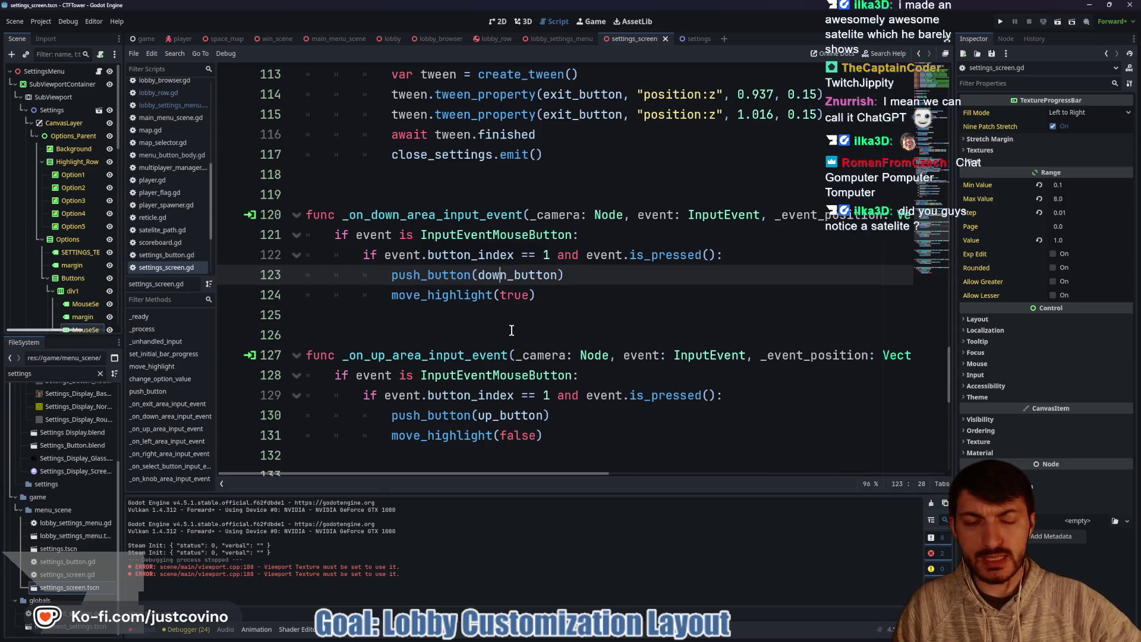
pyautogui.click(703, 255)
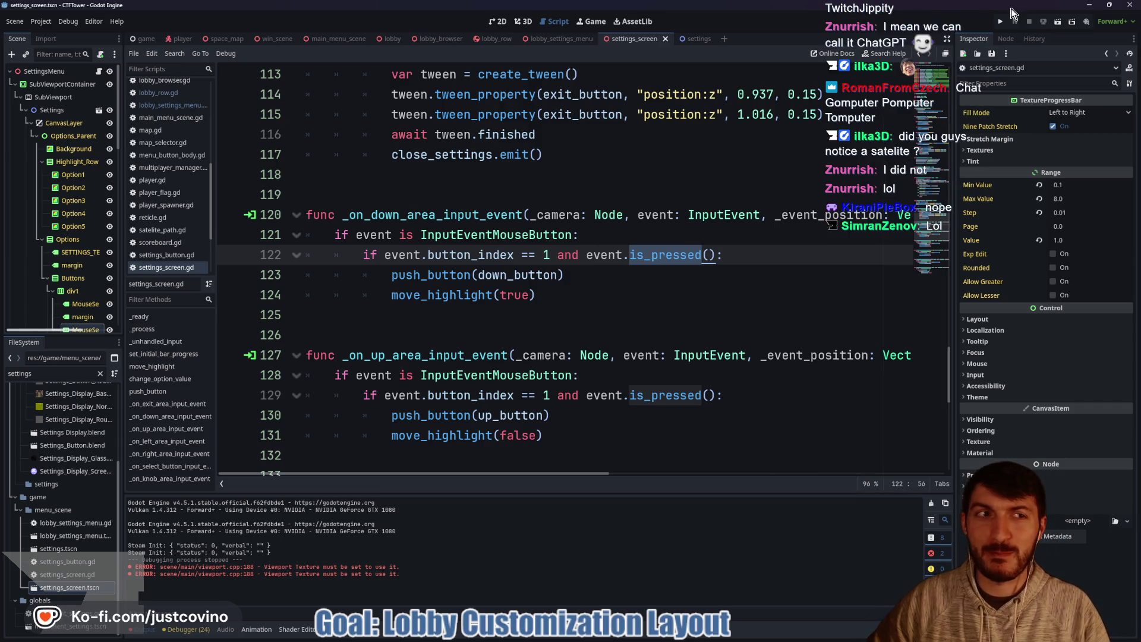
pyautogui.click(1002, 22)
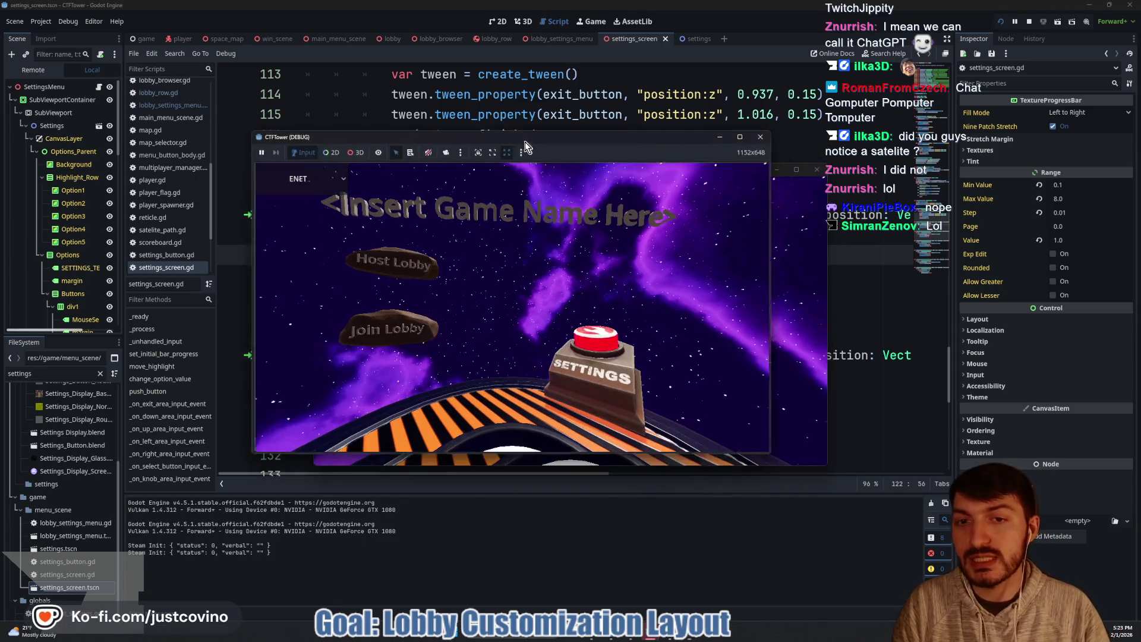
# Step: Maximize the CTFTower game window and choose Host Lobby from the main menu
pyautogui.click(700, 113)
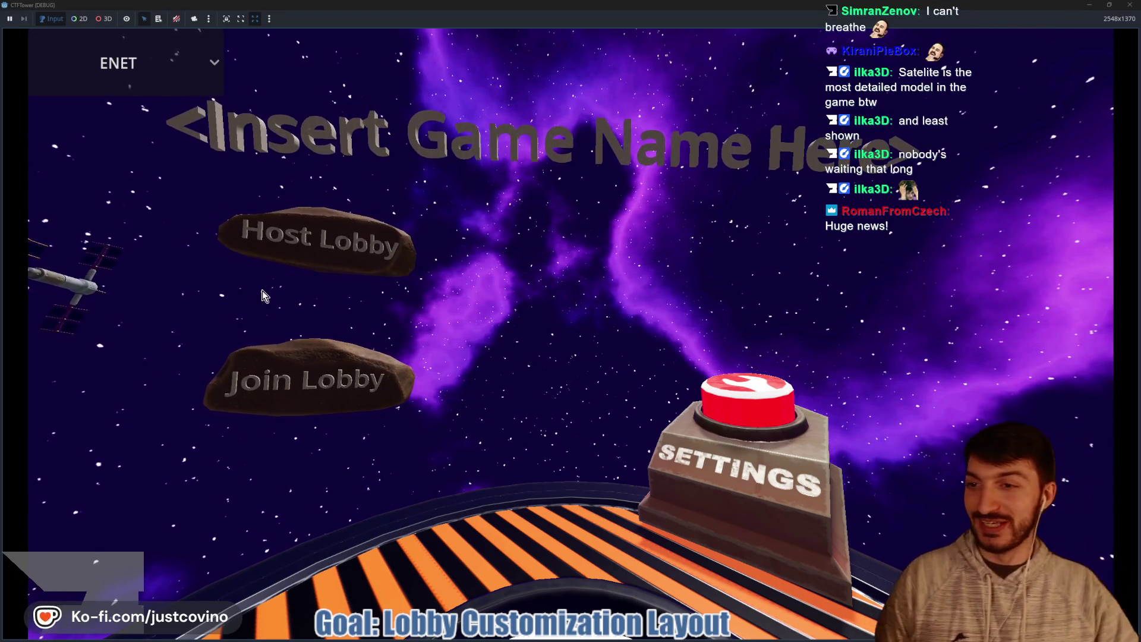
pyautogui.click(328, 240)
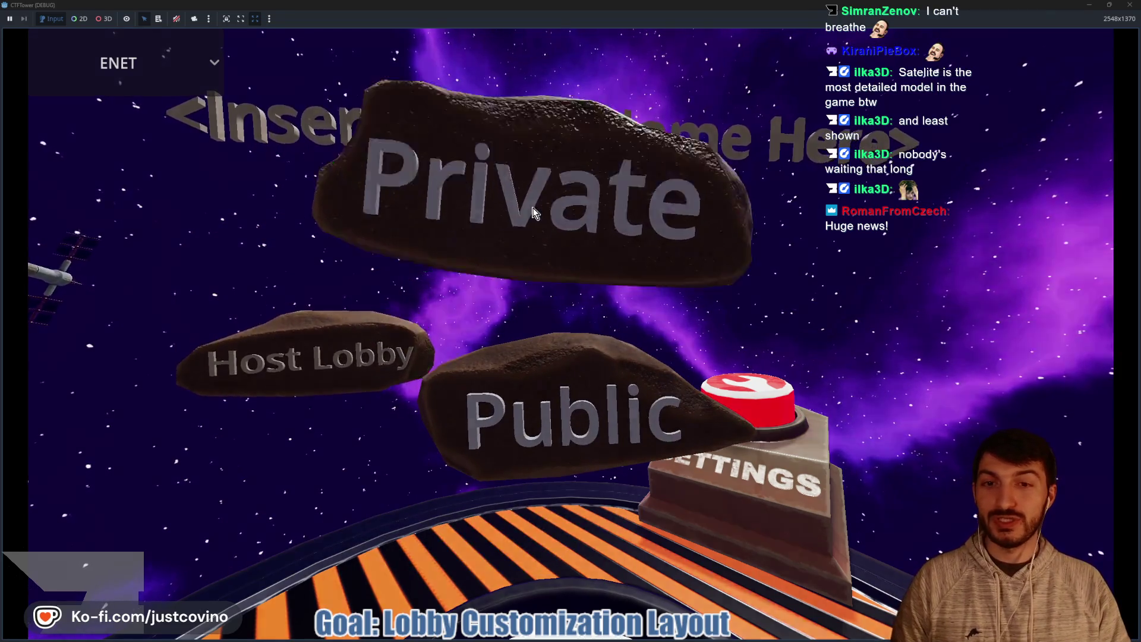
# Step: Host a lobby, then circle the satellite and draw an arrow pointing at it
pyautogui.click(533, 208)
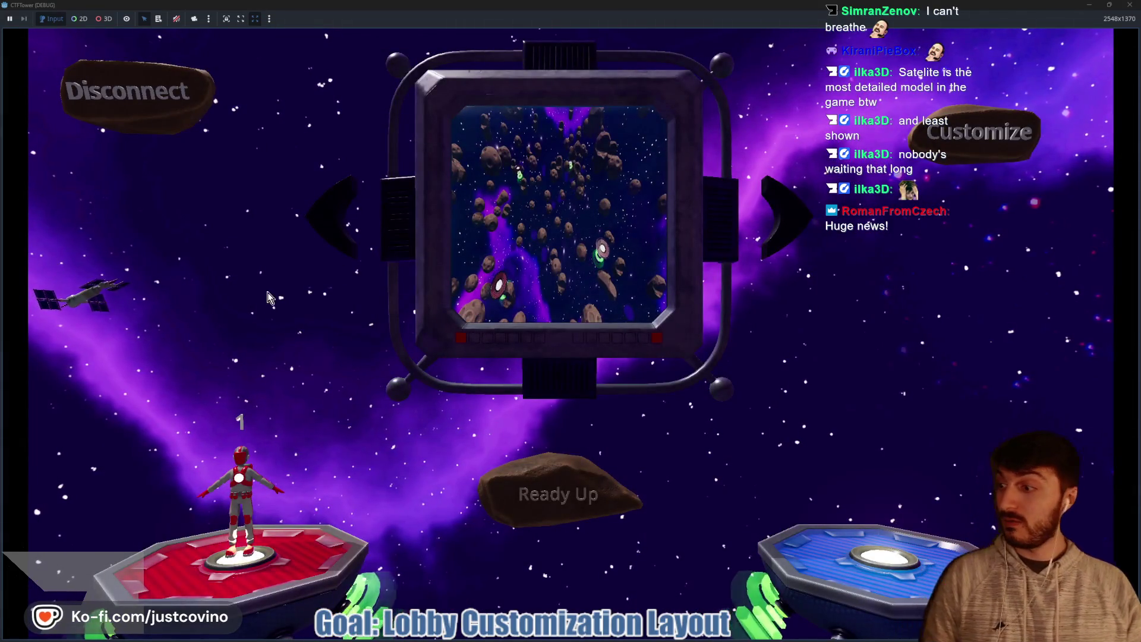
pyautogui.moveTo(178, 247)
pyautogui.mouseDown()
pyautogui.moveTo(235, 309)
pyautogui.moveTo(178, 189)
pyautogui.moveTo(77, 265)
pyautogui.mouseUp()
pyautogui.moveTo(196, 238); pyautogui.dragTo(432, 102)
# Step: Clear the drawn annotations and restore the game window to a smaller size
pyautogui.moveTo(579, 313); pyautogui.dragTo(226, 313)
pyautogui.press('Escape')
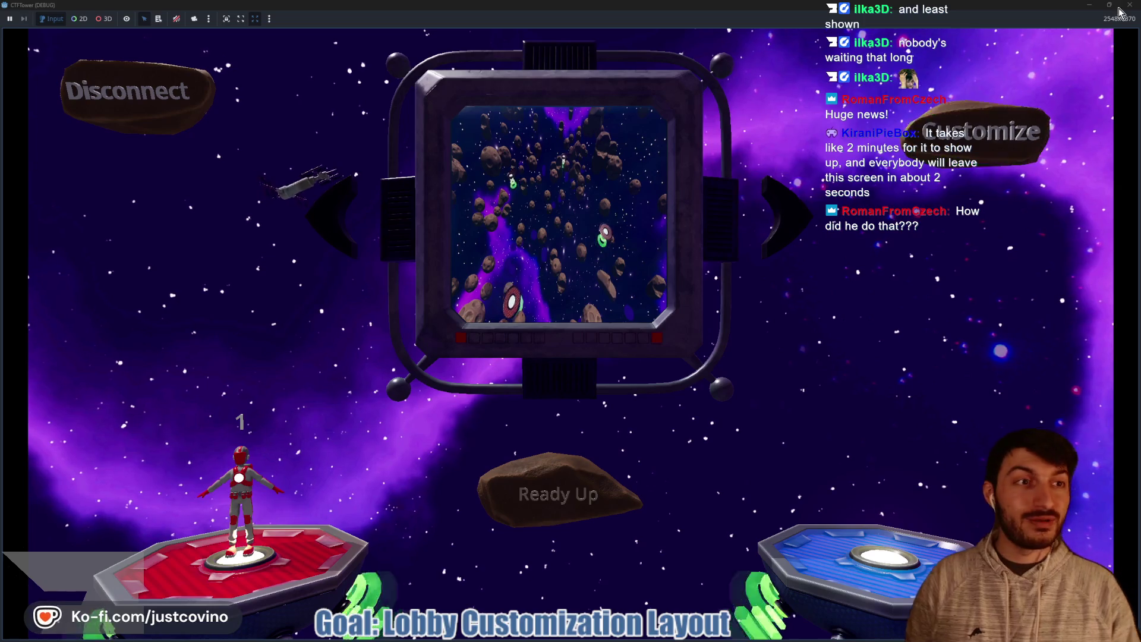
pyautogui.press('super+Down')
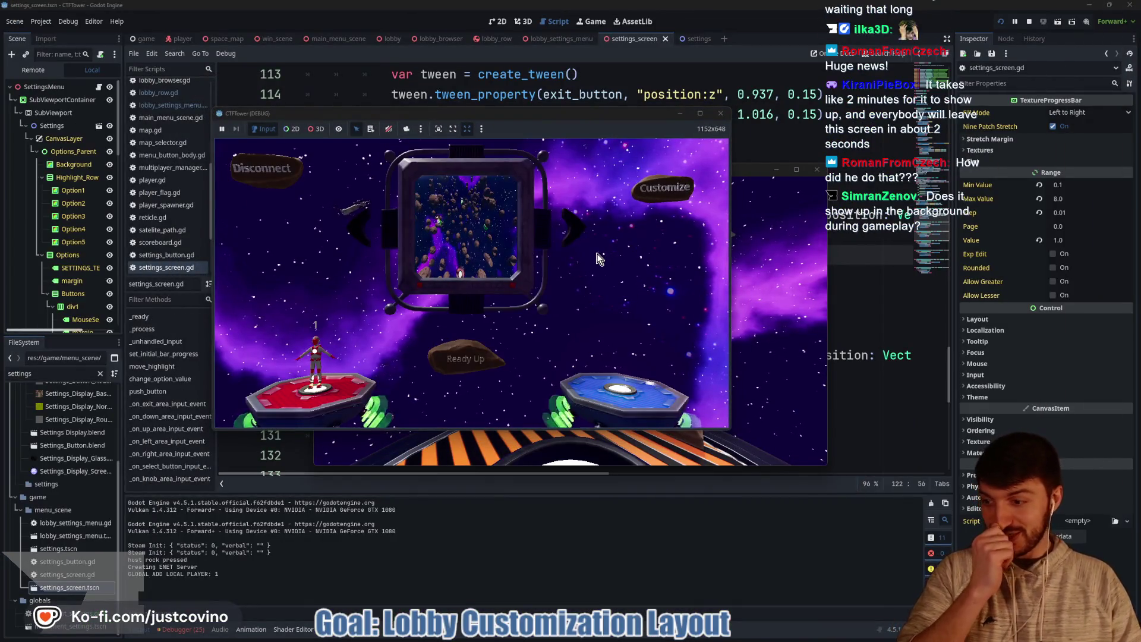
# Step: Stop the game and delete the button_index == 1 check from line 122 of _on_down_area_input_event
pyautogui.click(1030, 21)
pyautogui.click(572, 287)
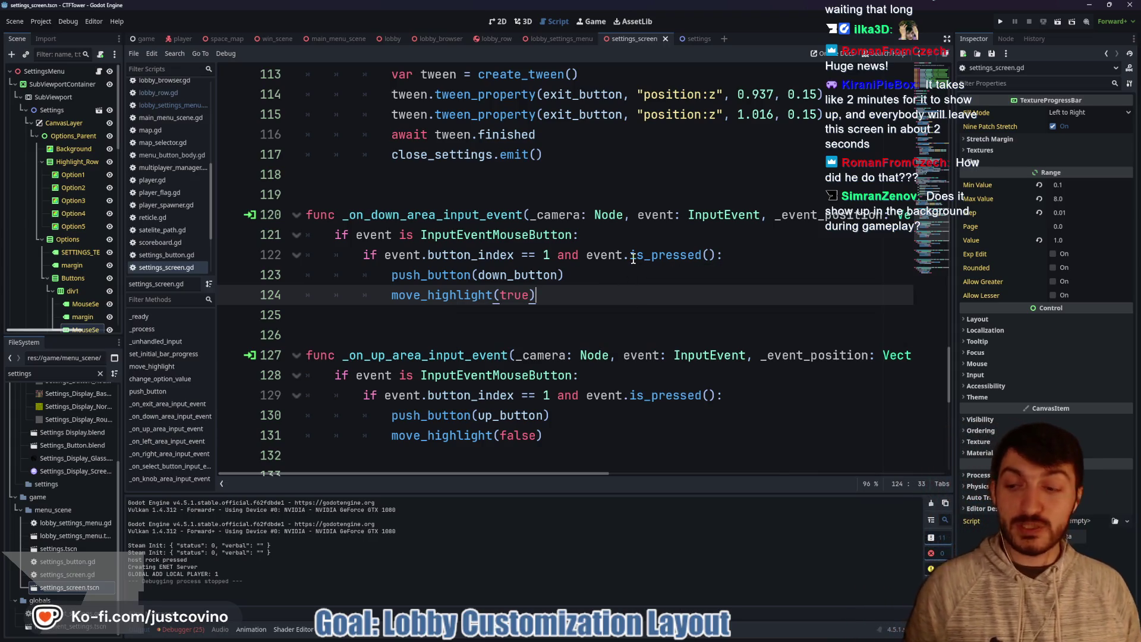
pyautogui.click(602, 275)
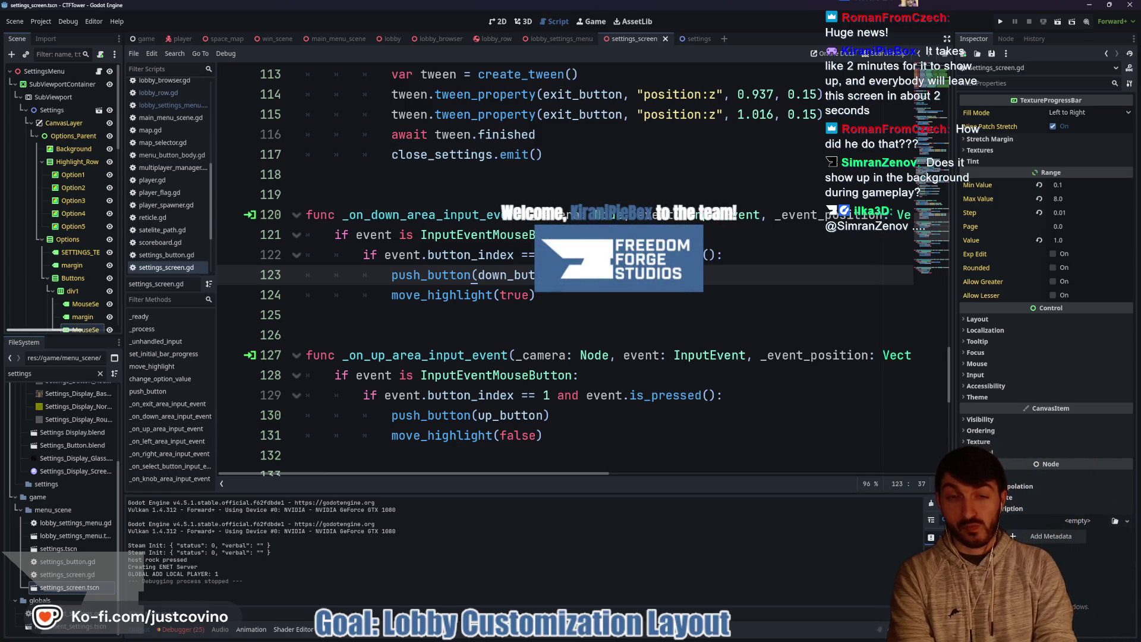
pyautogui.click(586, 254)
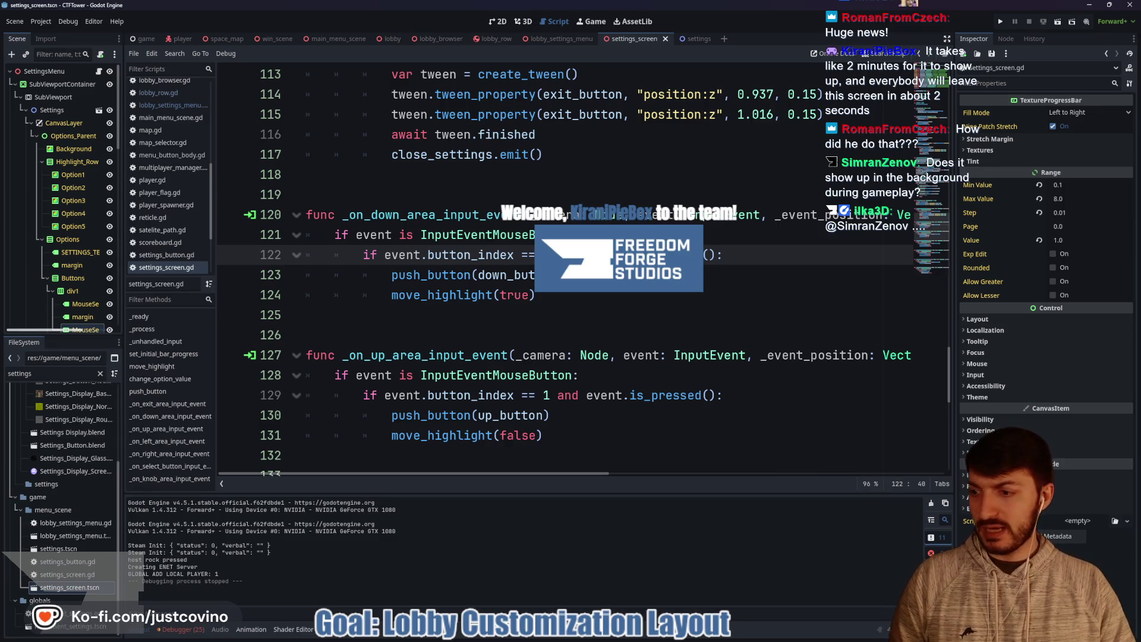
pyautogui.moveTo(552, 255); pyautogui.dragTo(385, 255)
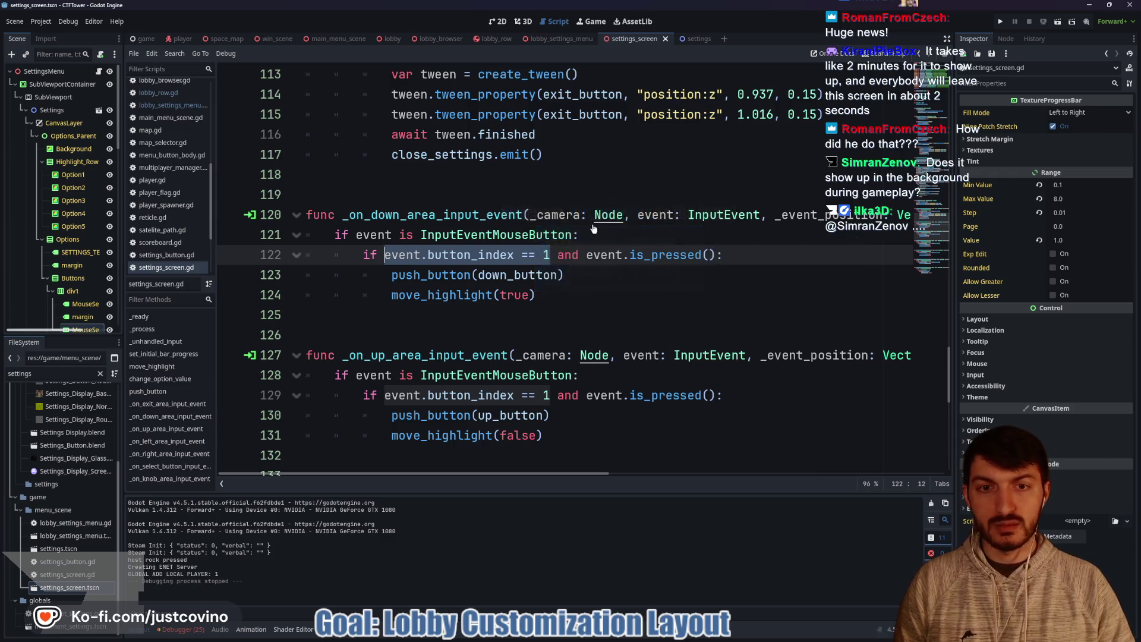
pyautogui.press('BackSpace')
# Step: Append 'and event.button_index == 1' to line 121's condition and clean up line 122
pyautogui.click(574, 235)
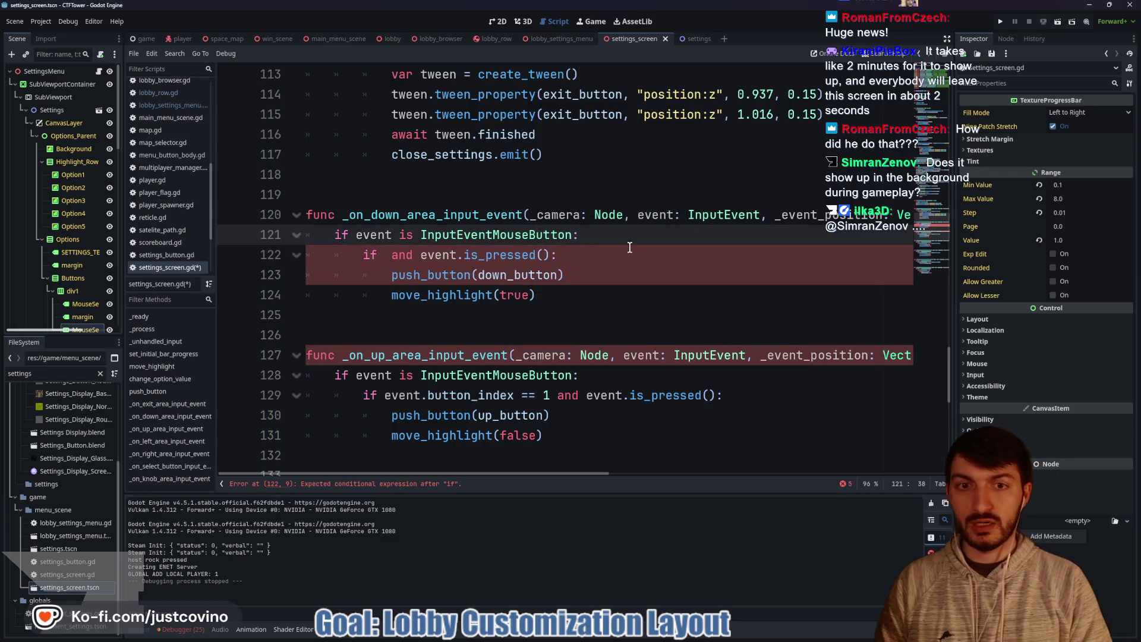
pyautogui.write('and event.button_index == 1')
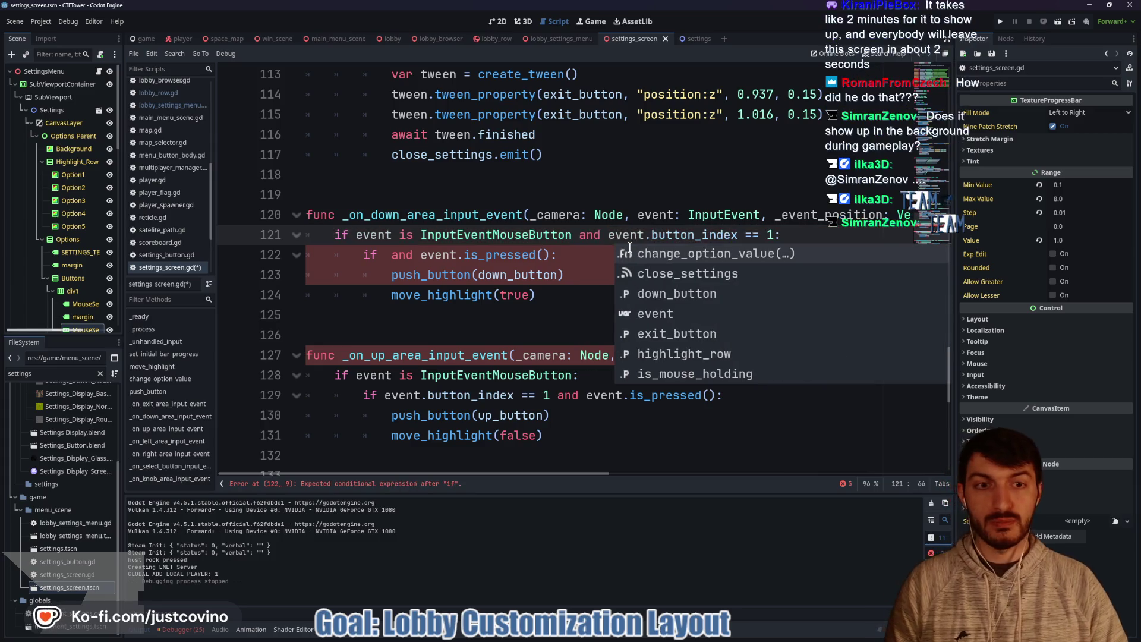
pyautogui.click(421, 260)
pyautogui.press('BackSpace')
pyautogui.press('BackSpace')
pyautogui.press('BackSpace')
pyautogui.press('BackSpace')
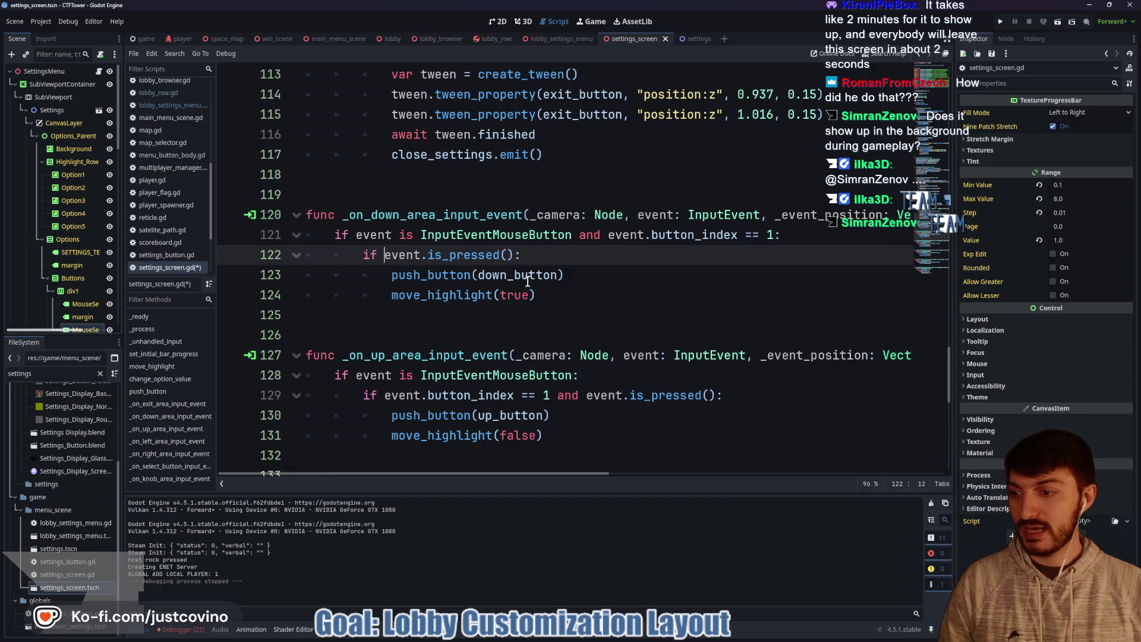
# Step: Add an 'elif event.is_released():' branch containing pass, then save the script
pyautogui.click(601, 275)
pyautogui.click(587, 309)
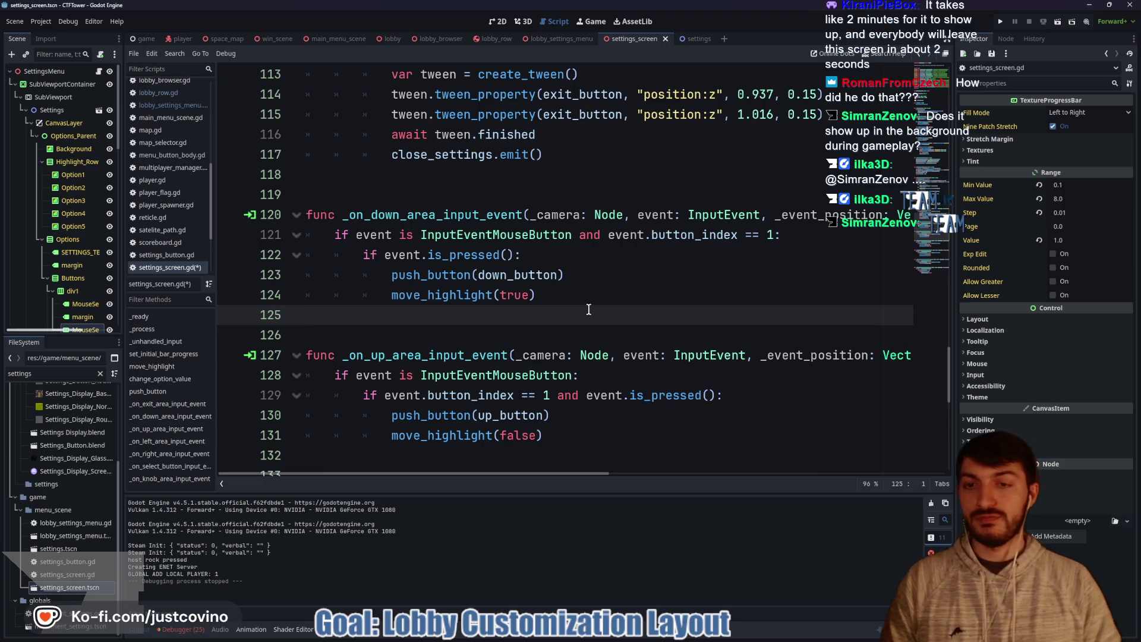
pyautogui.write('elif ev')
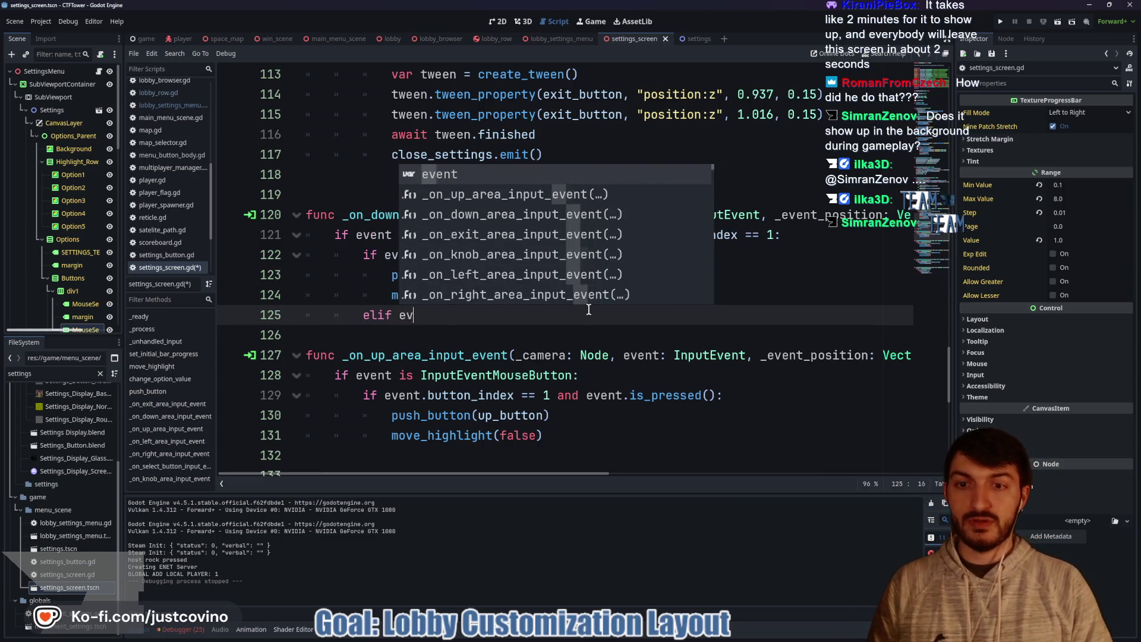
pyautogui.write('ent.is_re')
pyautogui.press('Return')
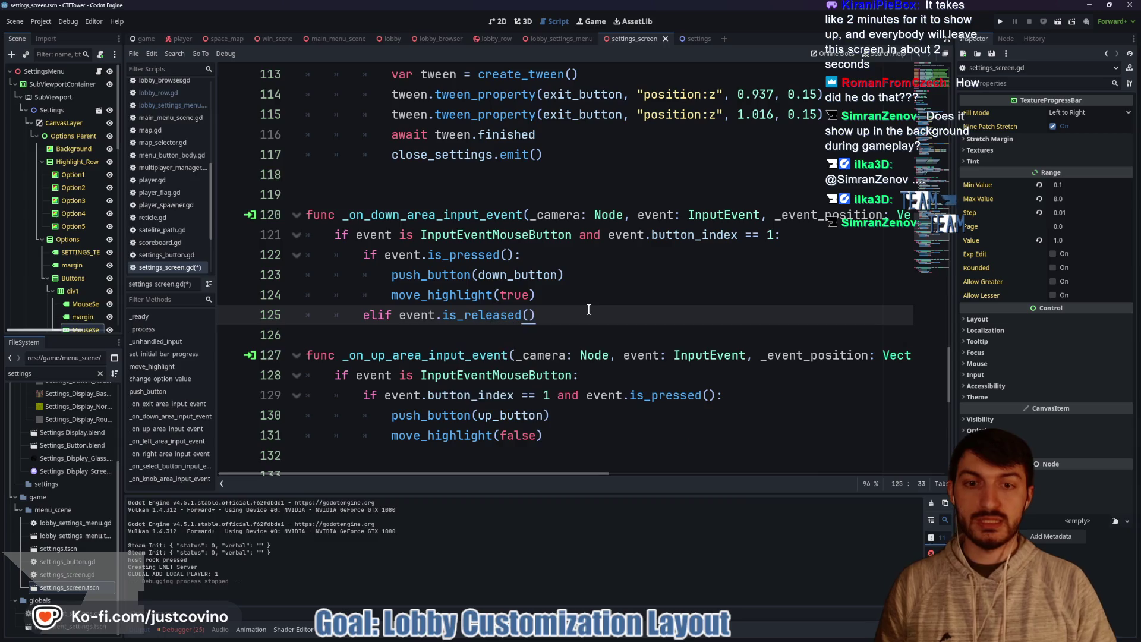
pyautogui.write(':')
pyautogui.press('Return')
pyautogui.write('pass')
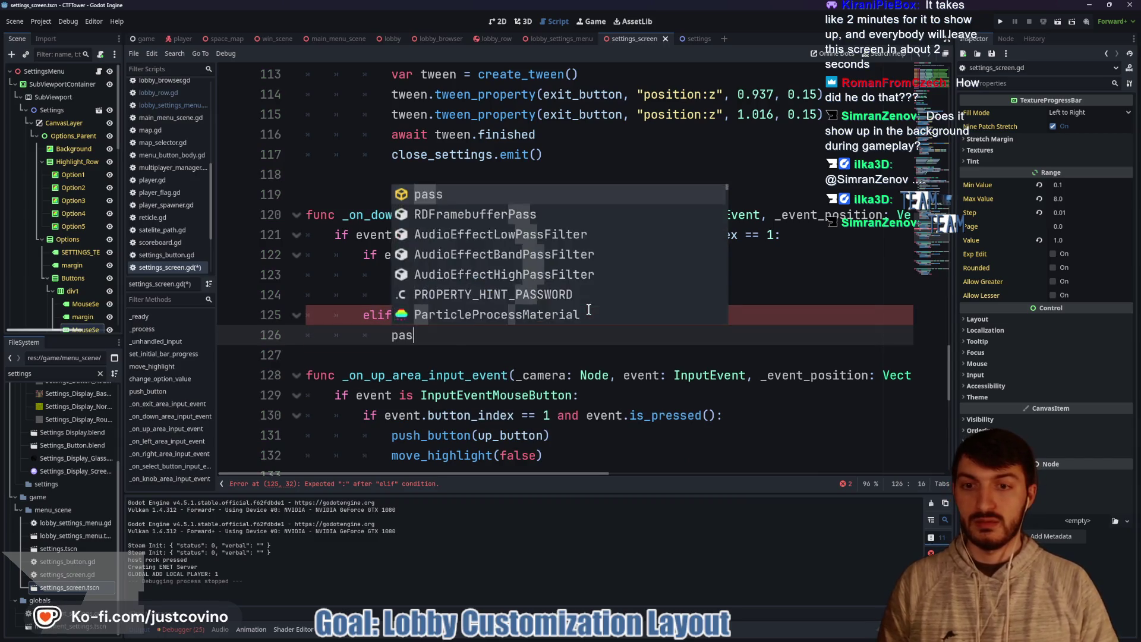
pyautogui.hotkey('ctrl', 's')
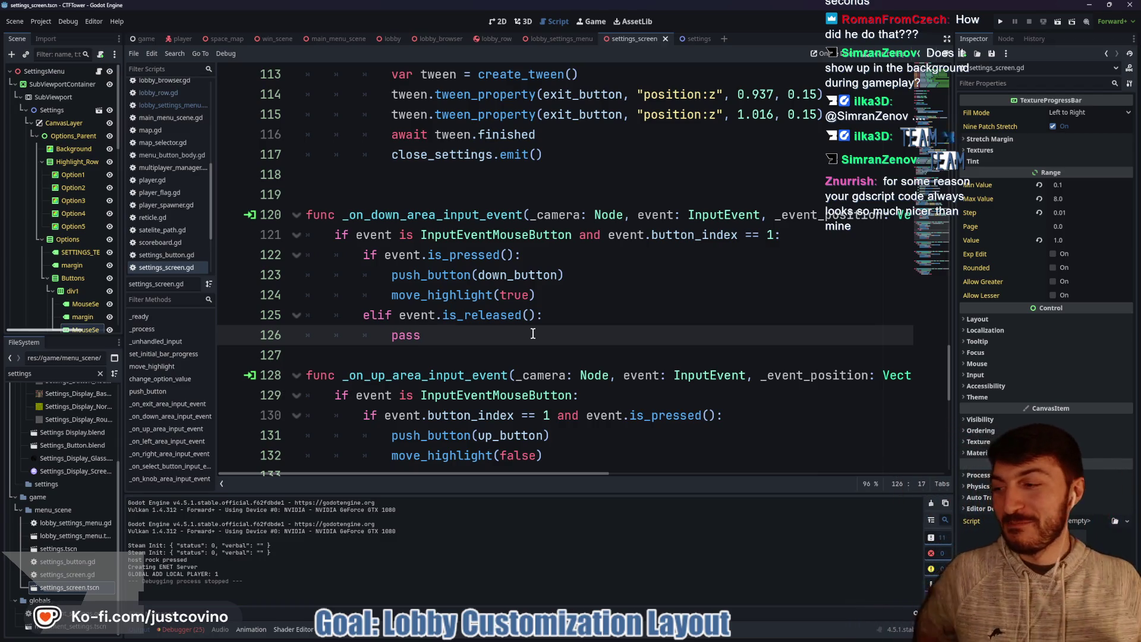
# Step: Toggle the Nodes region at the top of settings_screen.gd, leaving it collapsed
pyautogui.scroll(10, 531, 330)
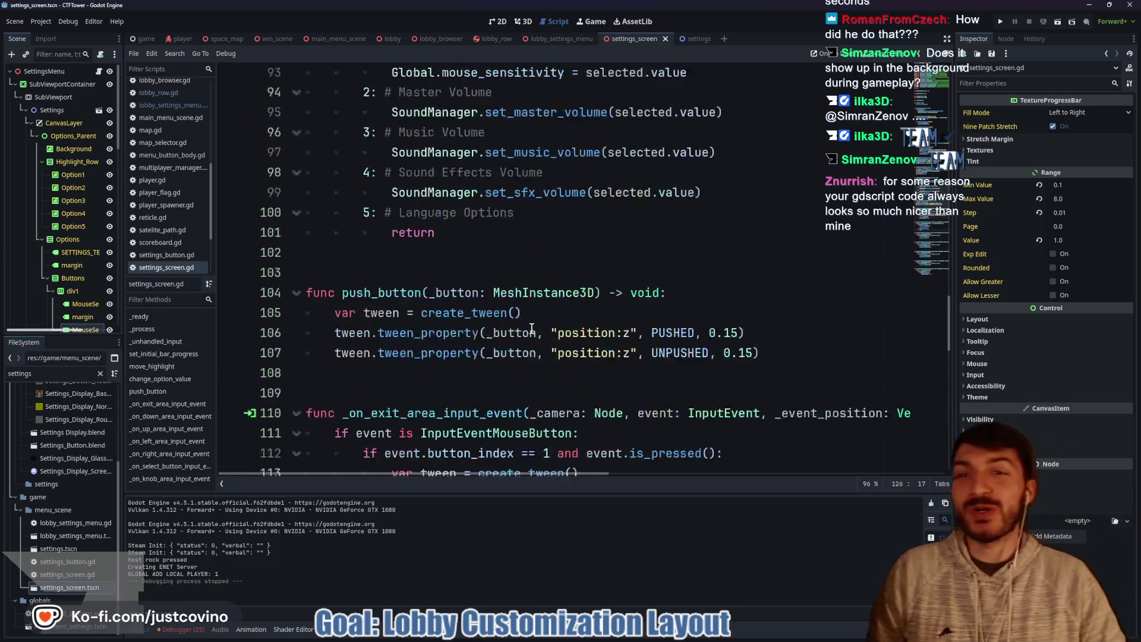
pyautogui.scroll(18, 528, 323)
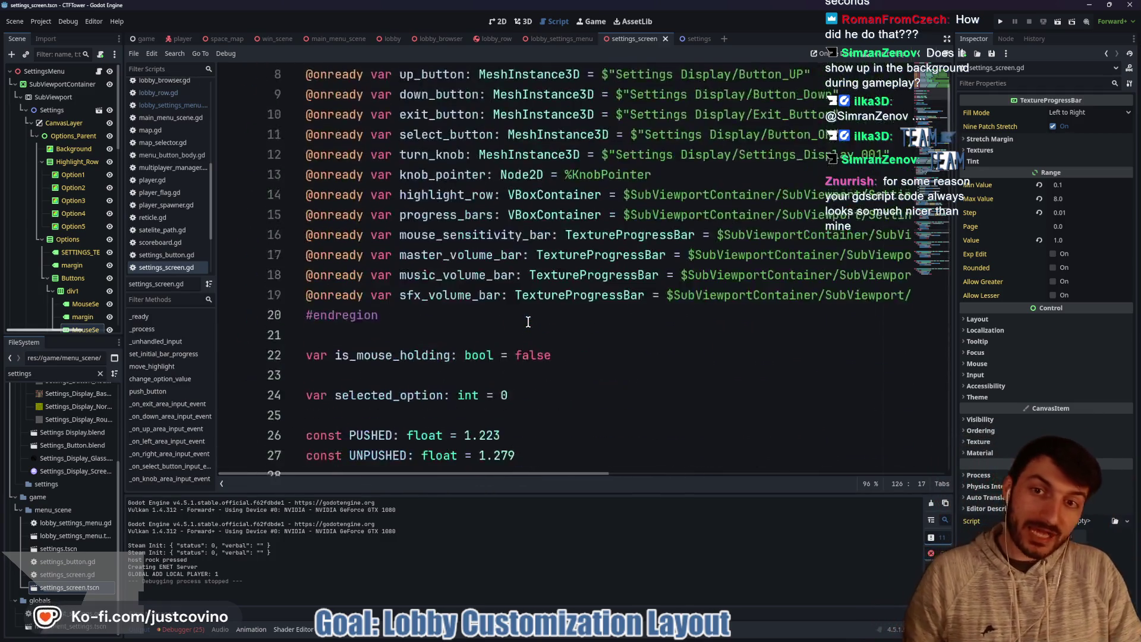
pyautogui.click(296, 154)
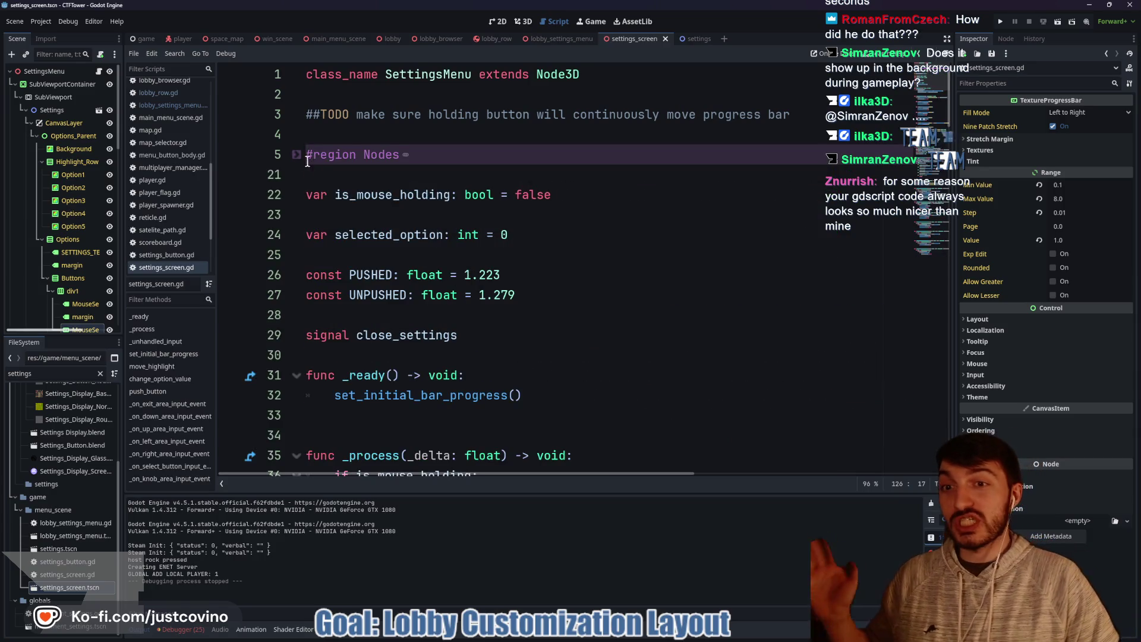
pyautogui.click(297, 155)
pyautogui.click(297, 154)
pyautogui.click(297, 155)
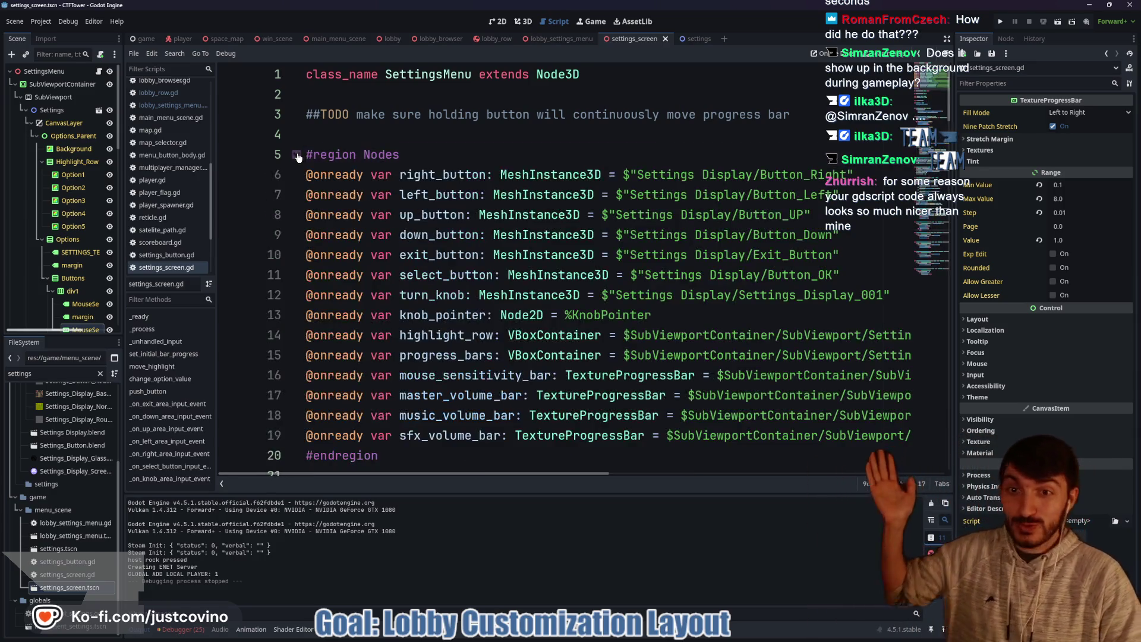
pyautogui.click(297, 155)
pyautogui.click(297, 154)
pyautogui.click(297, 155)
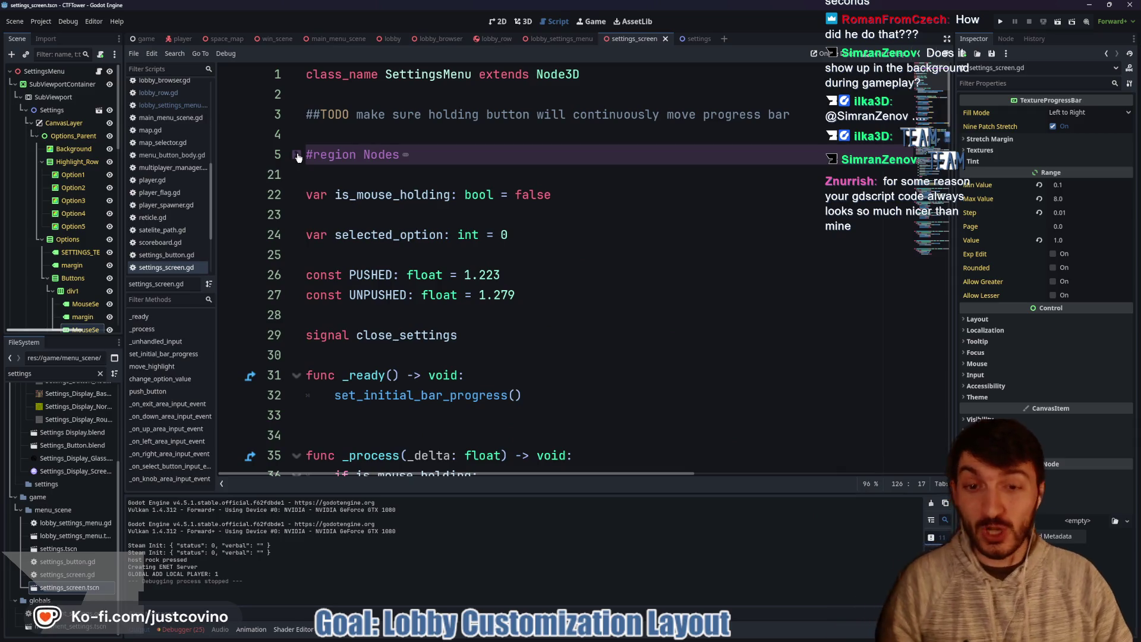
pyautogui.click(296, 154)
pyautogui.click(297, 154)
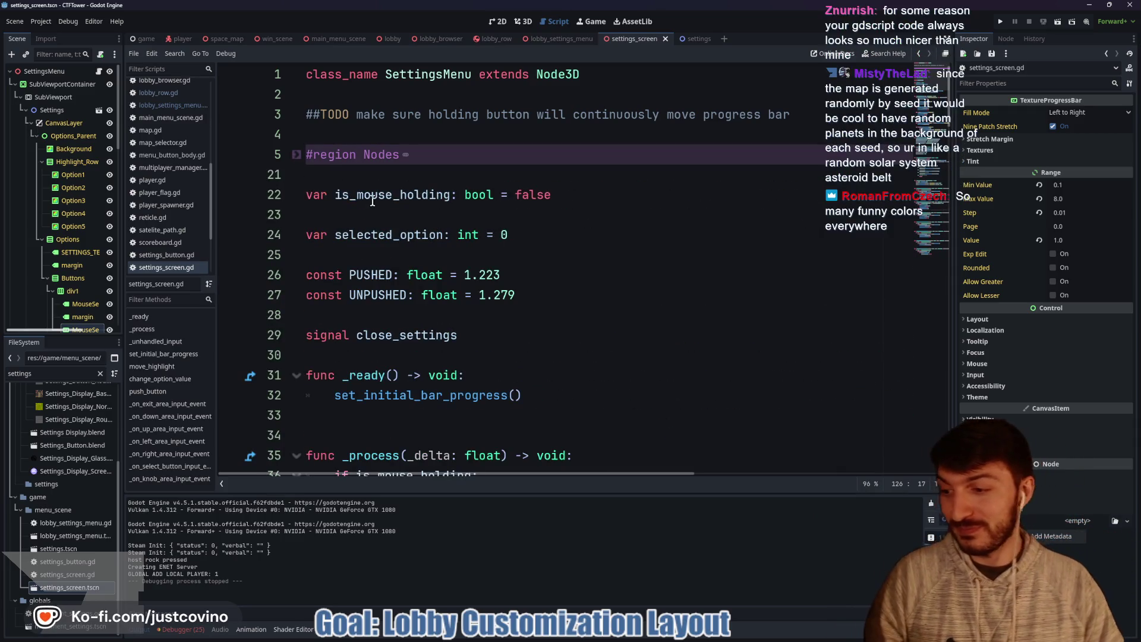
pyautogui.scroll(-20, 373, 238)
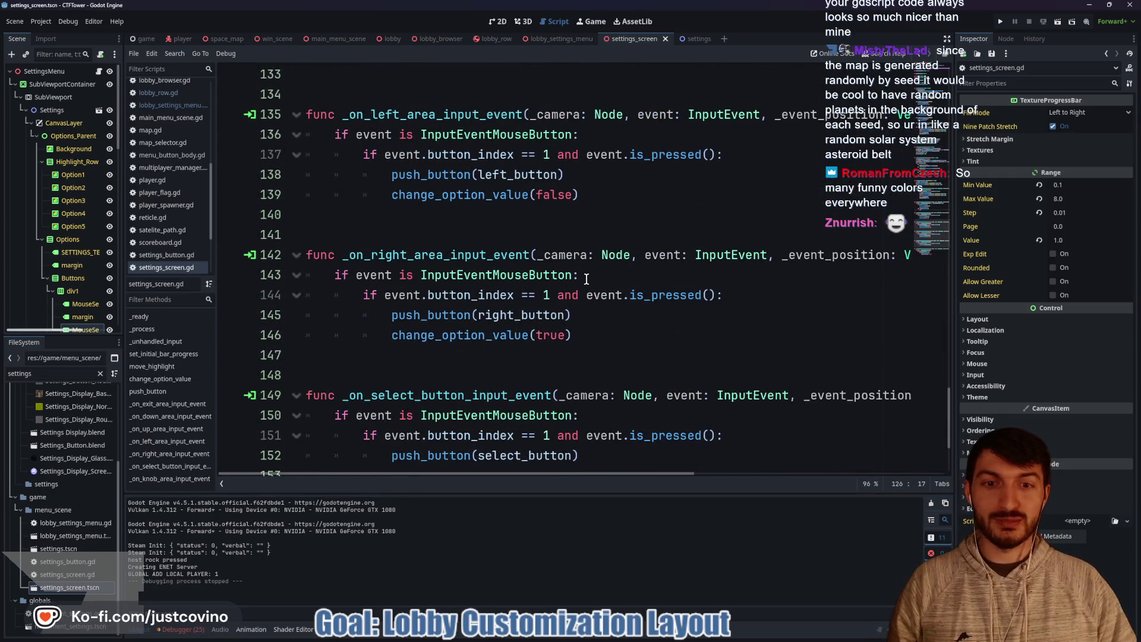
pyautogui.scroll(5, 585, 268)
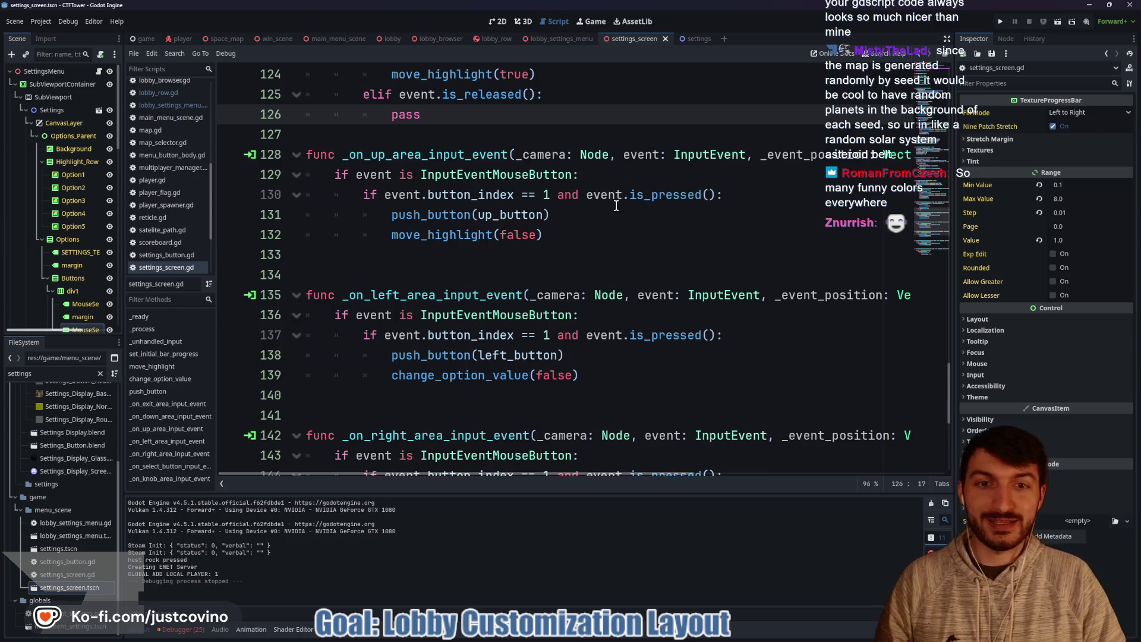
pyautogui.scroll(1, 535, 267)
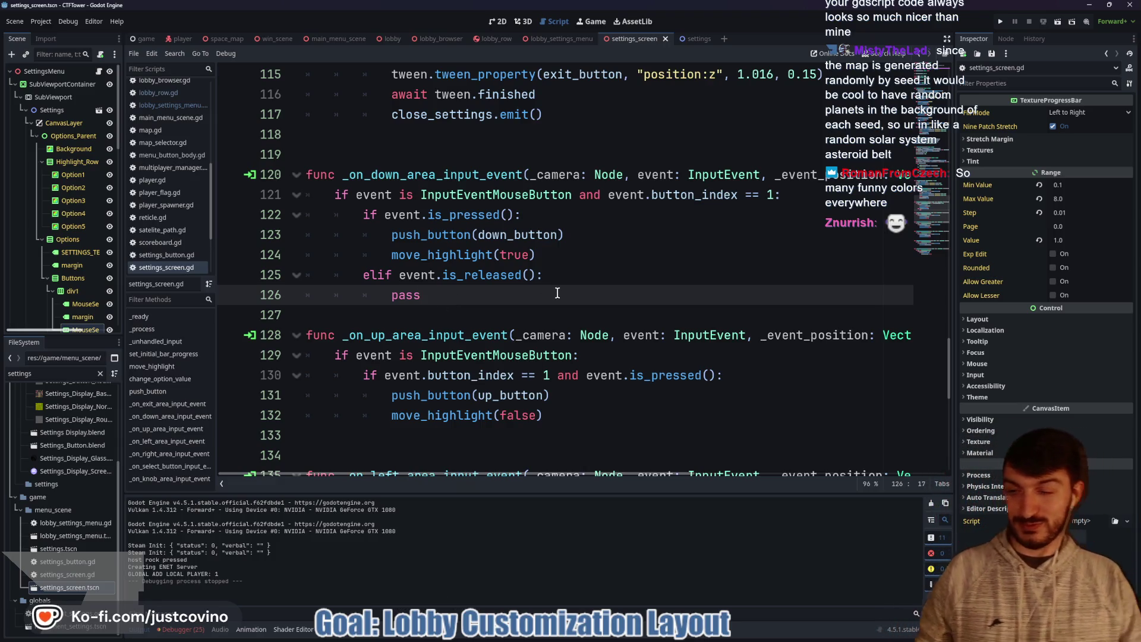
pyautogui.hotkey('alt', 'Tab')
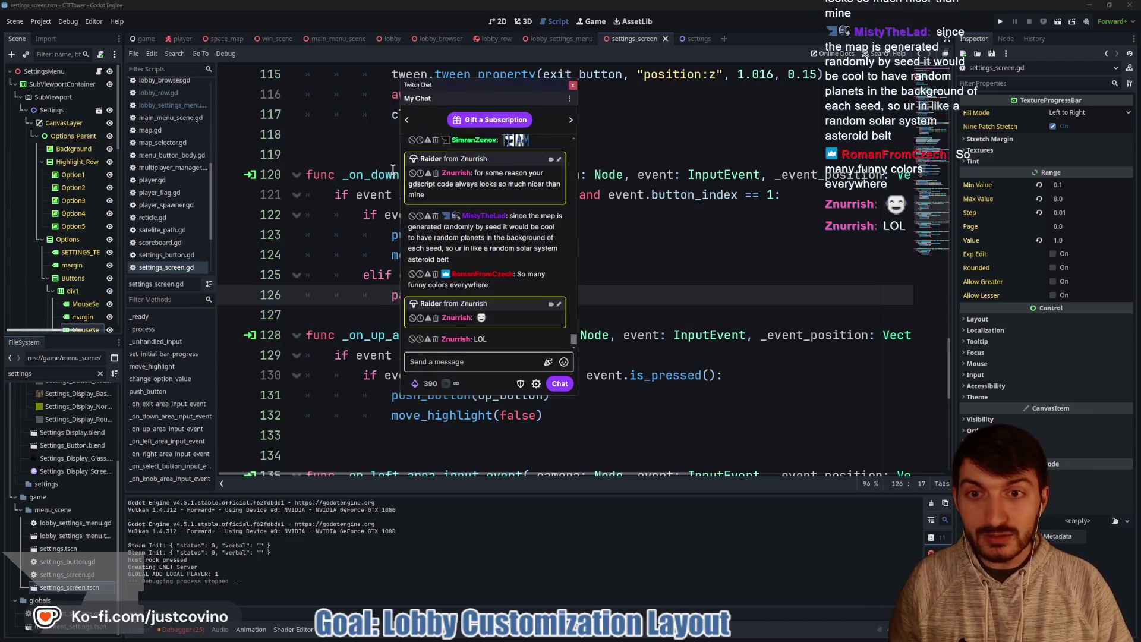
# Step: Snip the first chat message and save it to the Desktop, named after the chatter
pyautogui.press('super+shift+s')
pyautogui.moveTo(405, 134); pyautogui.dragTo(568, 186)
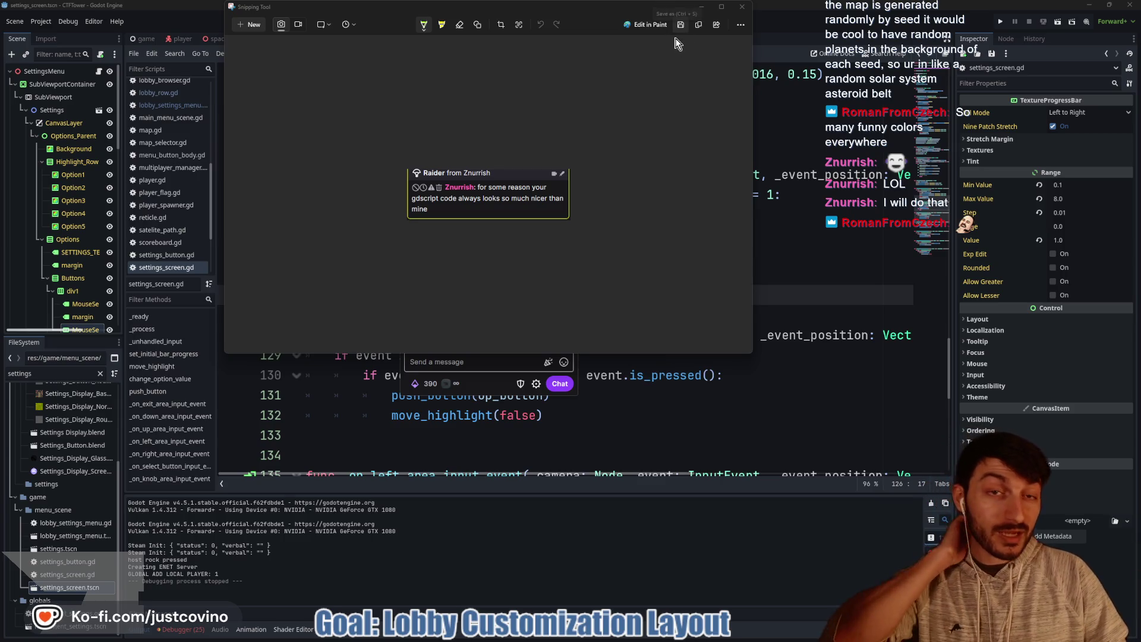
pyautogui.click(681, 29)
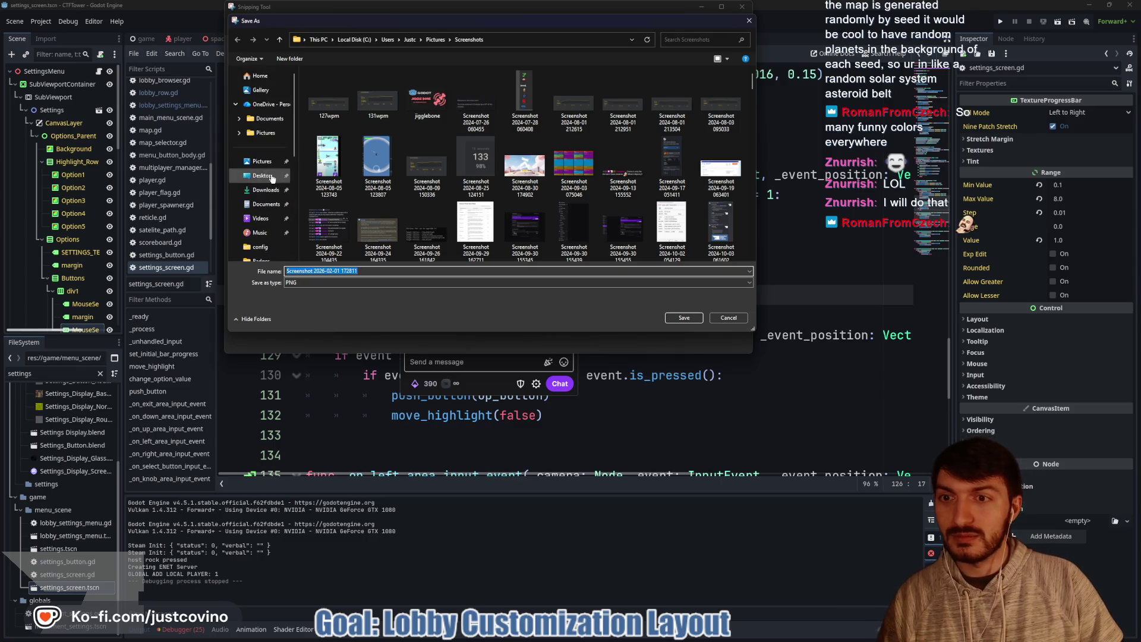
pyautogui.click(261, 176)
pyautogui.write('Zurrish')
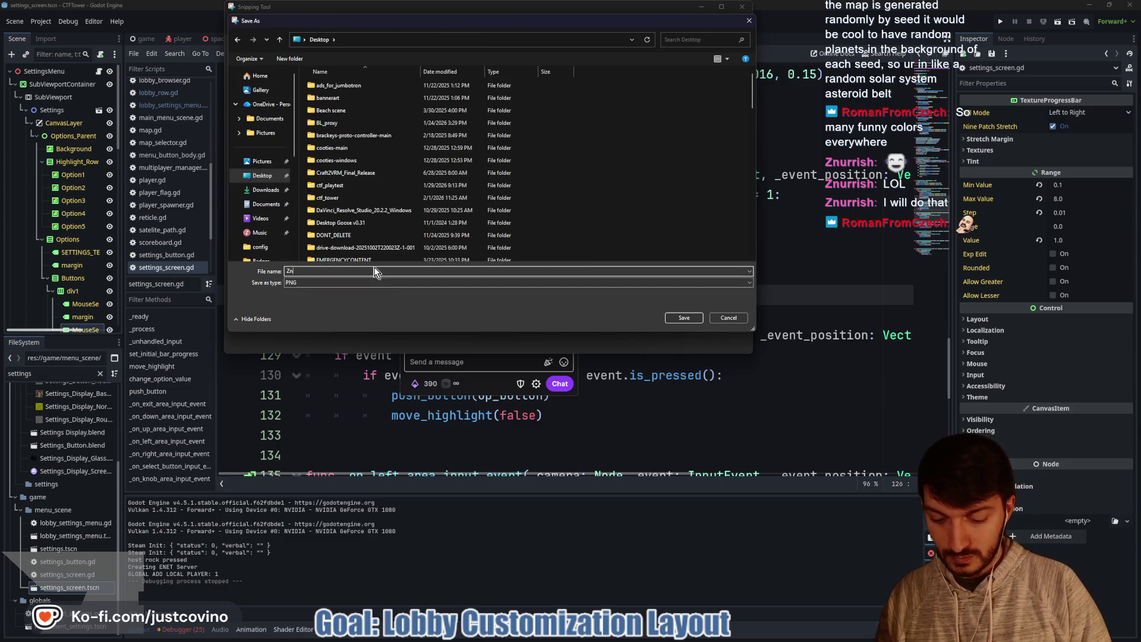
pyautogui.click(672, 318)
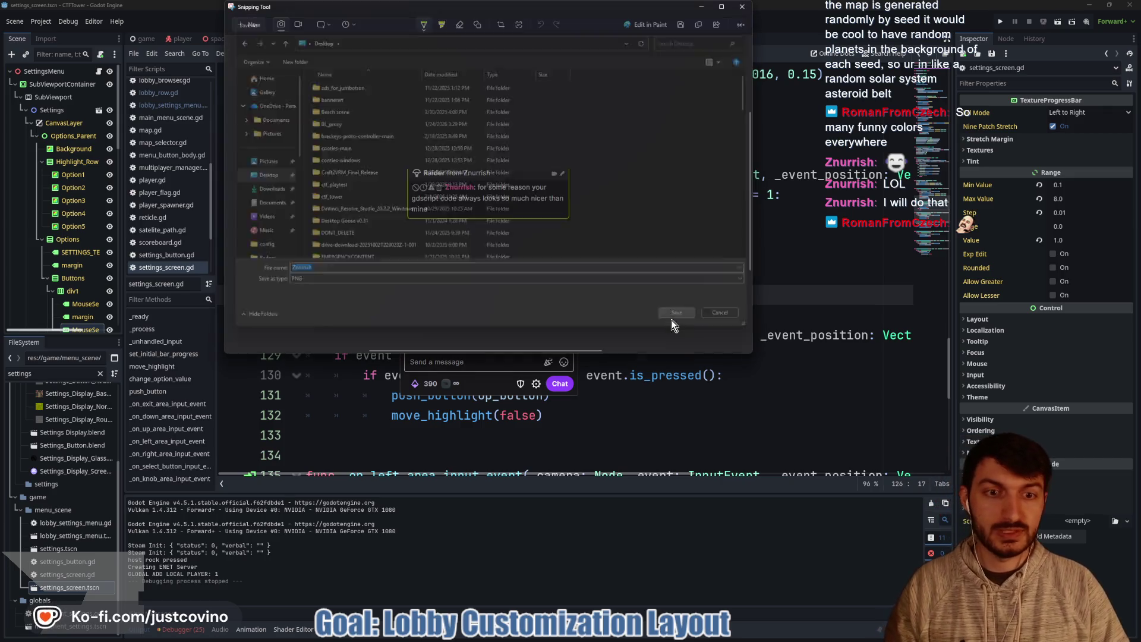
# Step: Close the snip, move the Twitch chat aside and minimize it, then bring up the browser
pyautogui.click(742, 7)
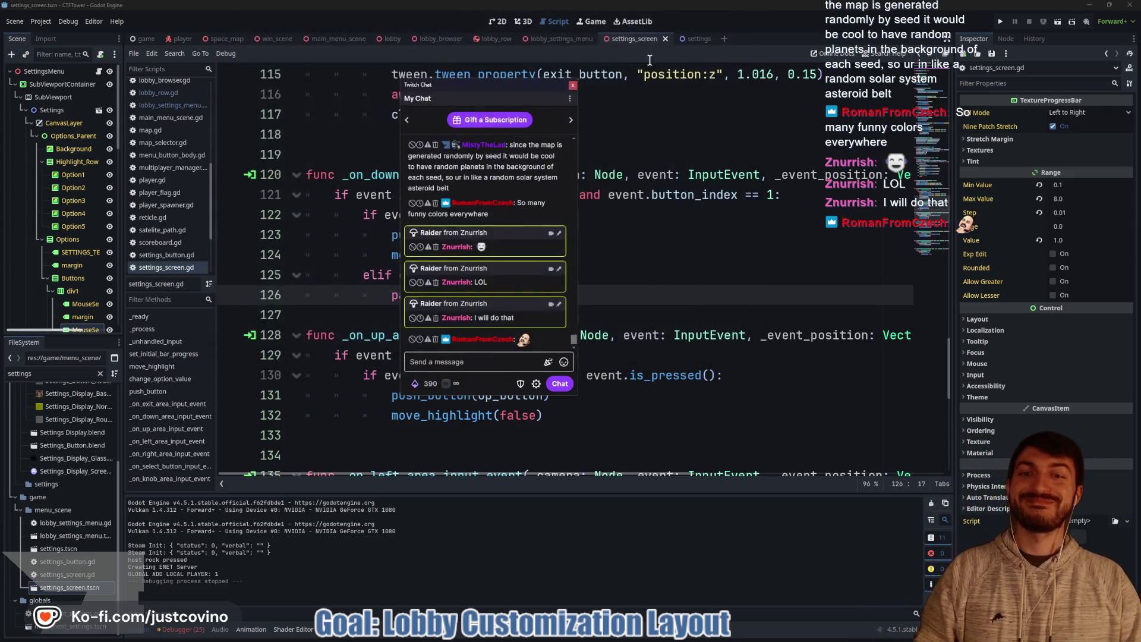
pyautogui.moveTo(484, 83); pyautogui.dragTo(328, 120)
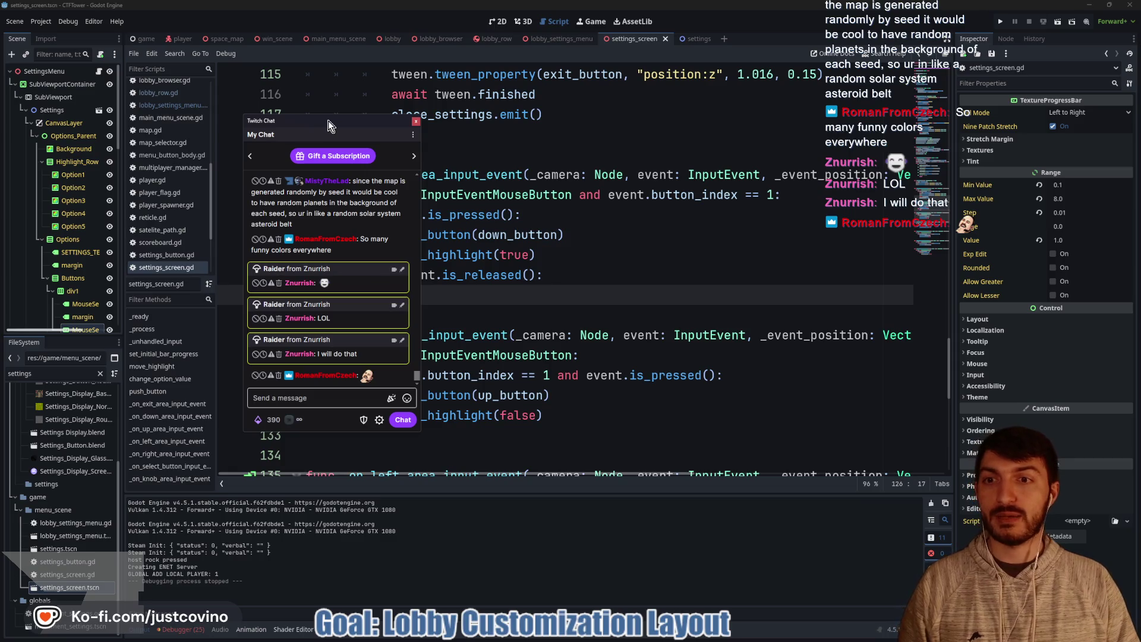
pyautogui.press('super+Down')
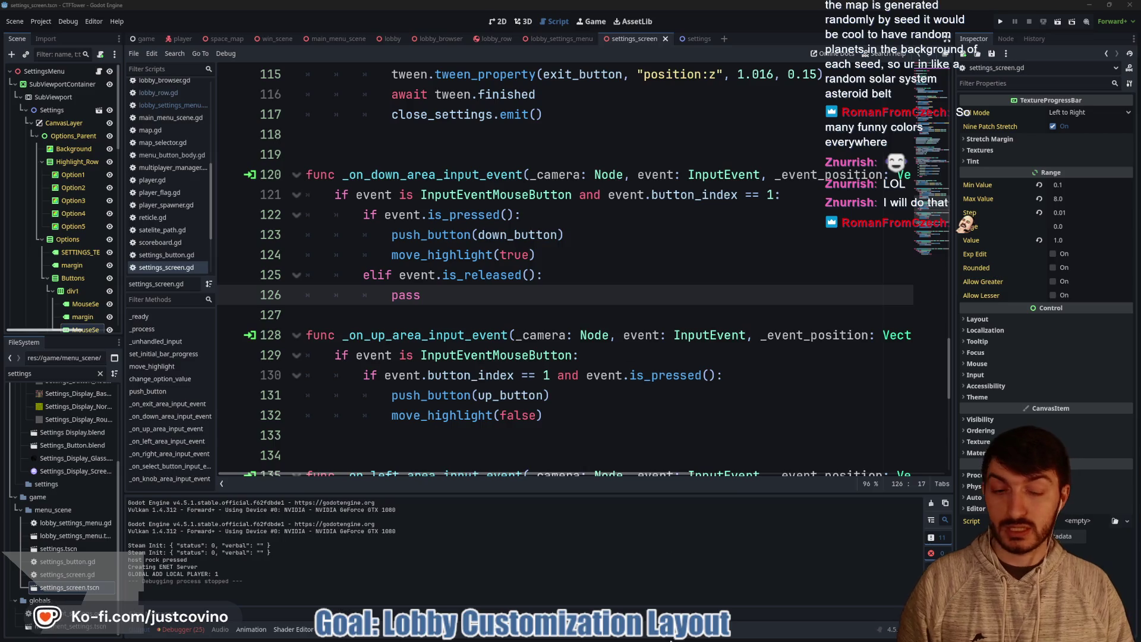
pyautogui.click(648, 638)
# Step: Add a new Not started project card titled Seed Generation on the Notion ToDo board
pyautogui.click(205, 53)
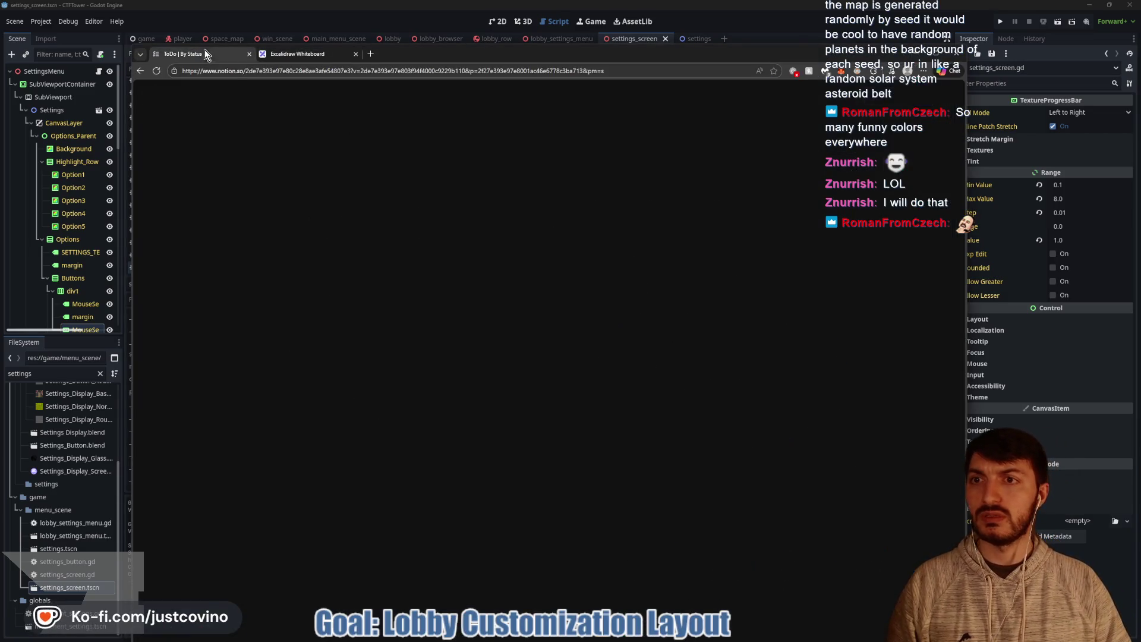
pyautogui.click(215, 467)
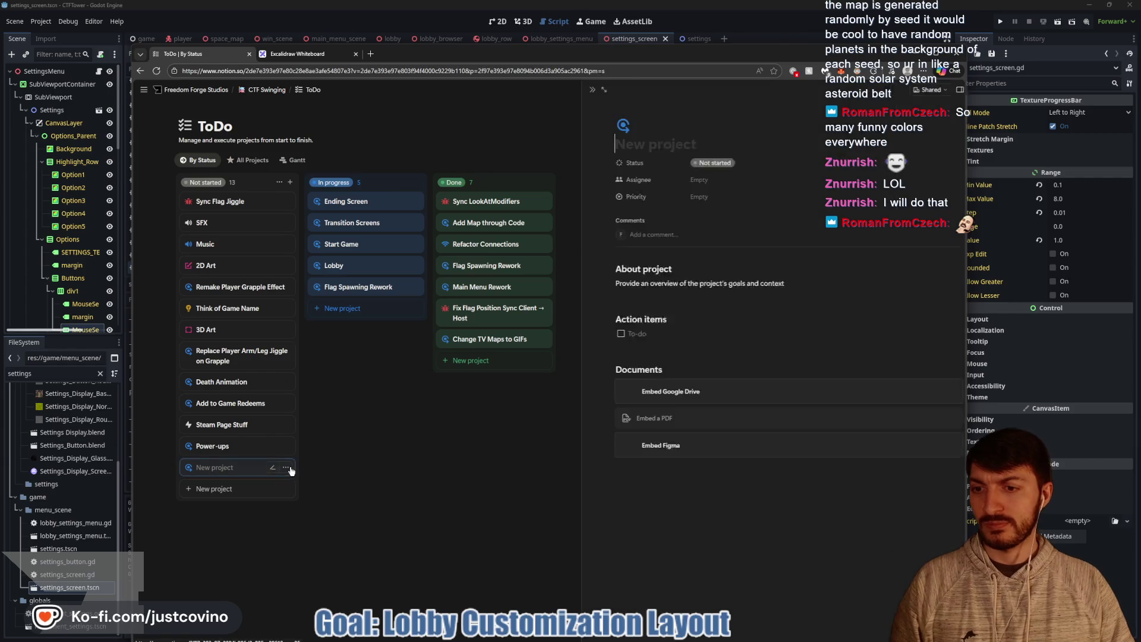
pyautogui.write('Seed Generation')
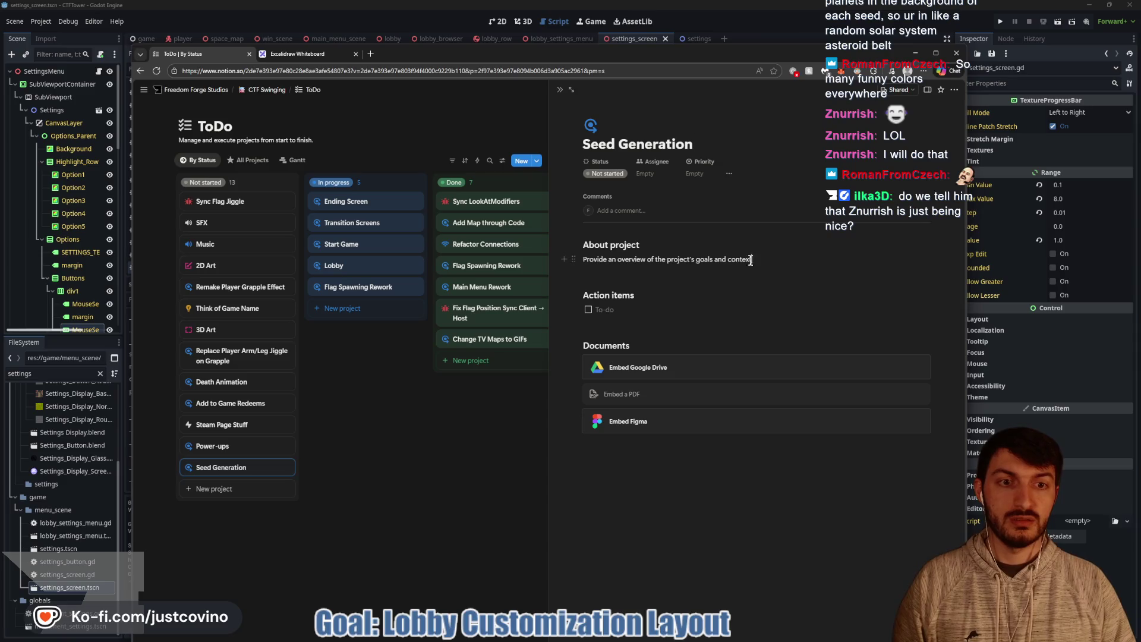
# Step: Replace the About placeholder with a note on per-seed background planets, then close the card
pyautogui.moveTo(750, 260); pyautogui.dragTo(585, 251)
pyautogui.write('When generating Seeds, have')
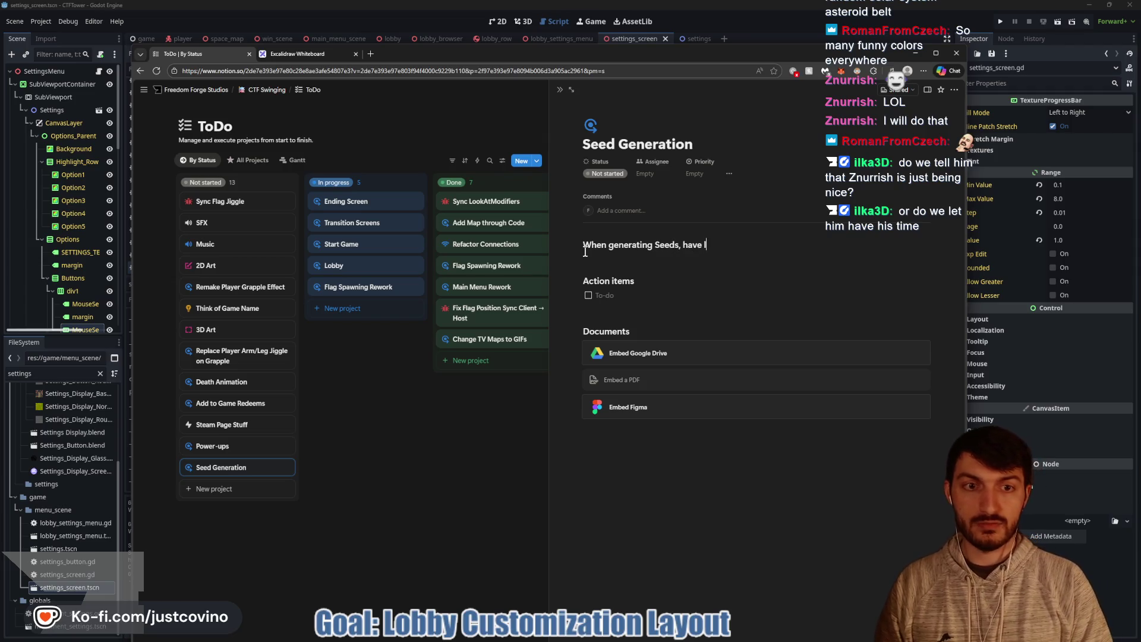
pyautogui.write(' the va')
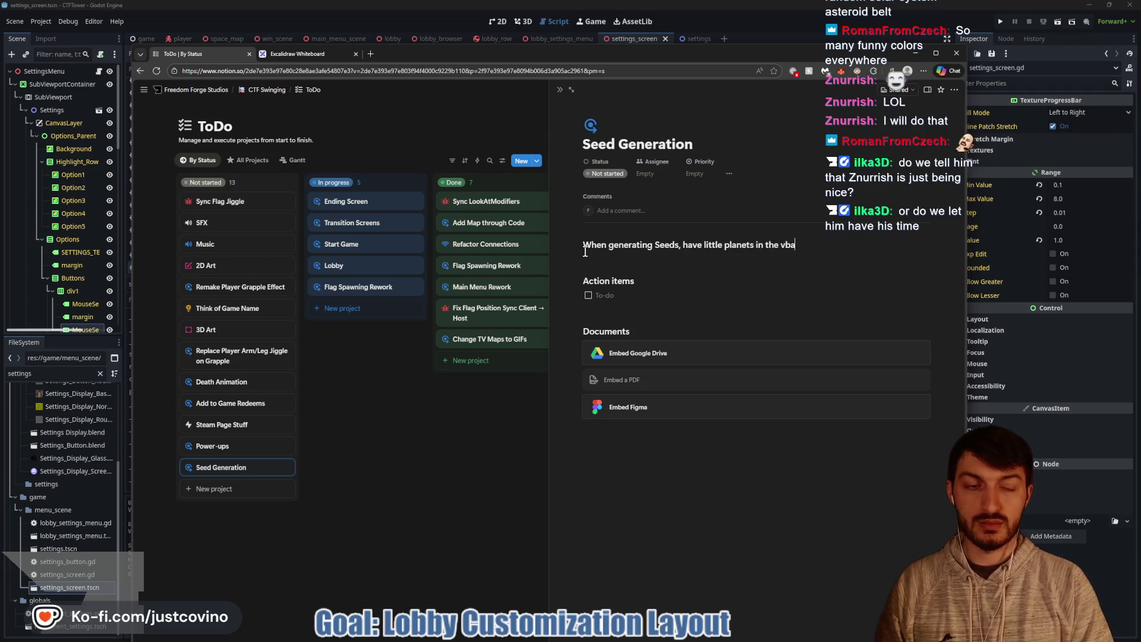
pyautogui.write('ck')
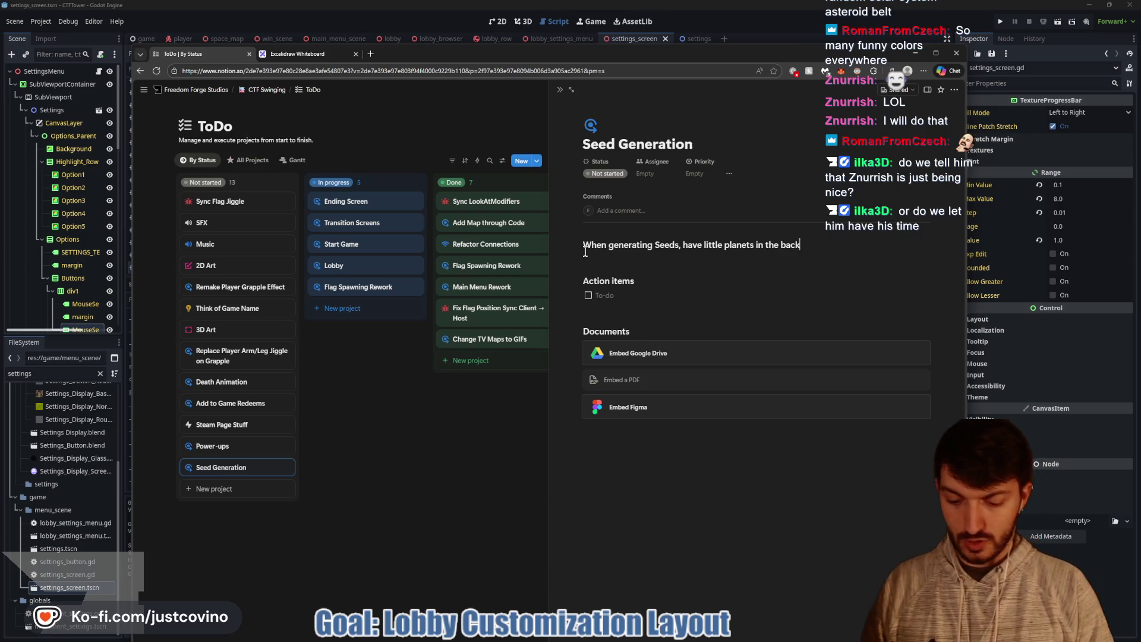
pyautogui.write(' if')
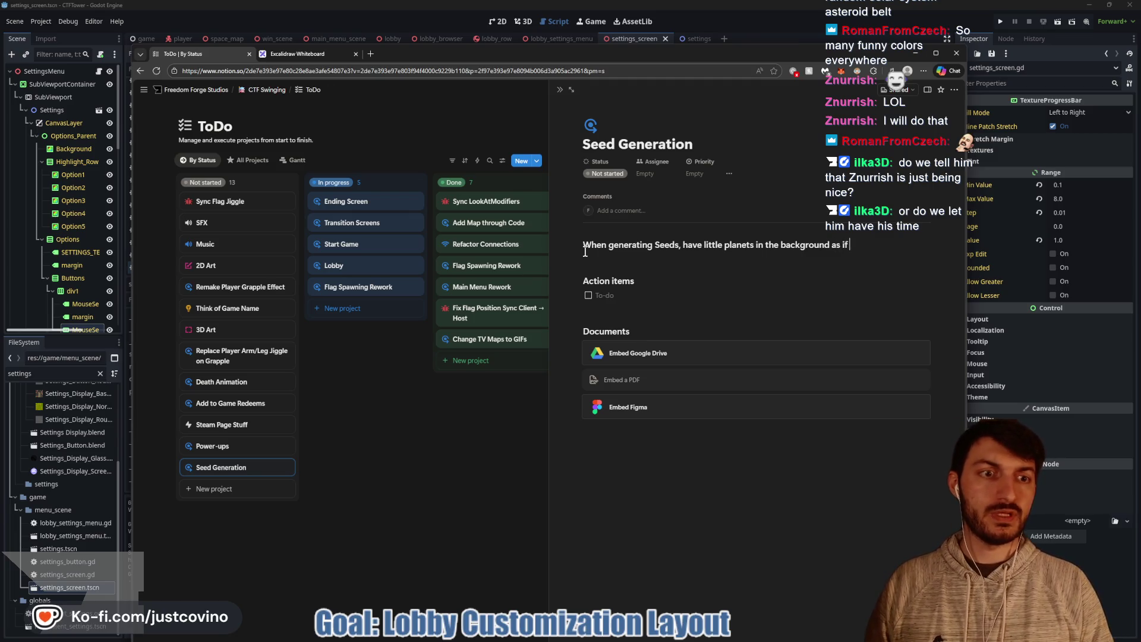
pyautogui.write(' traveling to a differ')
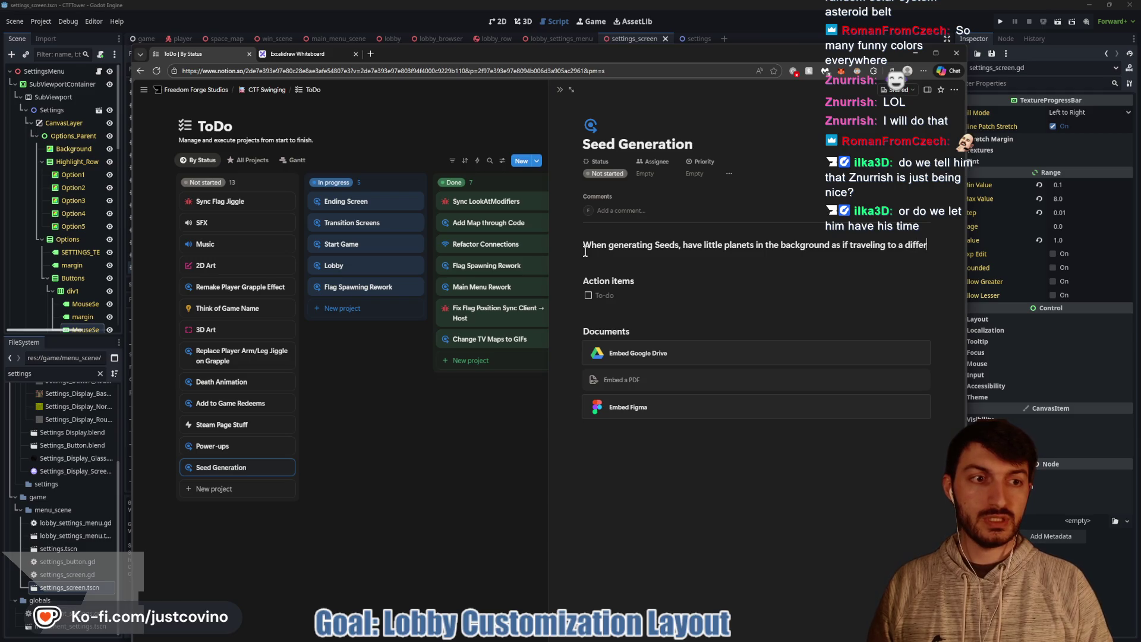
pyautogui.write('e')
pyautogui.write('troid belt')
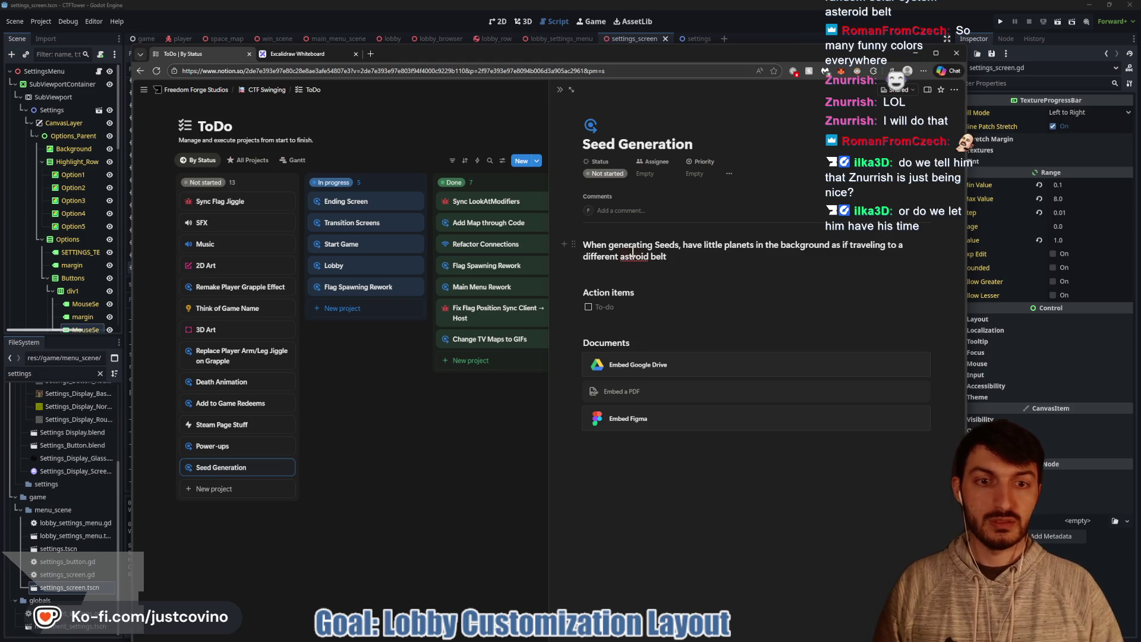
pyautogui.click(415, 470)
pyautogui.click(783, 17)
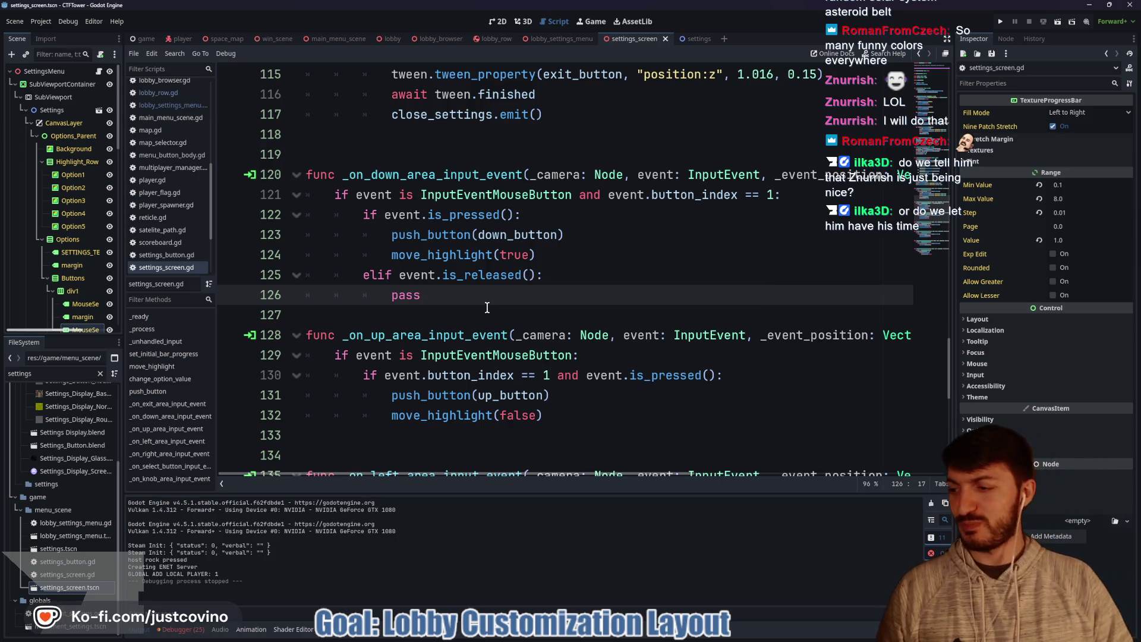
# Step: Insert a blank line after the pass on line 126 and save settings_screen.gd
pyautogui.click(453, 319)
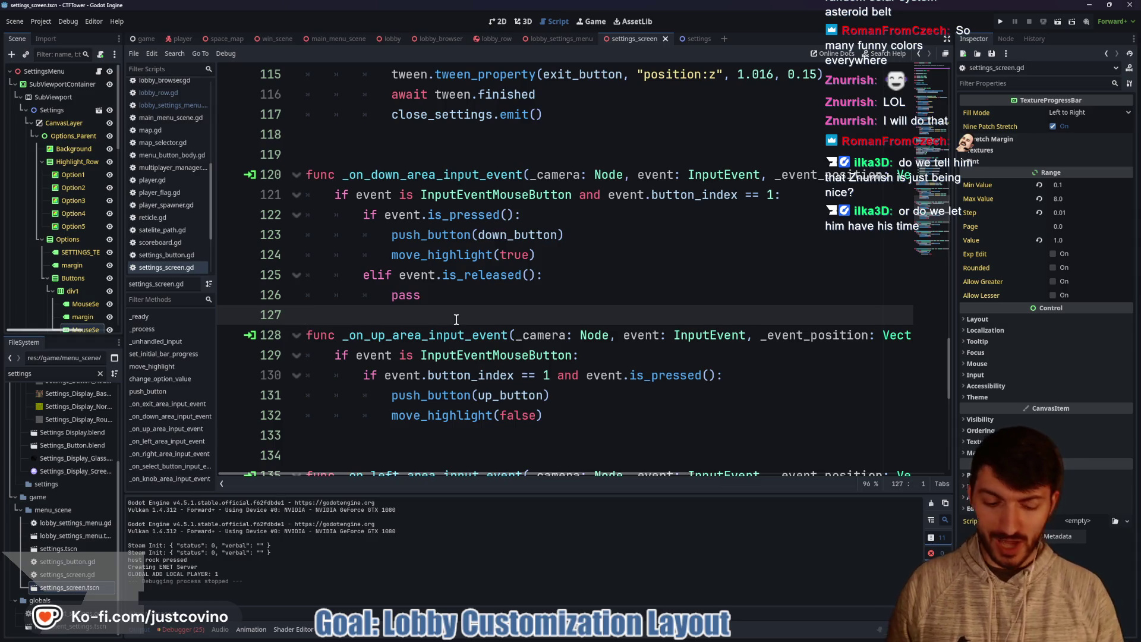
pyautogui.press('Return')
pyautogui.hotkey('ctrl', 's')
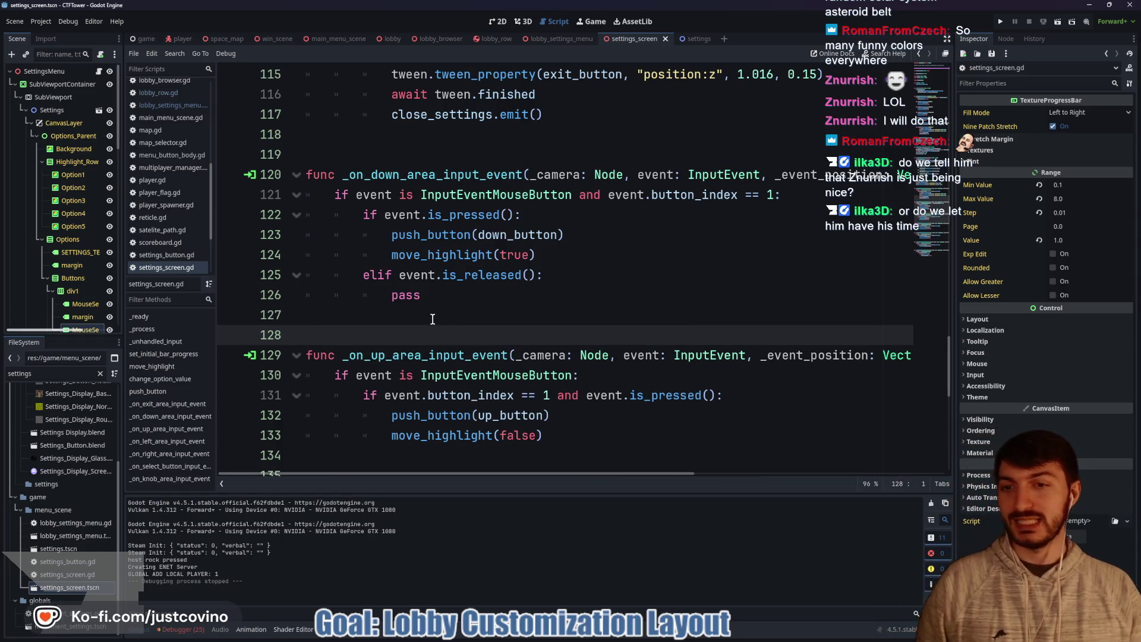
pyautogui.click(433, 319)
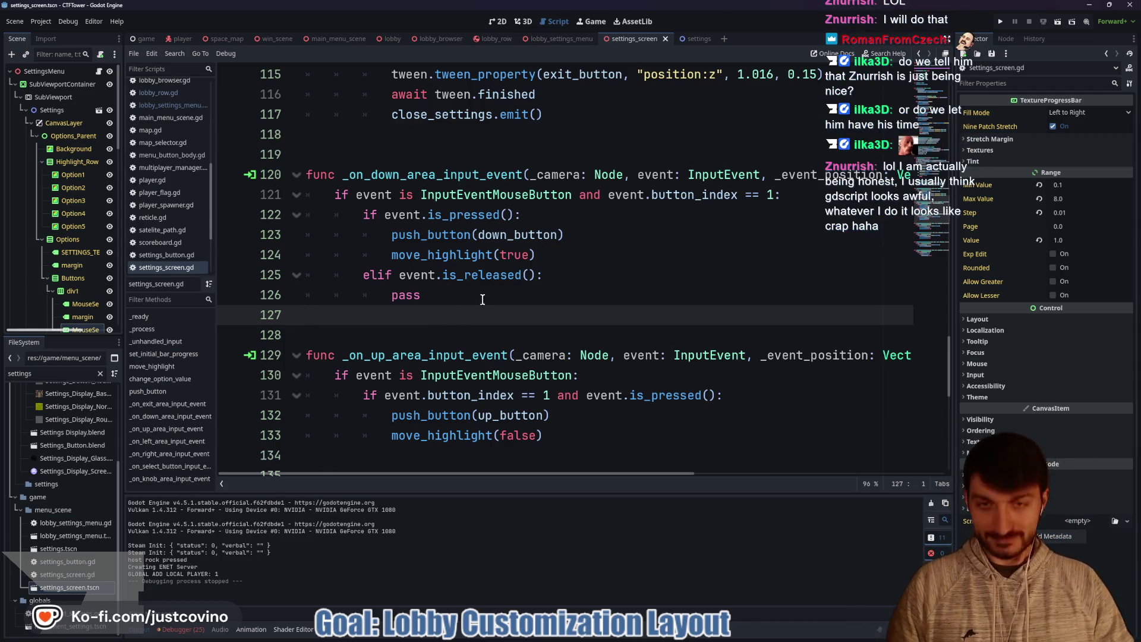
pyautogui.click(463, 302)
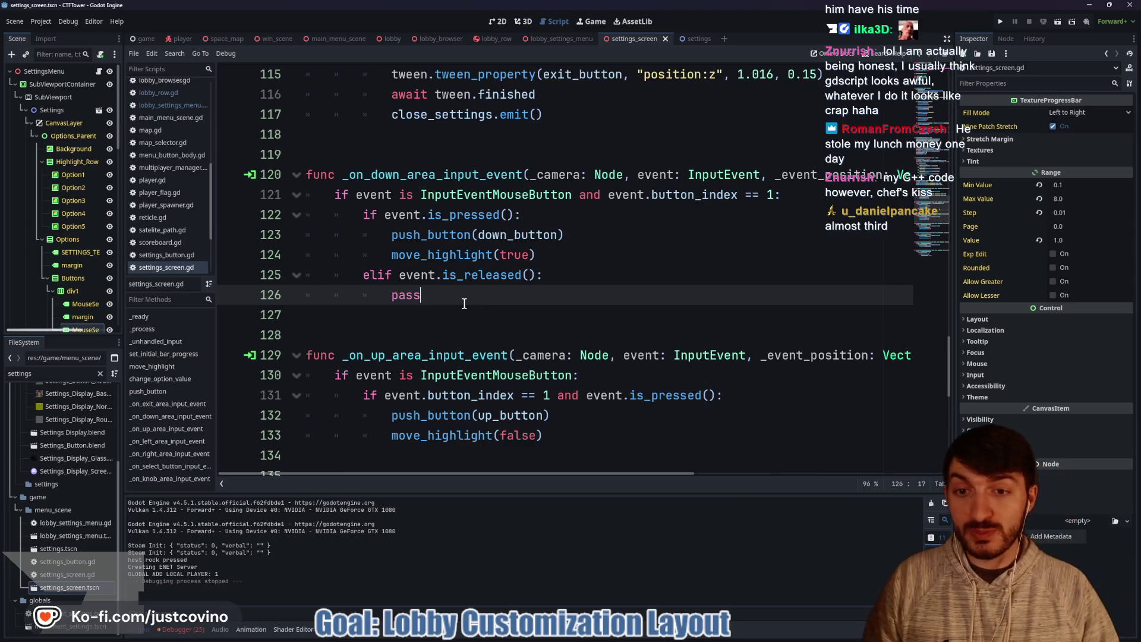
pyautogui.press('BackSpace')
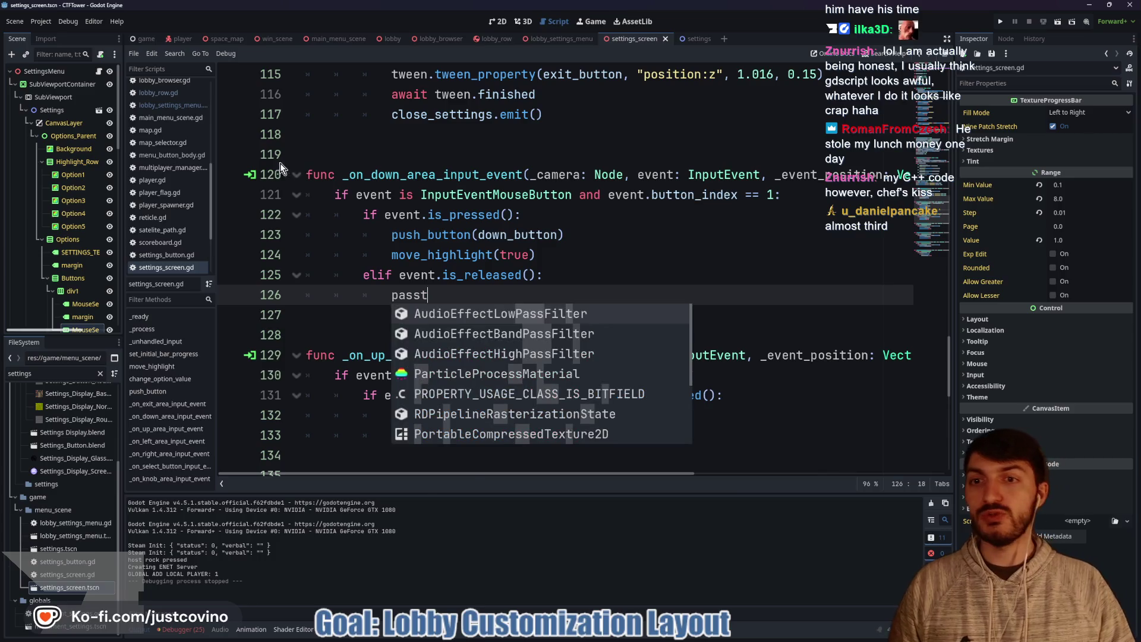
pyautogui.write('s')
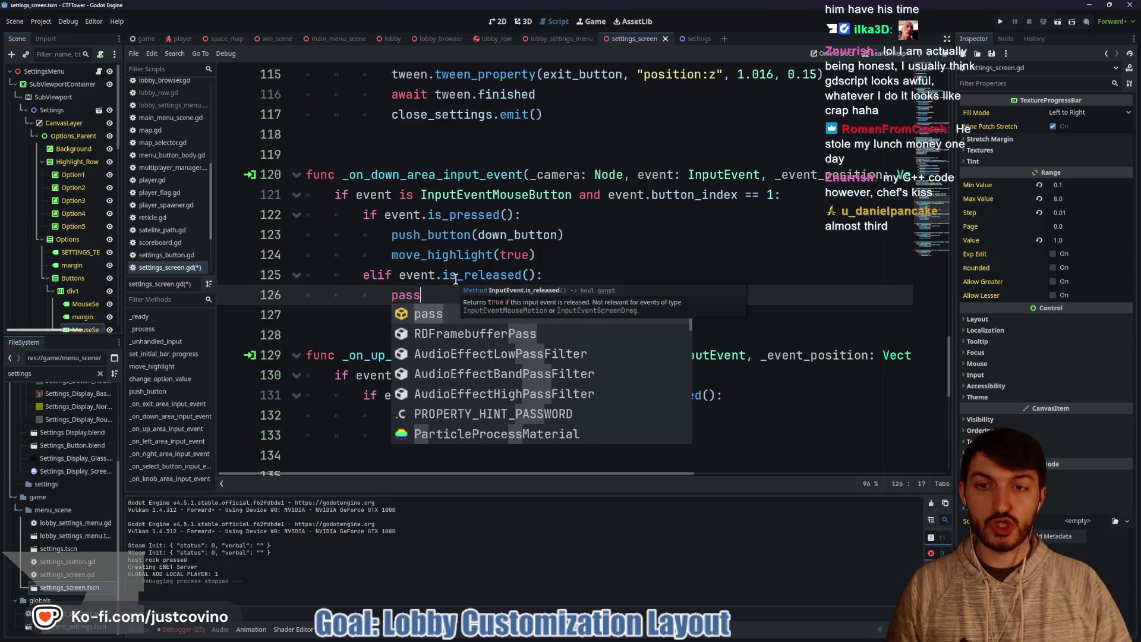
pyautogui.click(581, 254)
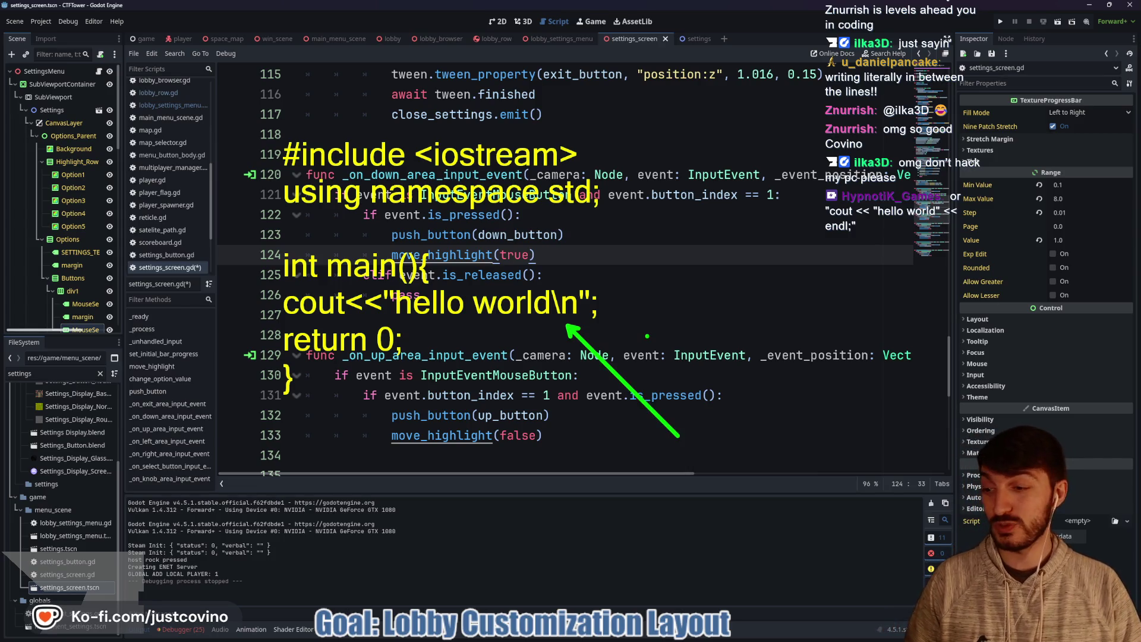
# Step: Clear the on-screen drawings and save settings_screen.gd with the caret on empty line 127
pyautogui.moveTo(557, 321); pyautogui.dragTo(581, 320)
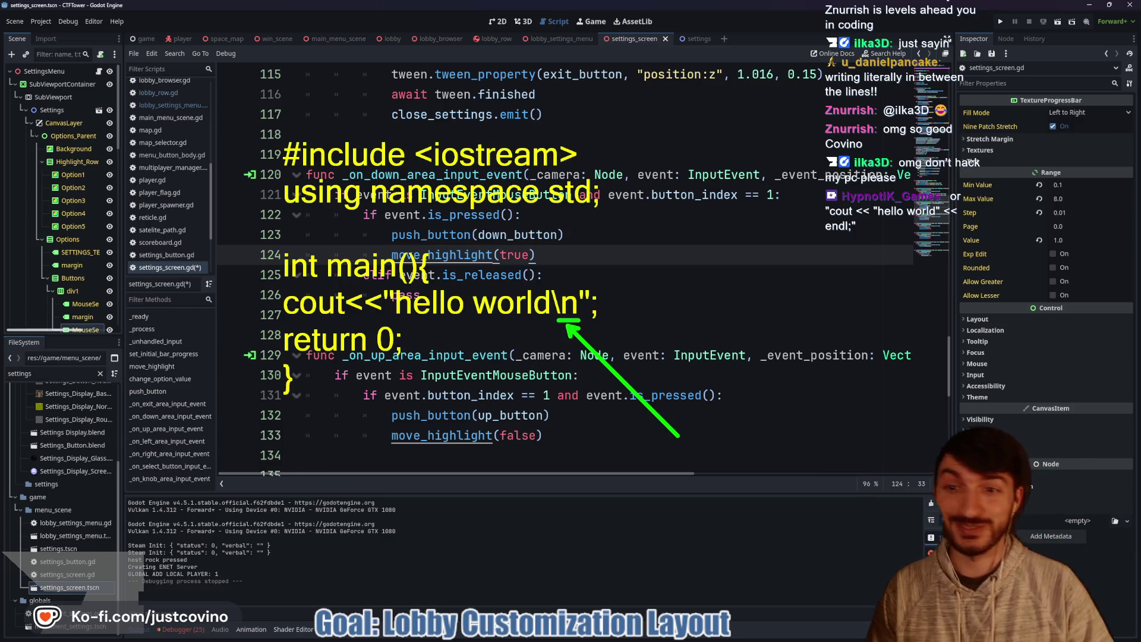
pyautogui.press('Escape')
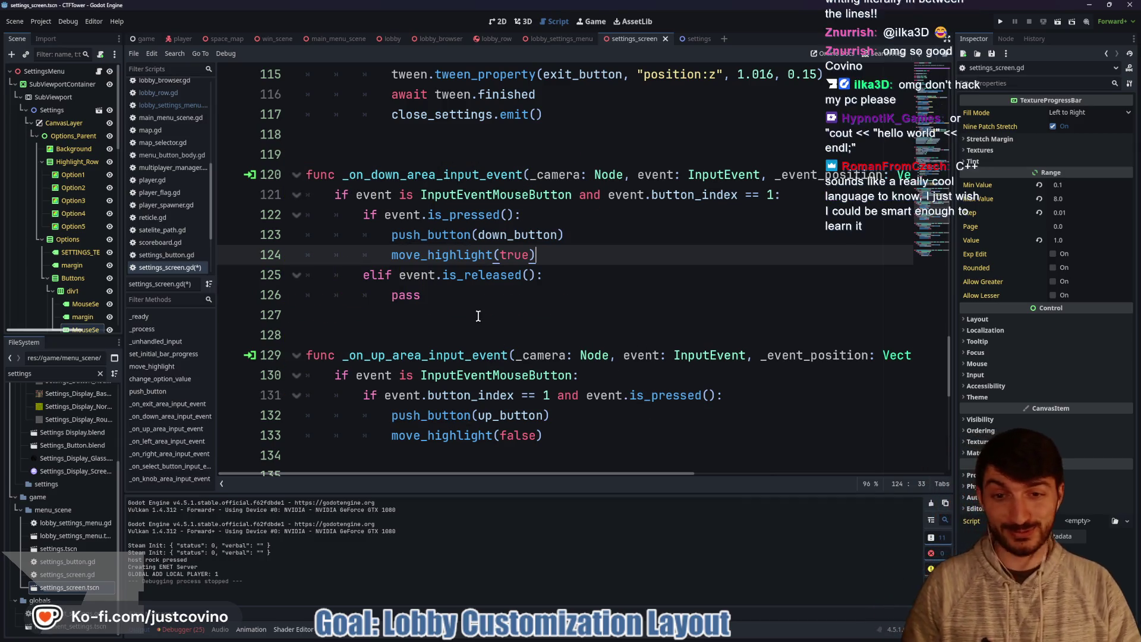
pyautogui.click(480, 314)
pyautogui.hotkey('ctrl', 's')
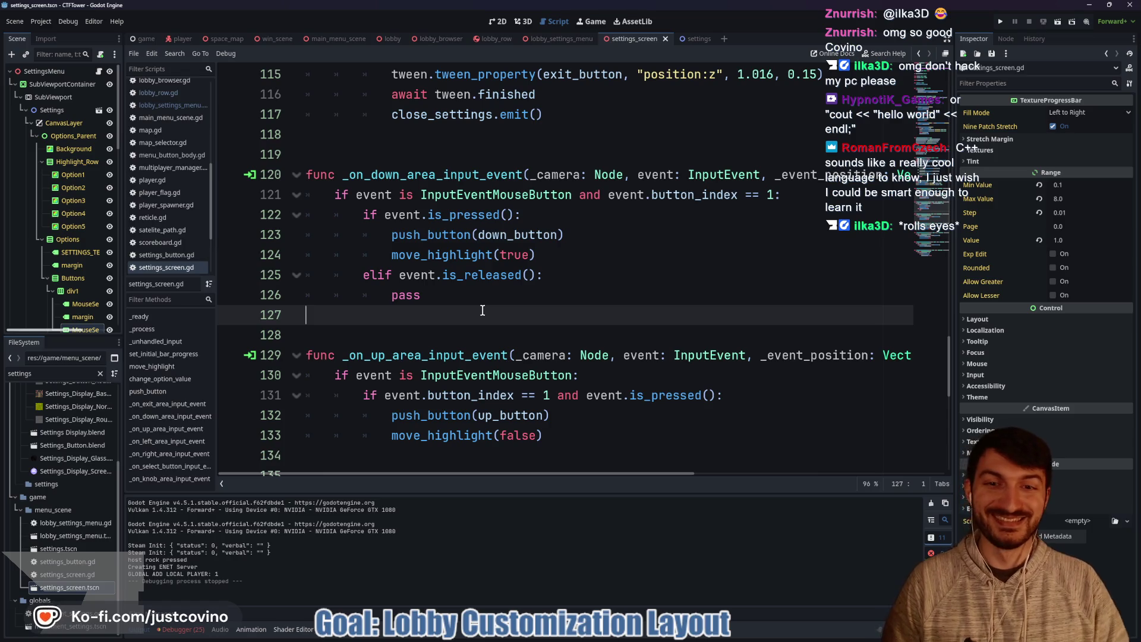
pyautogui.scroll(1, 536, 299)
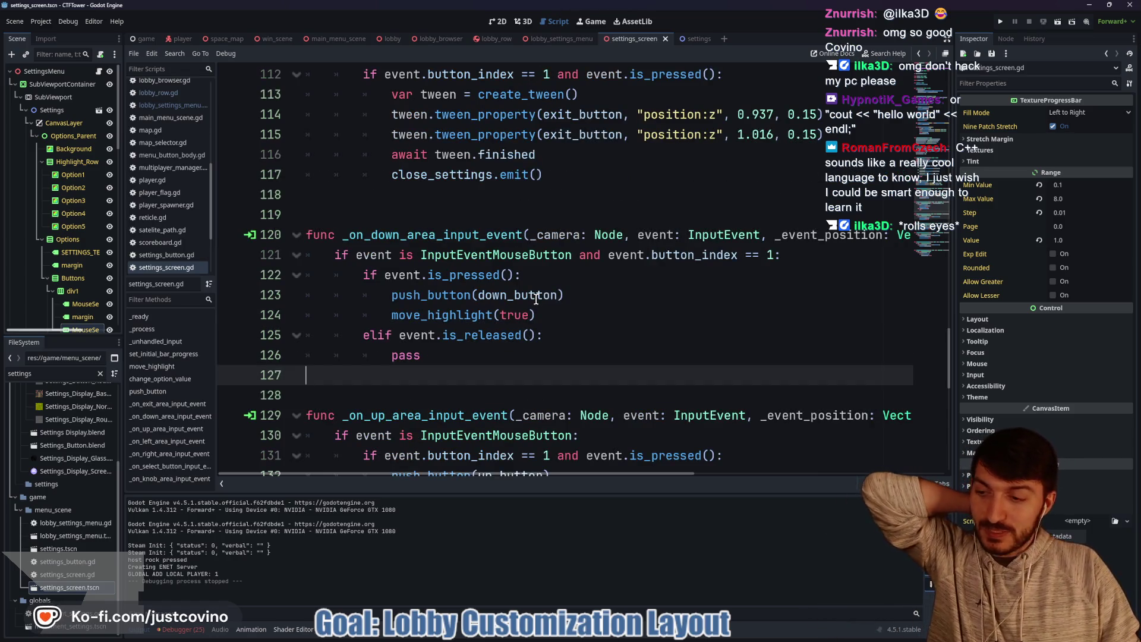
pyautogui.scroll(-1, 481, 301)
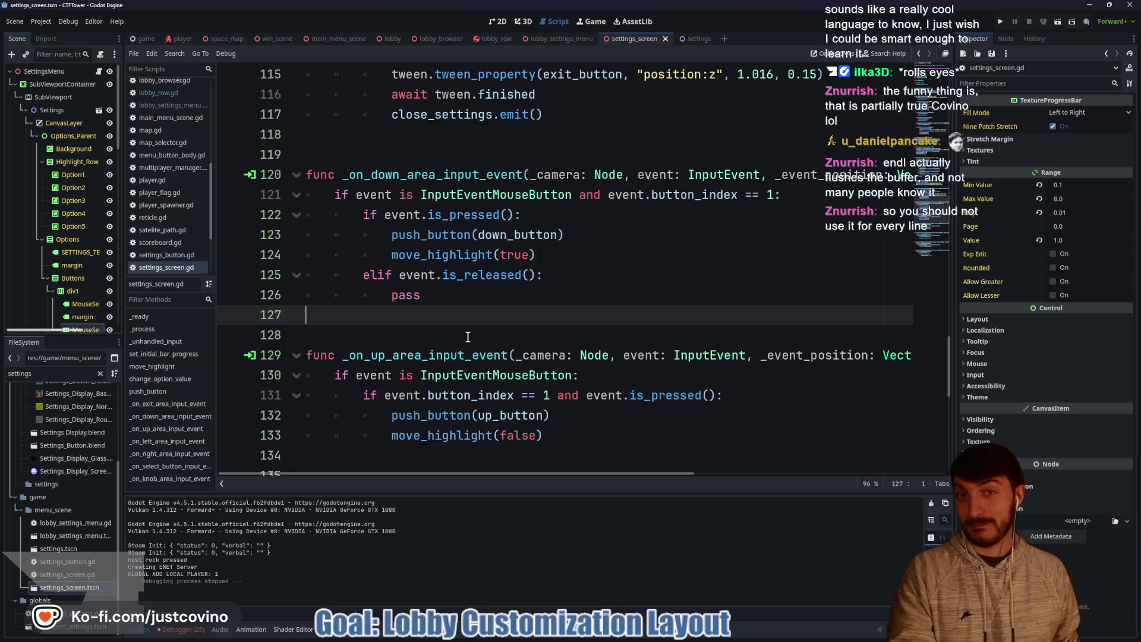
pyautogui.click(468, 334)
pyautogui.click(434, 309)
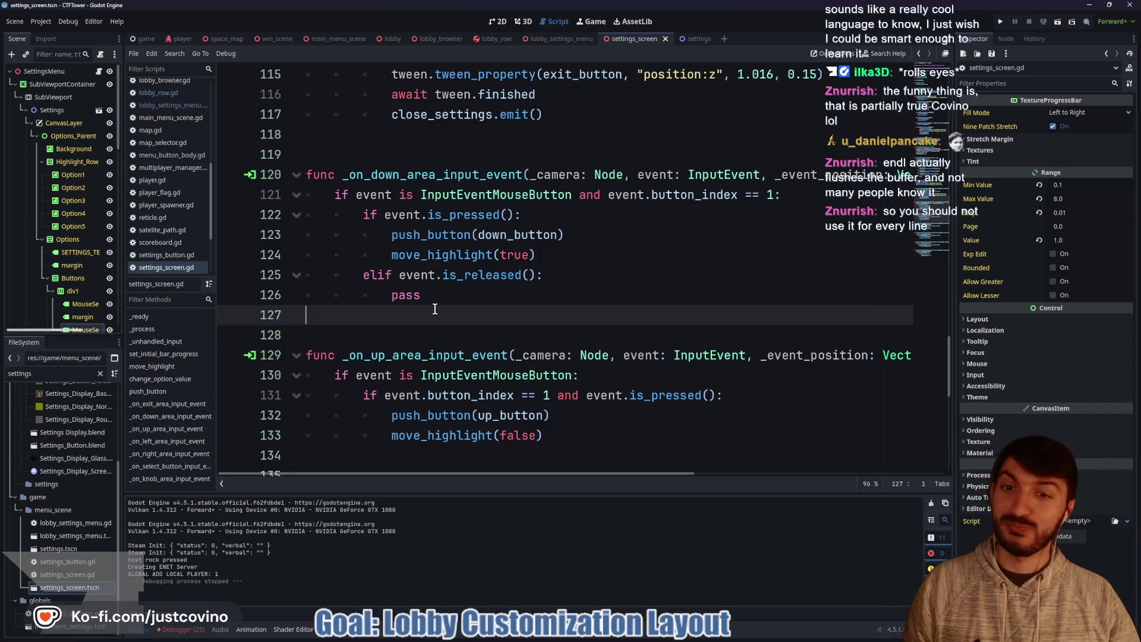
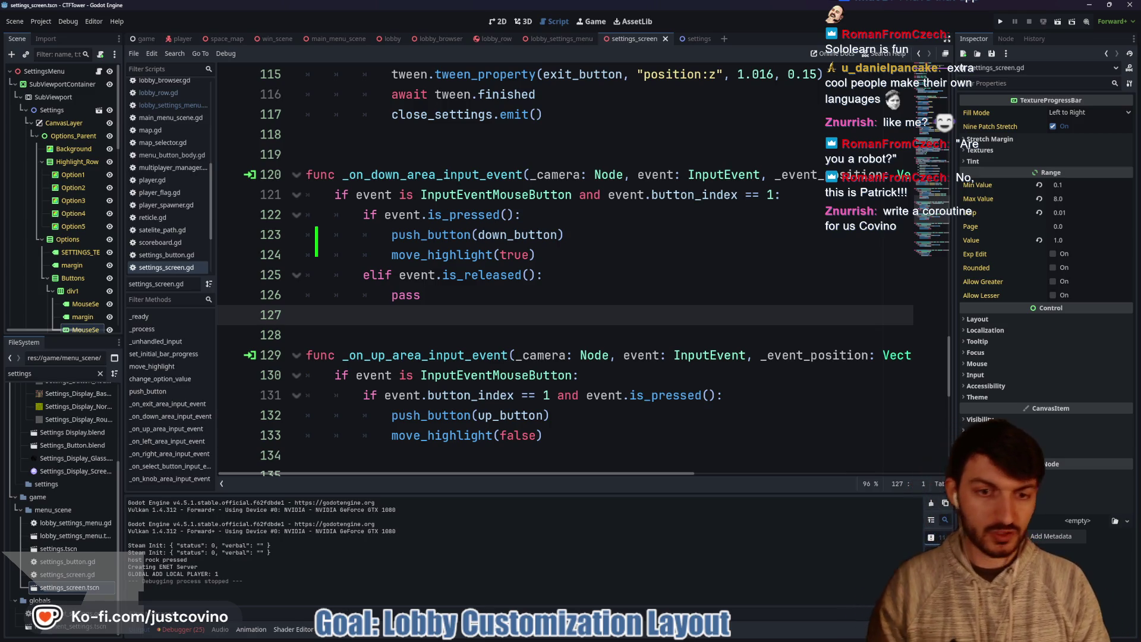
# Step: Jot and clear a 'for(i = 0, i<3, i++)' loop note, then bring up the Sololearn profile window
pyautogui.write('for(')
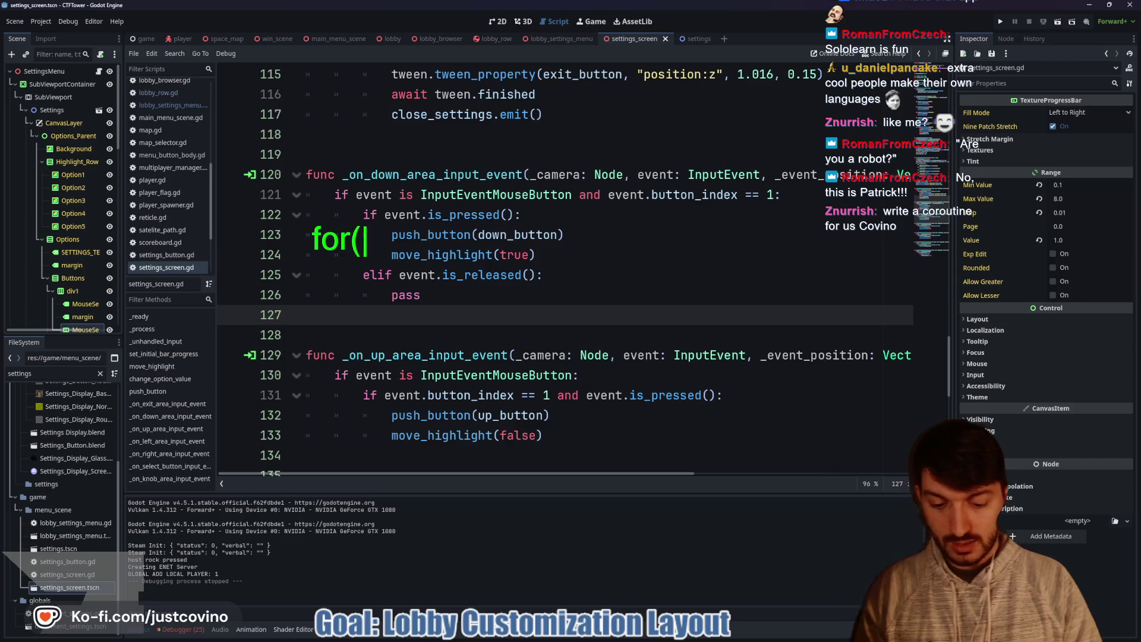
pyautogui.write('i')
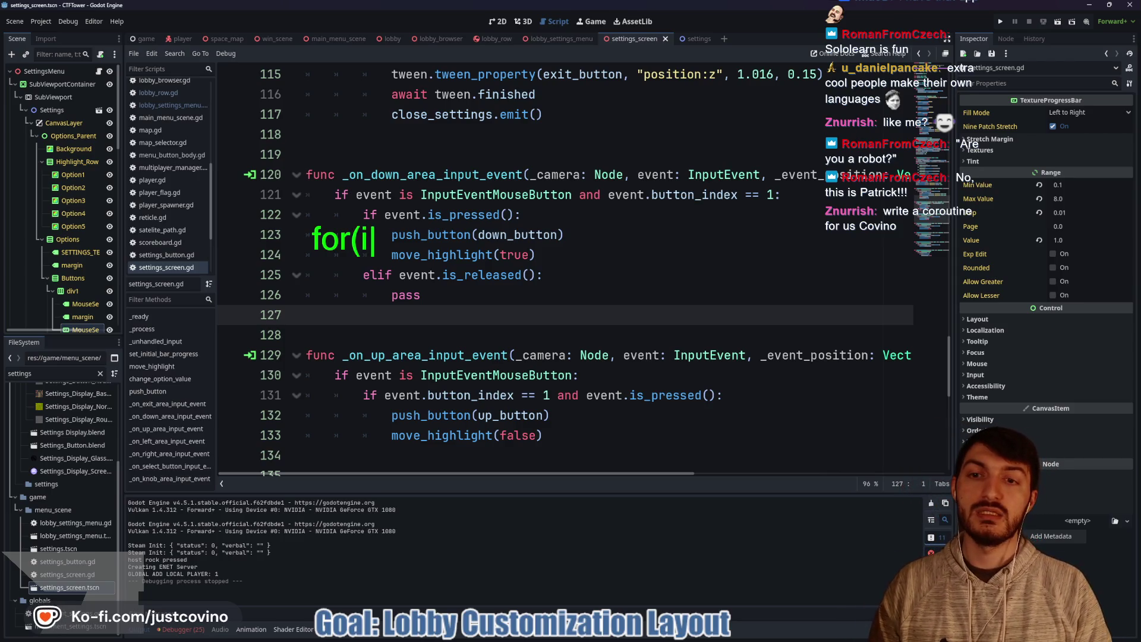
pyautogui.write(' = -')
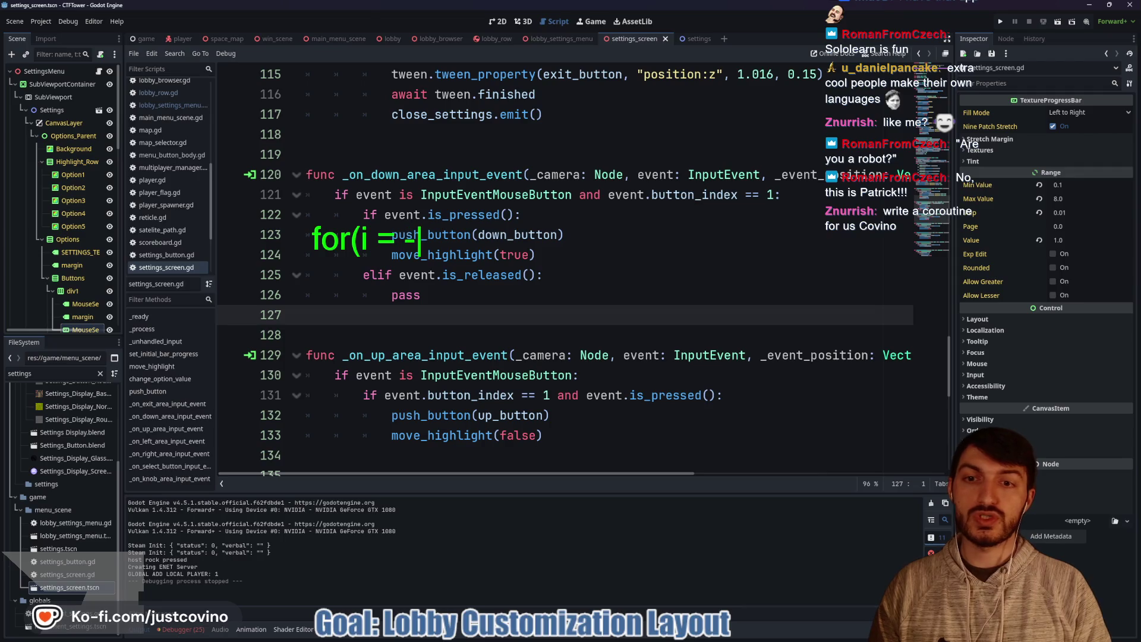
pyautogui.press('BackSpace')
pyautogui.write('0, ')
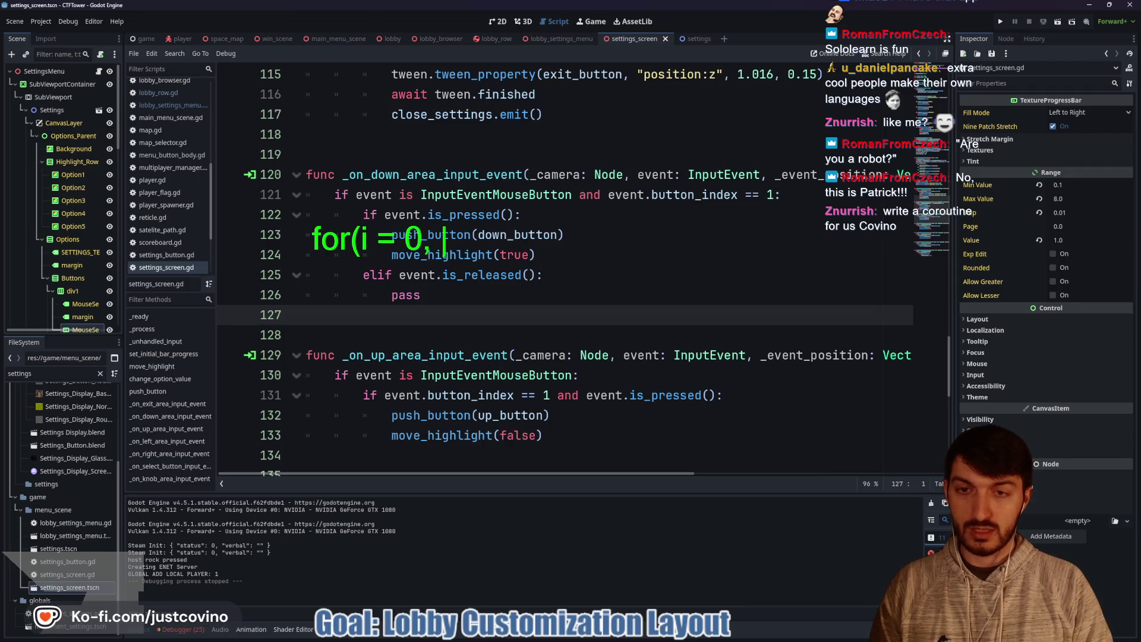
pyautogui.write('i<3, ')
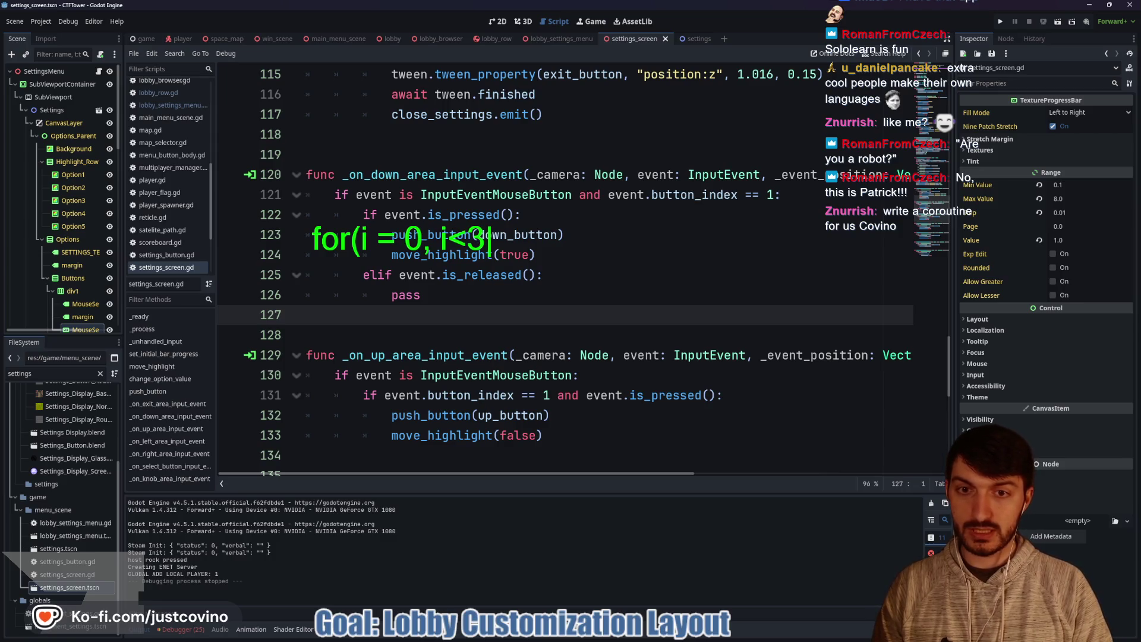
pyautogui.write('i++)')
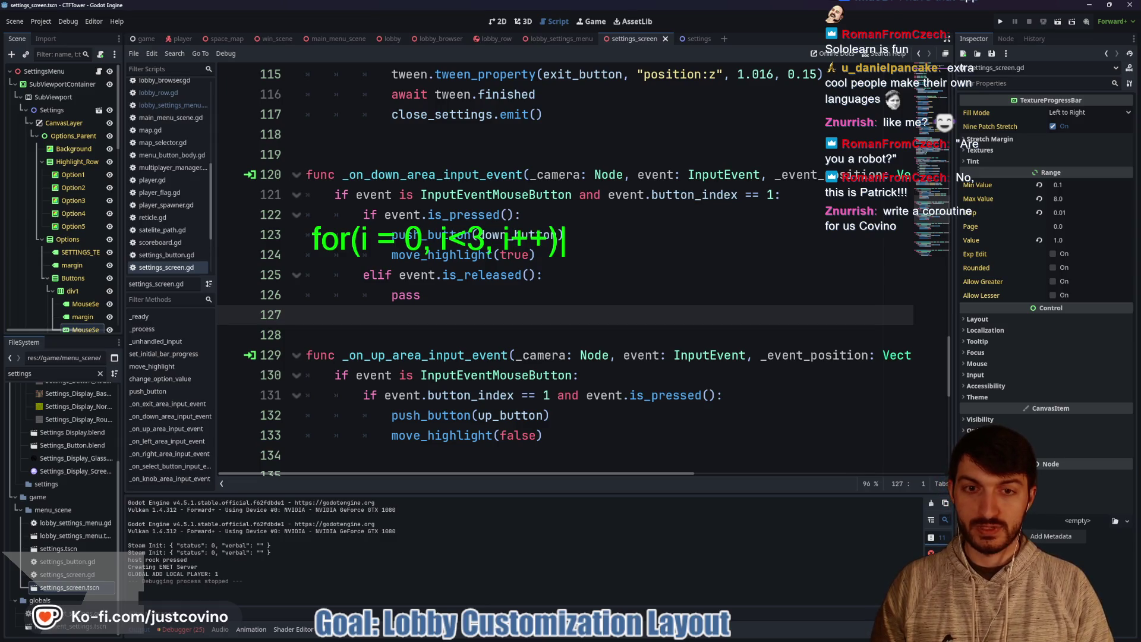
pyautogui.write(':')
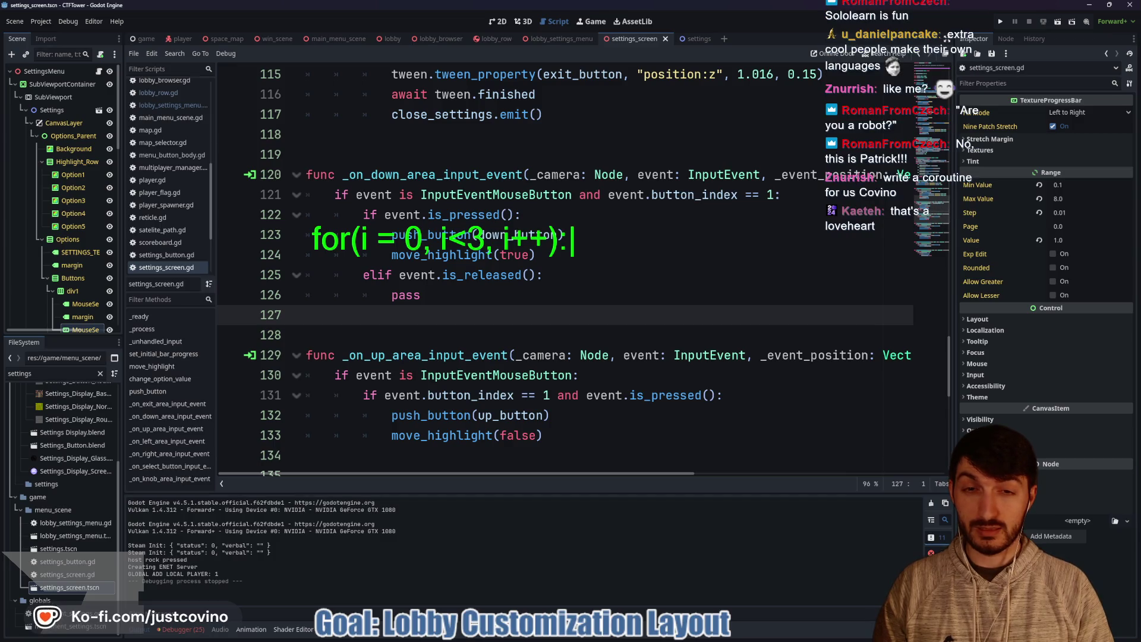
pyautogui.press('BackSpace')
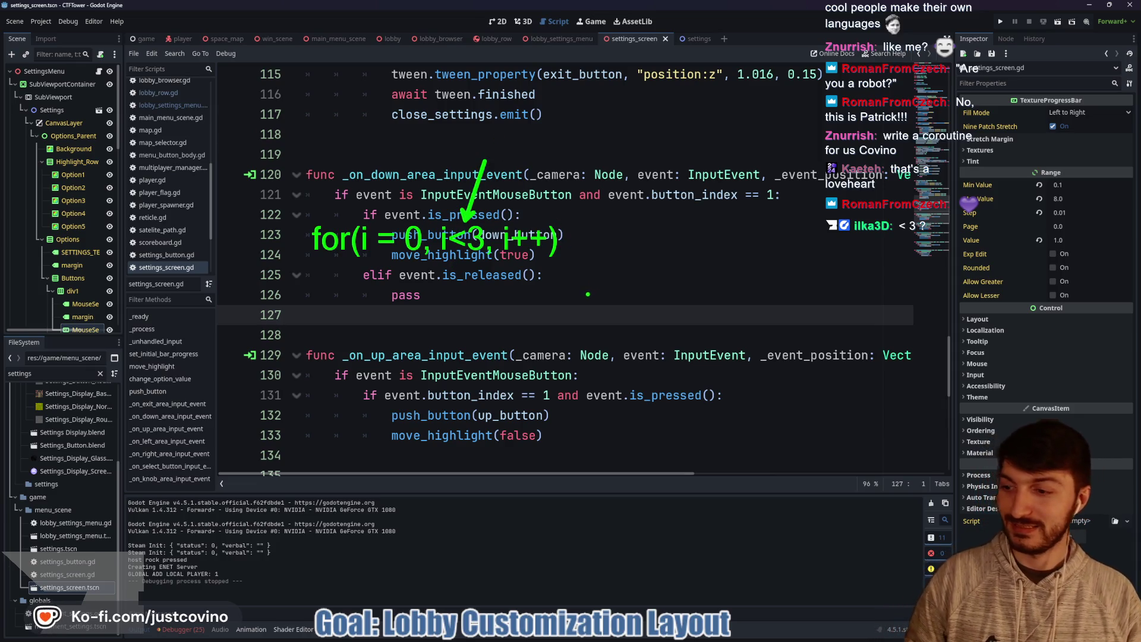
pyautogui.press('Escape')
pyautogui.click(510, 294)
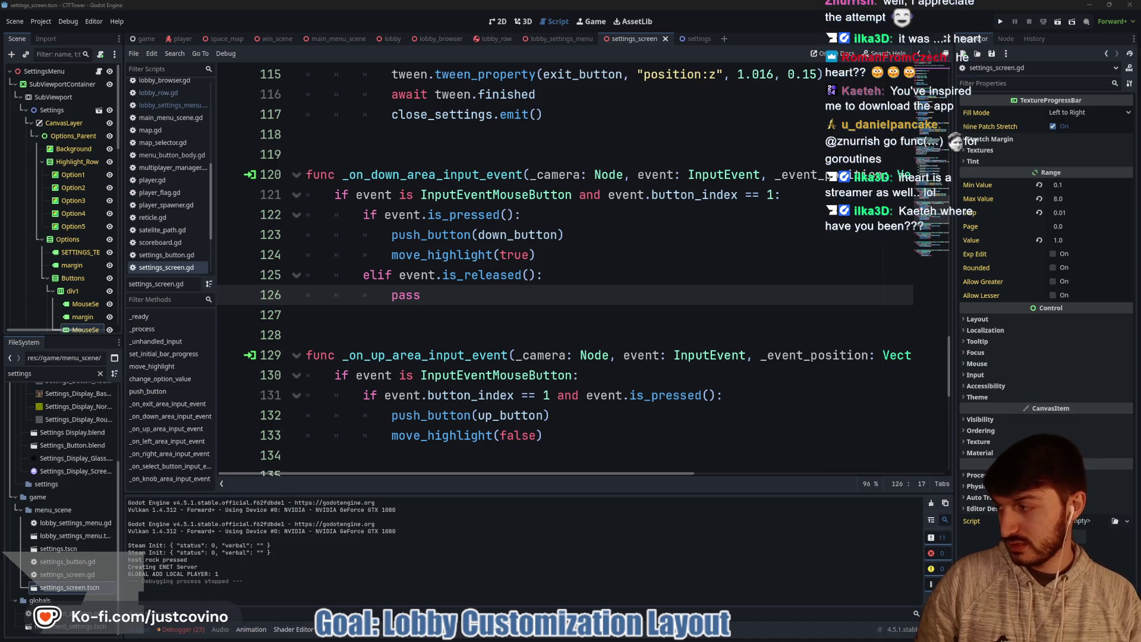
pyautogui.hotkey('alt', 'Tab')
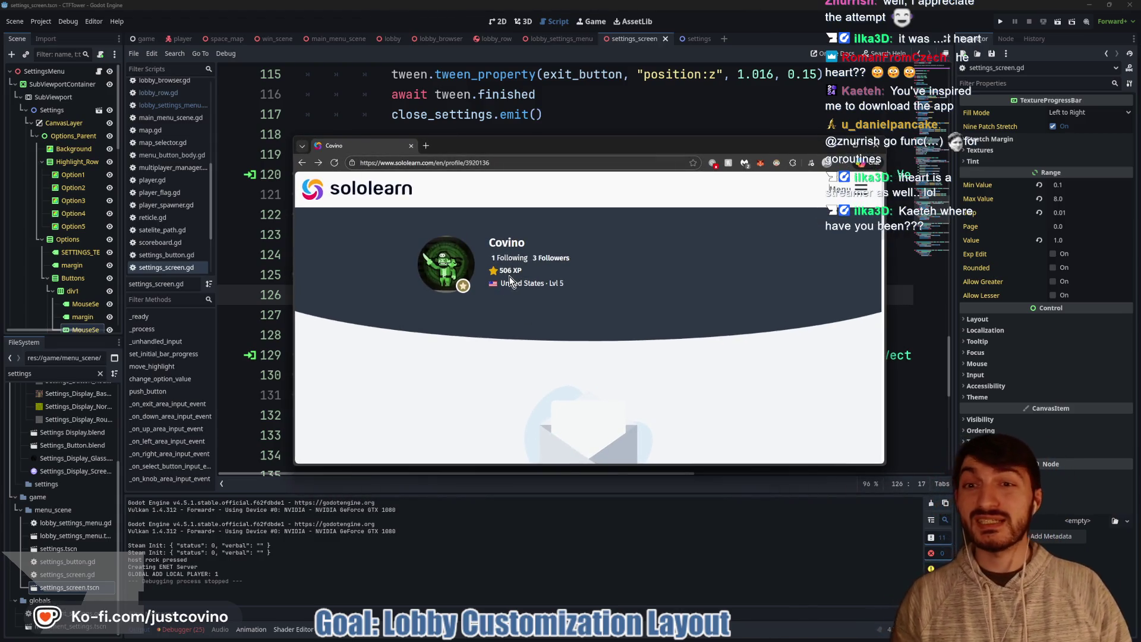
# Step: Leave the Sololearn profile and go back to settings_screen.gd in the Godot editor
pyautogui.hotkey('alt', 'Tab')
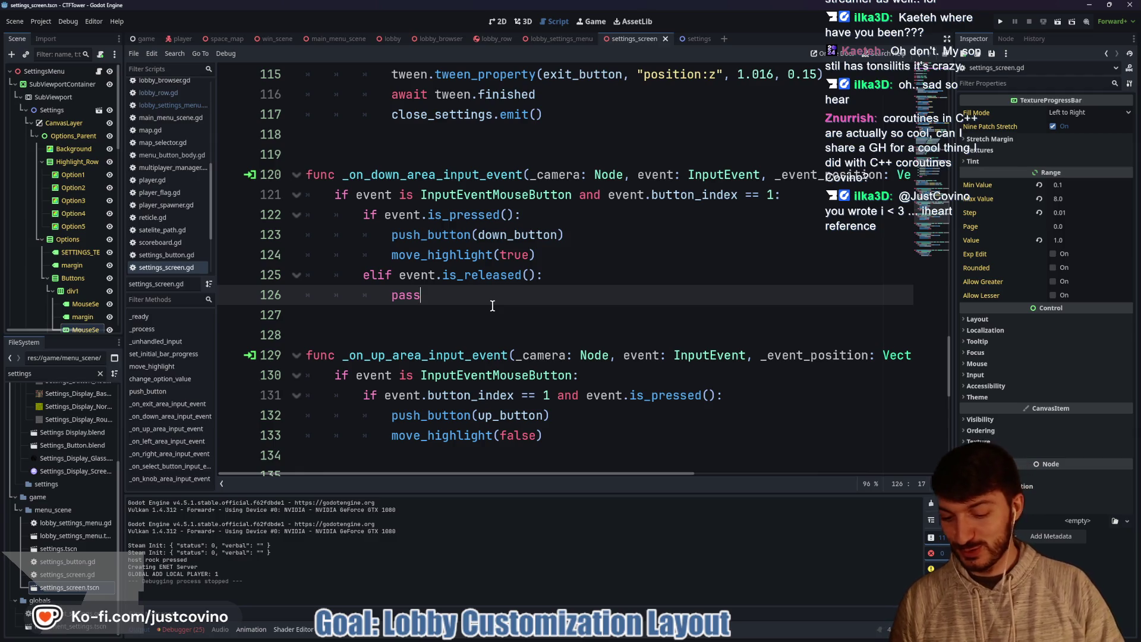
# Step: Remove the stray 'I' after pass and save settings_screen.gd
pyautogui.write('I')
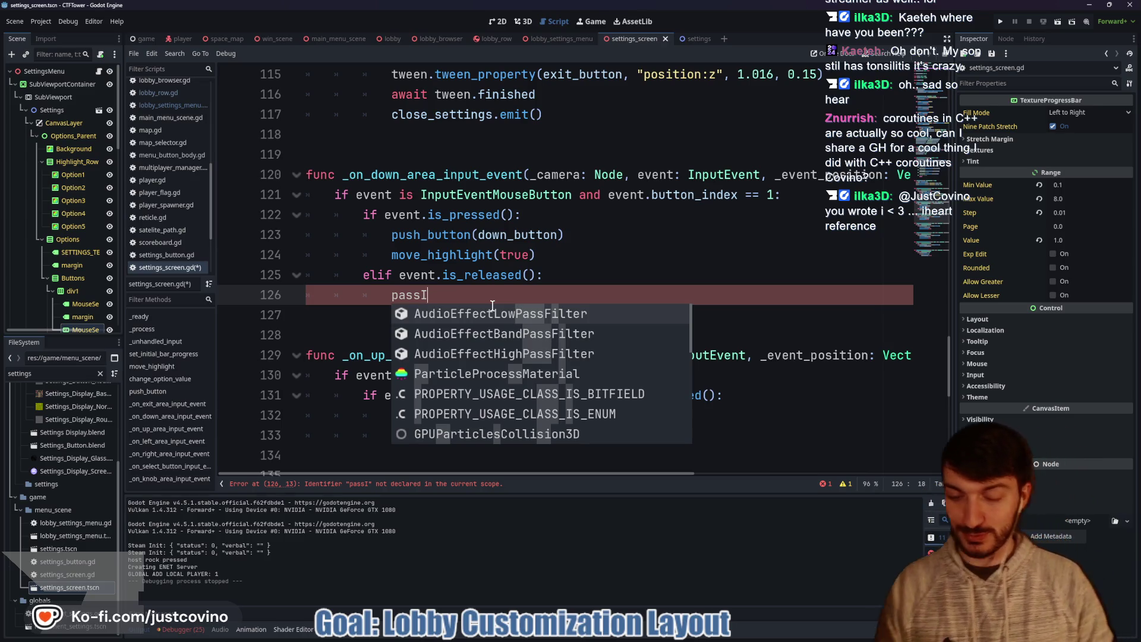
pyautogui.press('BackSpace')
pyautogui.click(471, 293)
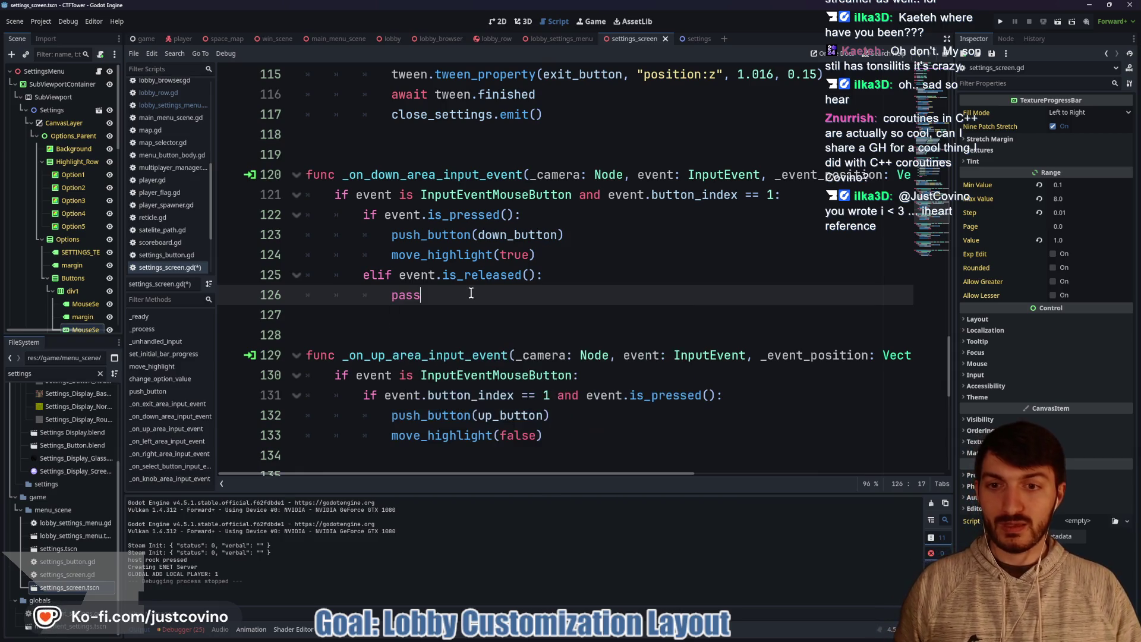
pyautogui.hotkey('ctrl', 's')
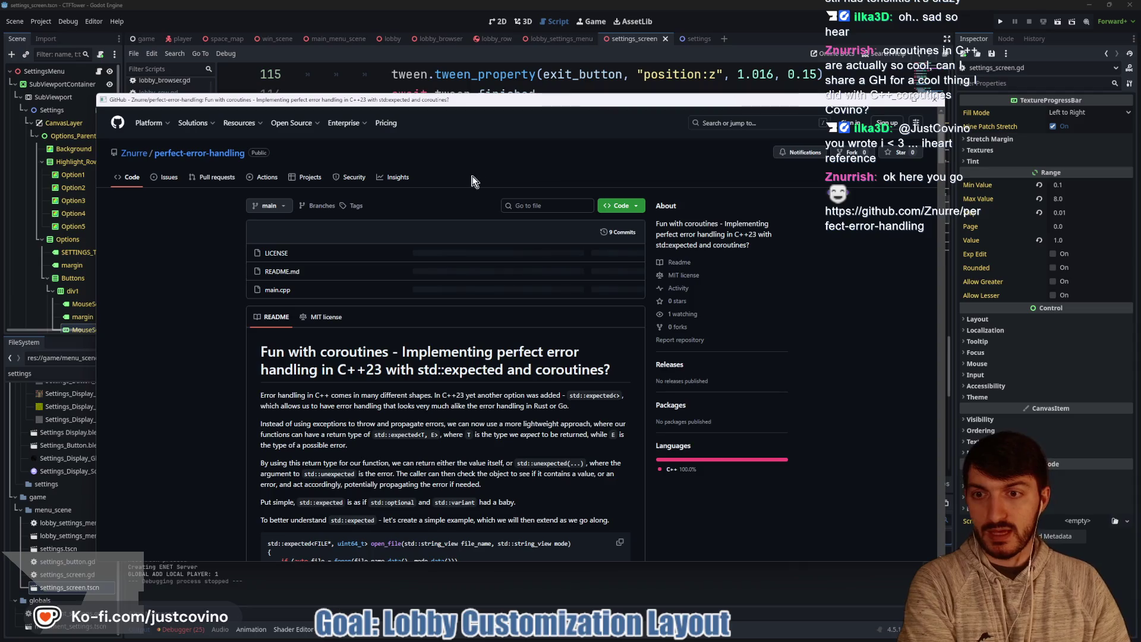
# Step: Scroll the README to the open_file and read_from_file examples and move the browser window up-left
pyautogui.scroll(-3, 421, 223)
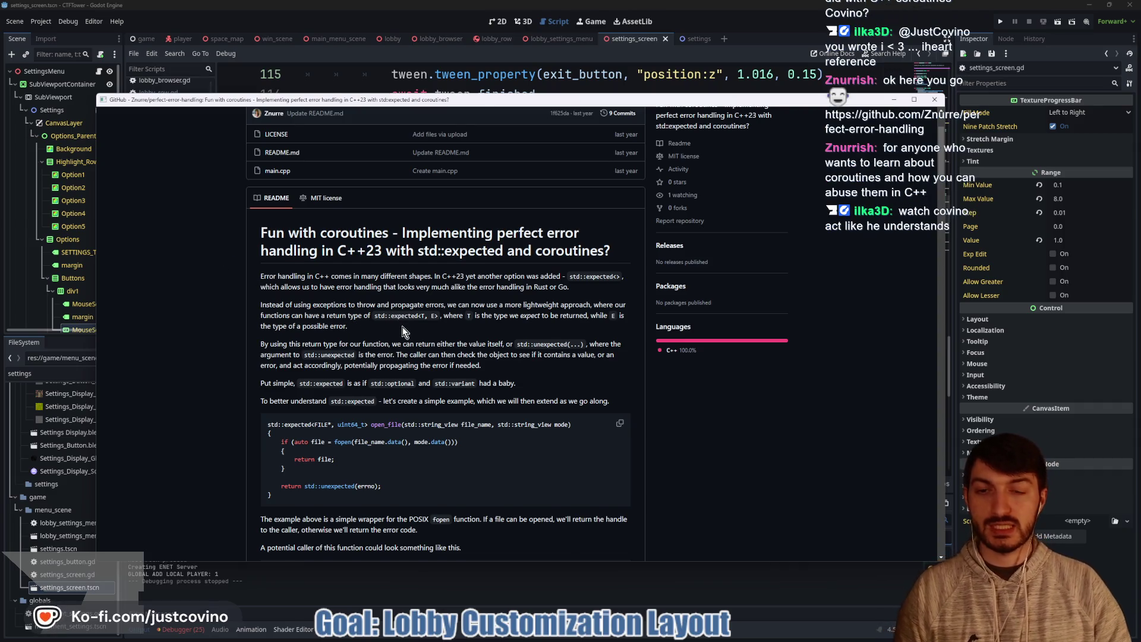
pyautogui.scroll(-2, 401, 301)
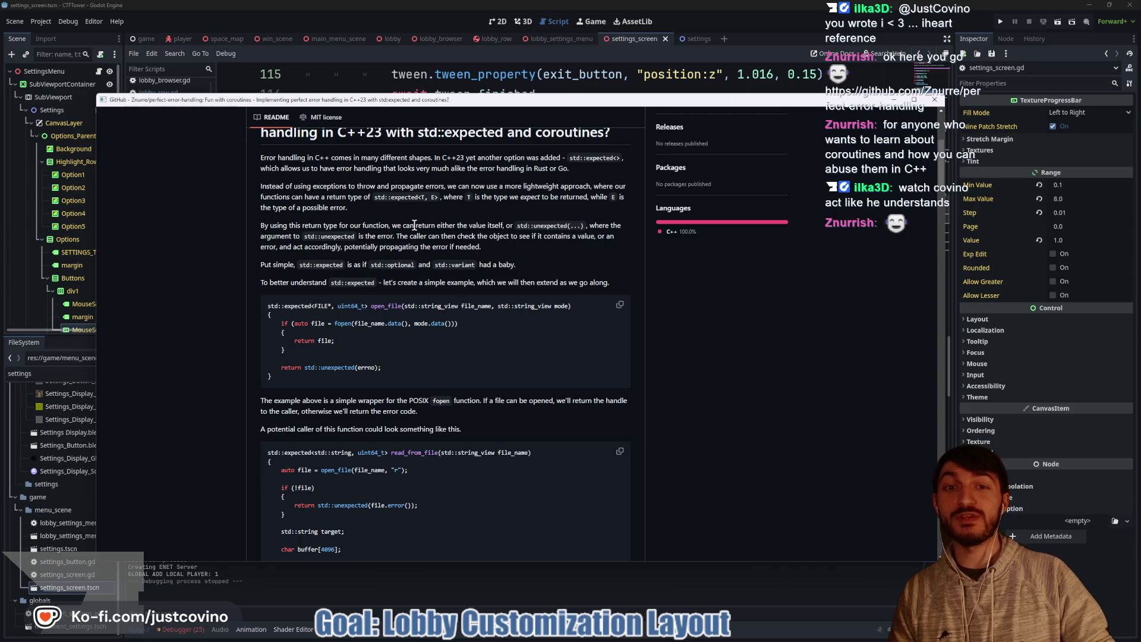
pyautogui.moveTo(504, 101); pyautogui.dragTo(490, 61)
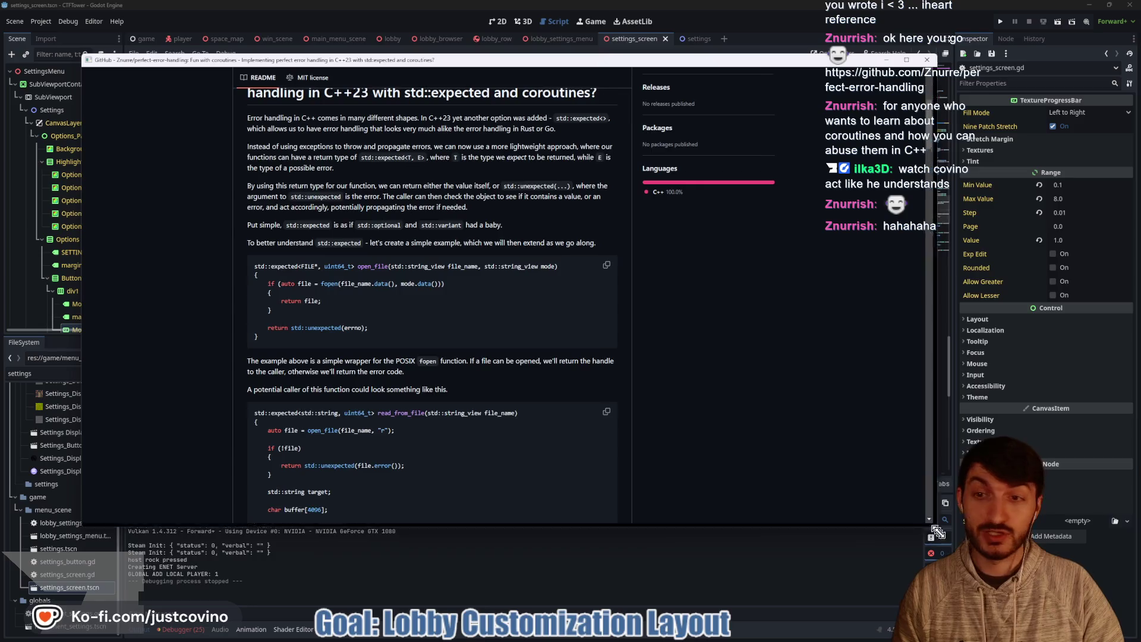
# Step: Enlarge the browser window by its bottom-right corner and scroll down through the README
pyautogui.moveTo(927, 523); pyautogui.dragTo(1047, 593)
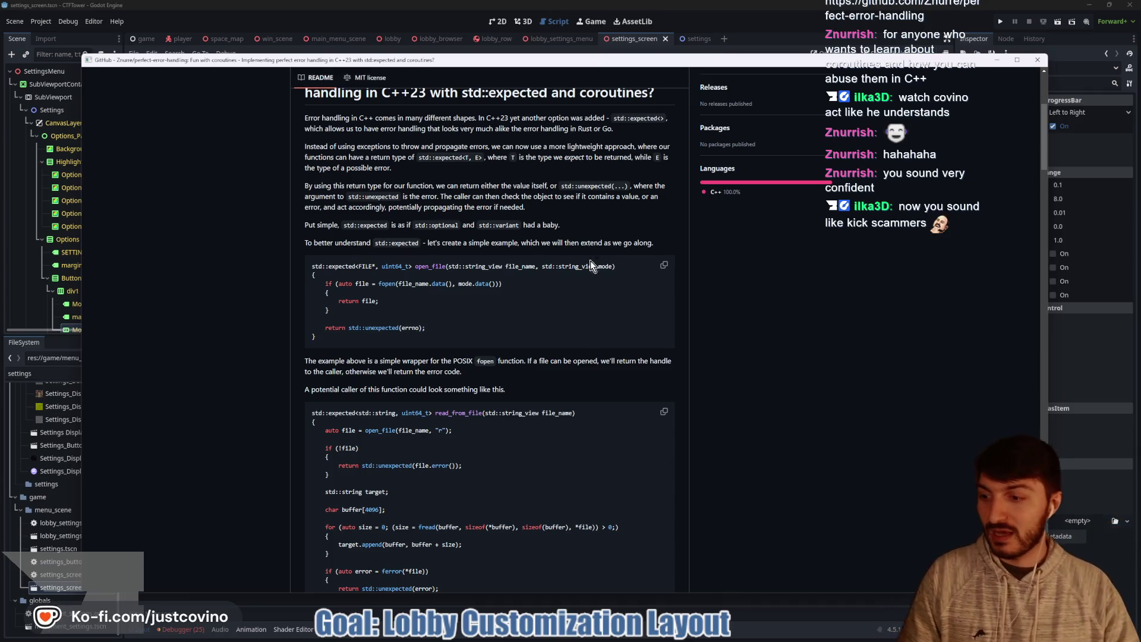
pyautogui.scroll(-1, 590, 281)
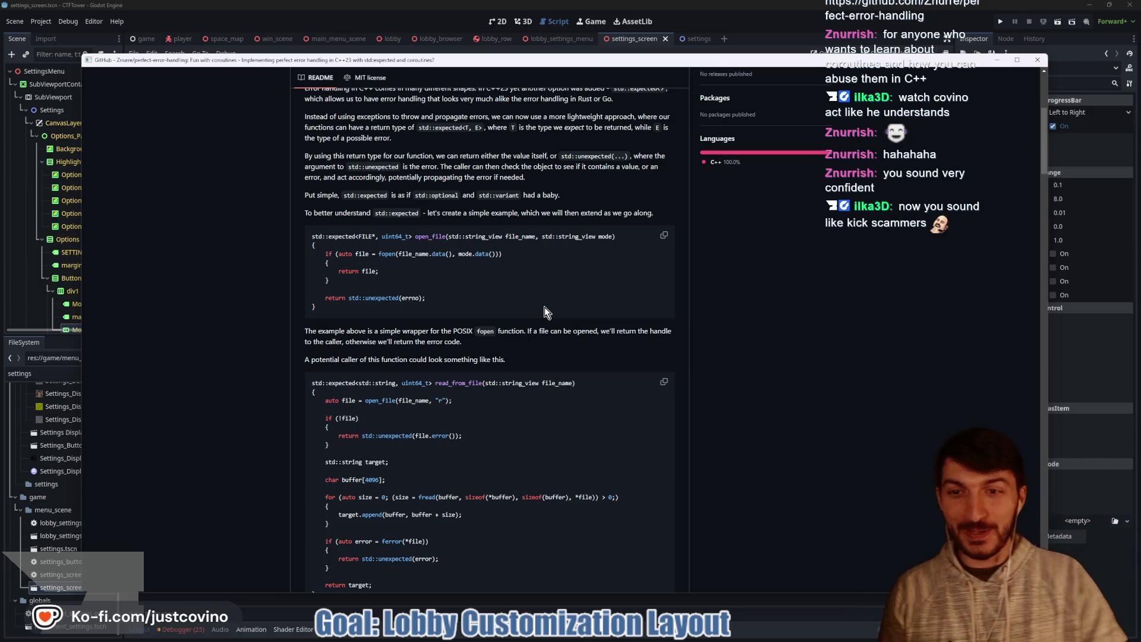
pyautogui.scroll(-1, 410, 271)
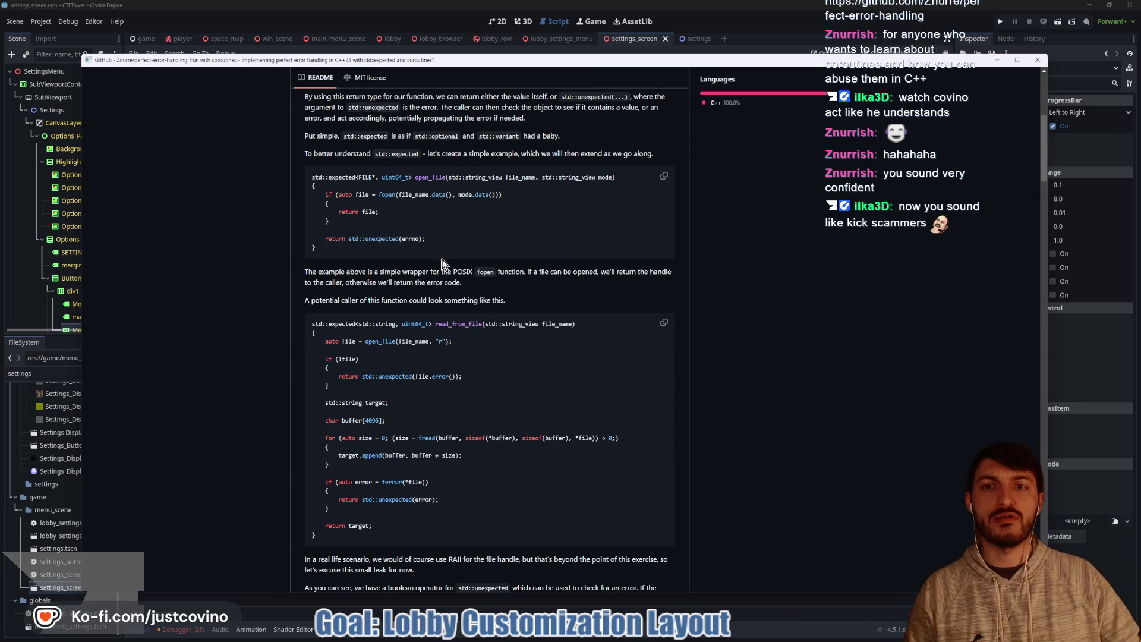
pyautogui.scroll(-1, 438, 270)
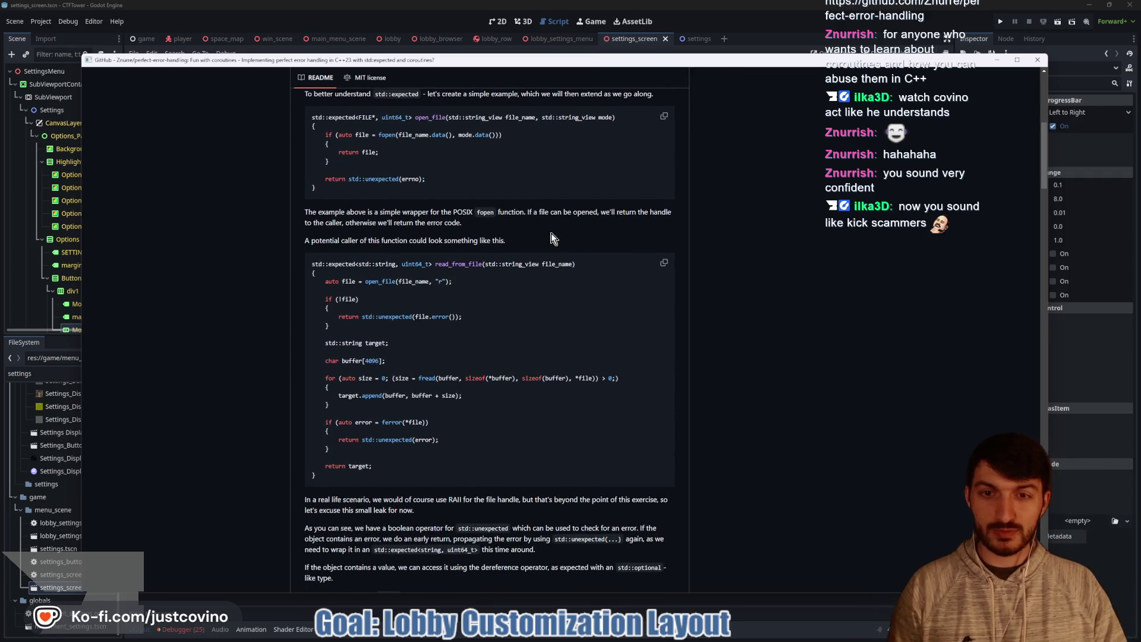
pyautogui.scroll(-1, 552, 233)
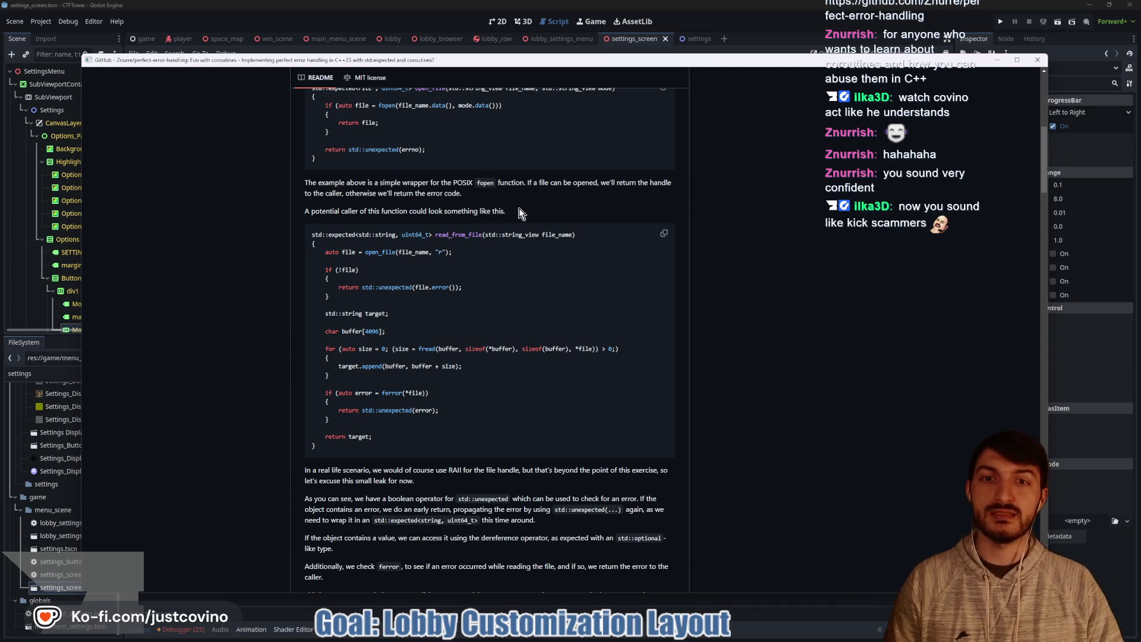
pyautogui.scroll(-3, 510, 208)
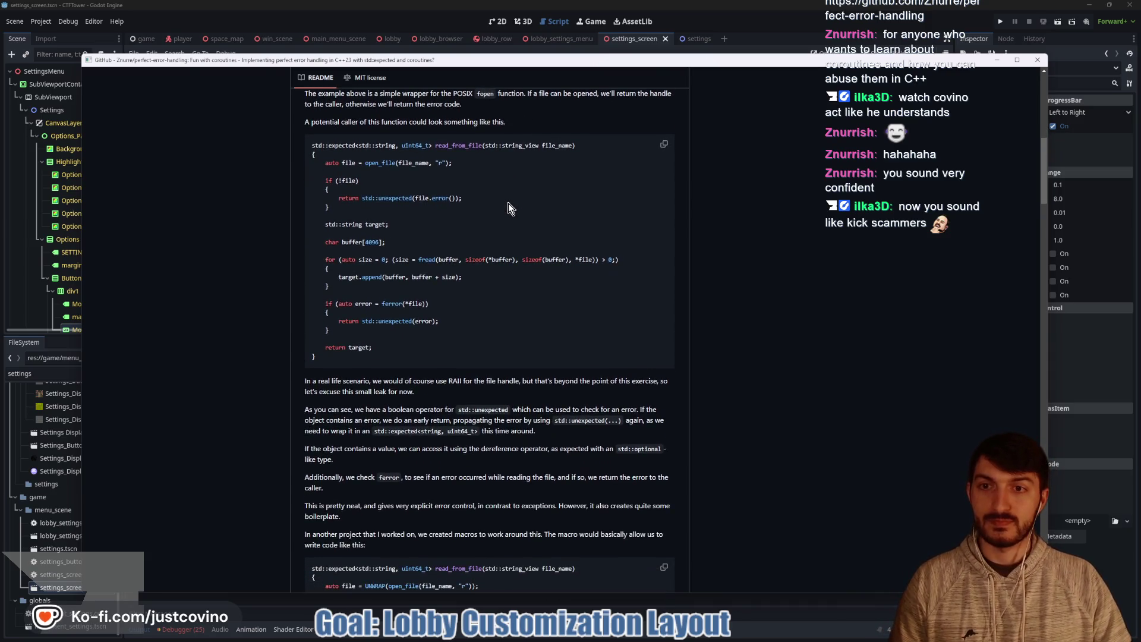
pyautogui.scroll(-3, 510, 208)
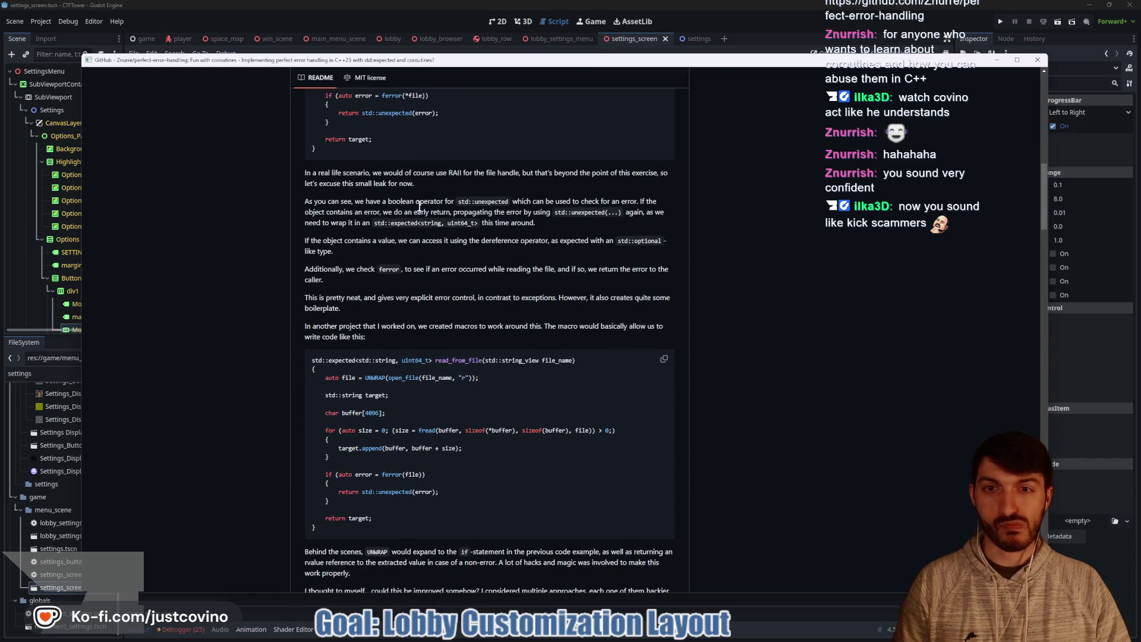
# Step: Highlight 'RAII', read on to the co_await suspension-point section, then return to Godot
pyautogui.moveTo(448, 173); pyautogui.dragTo(463, 173)
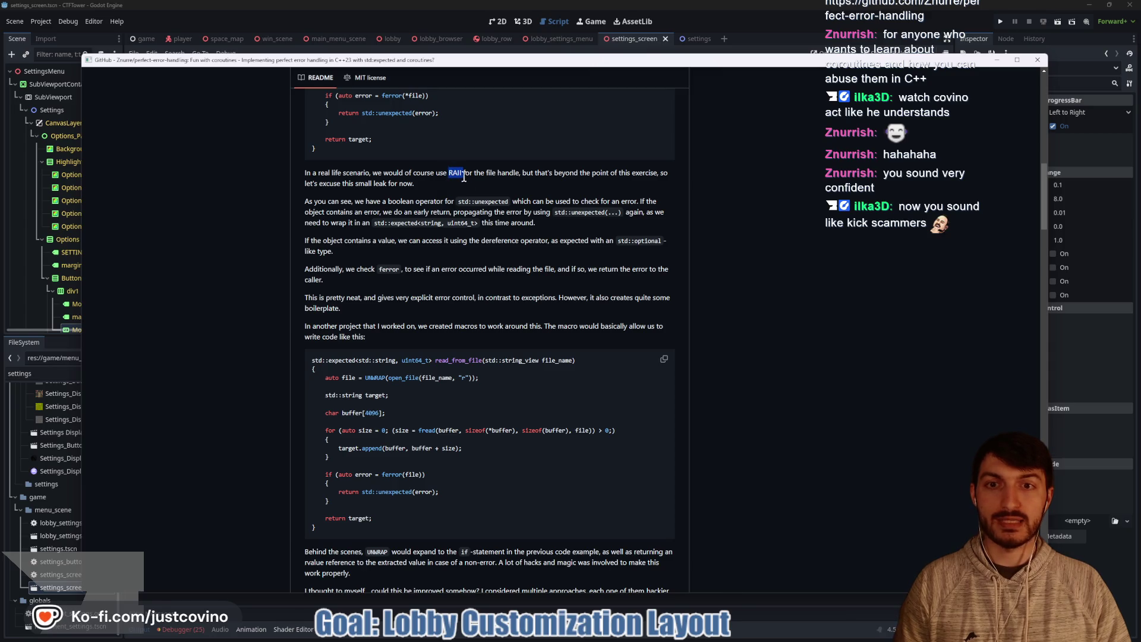
pyautogui.click(464, 187)
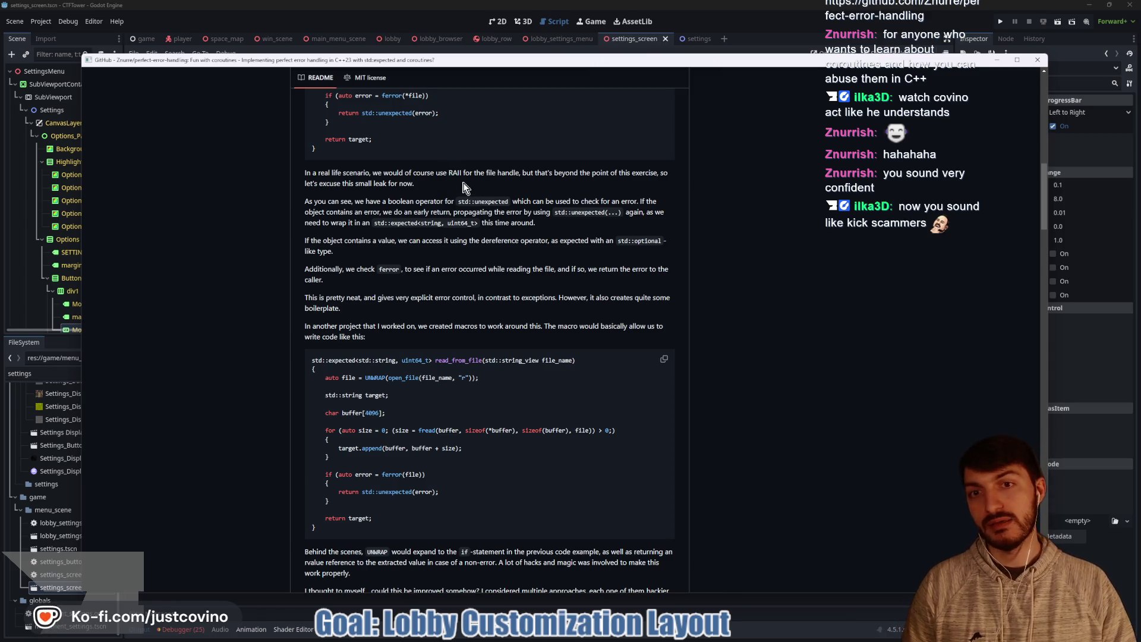
pyautogui.scroll(-15, 572, 189)
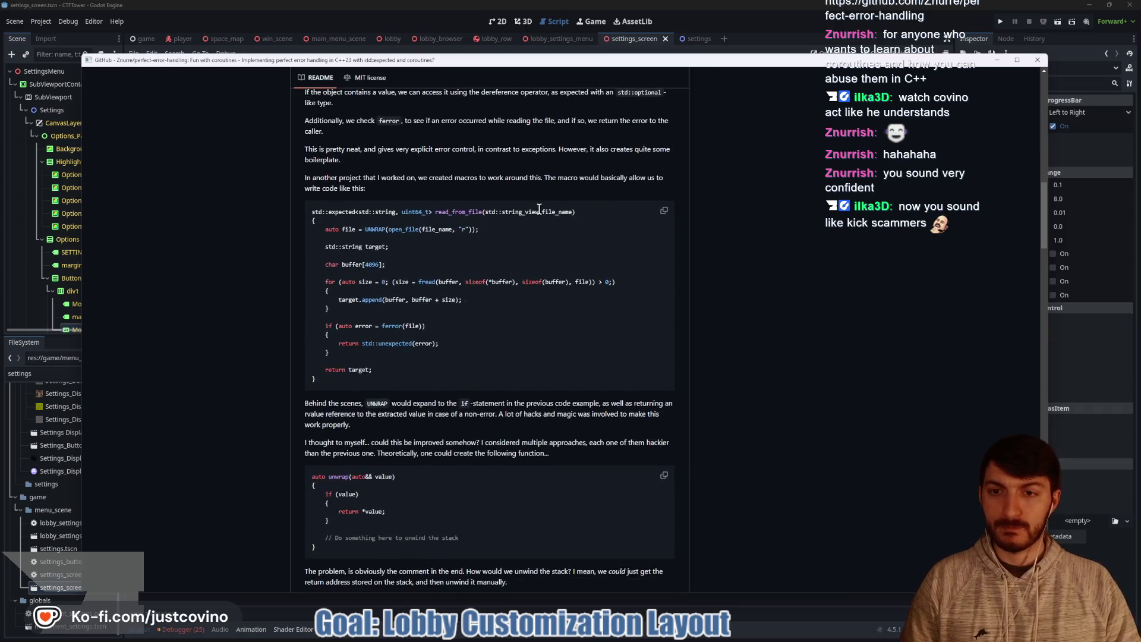
pyautogui.scroll(-4, 512, 217)
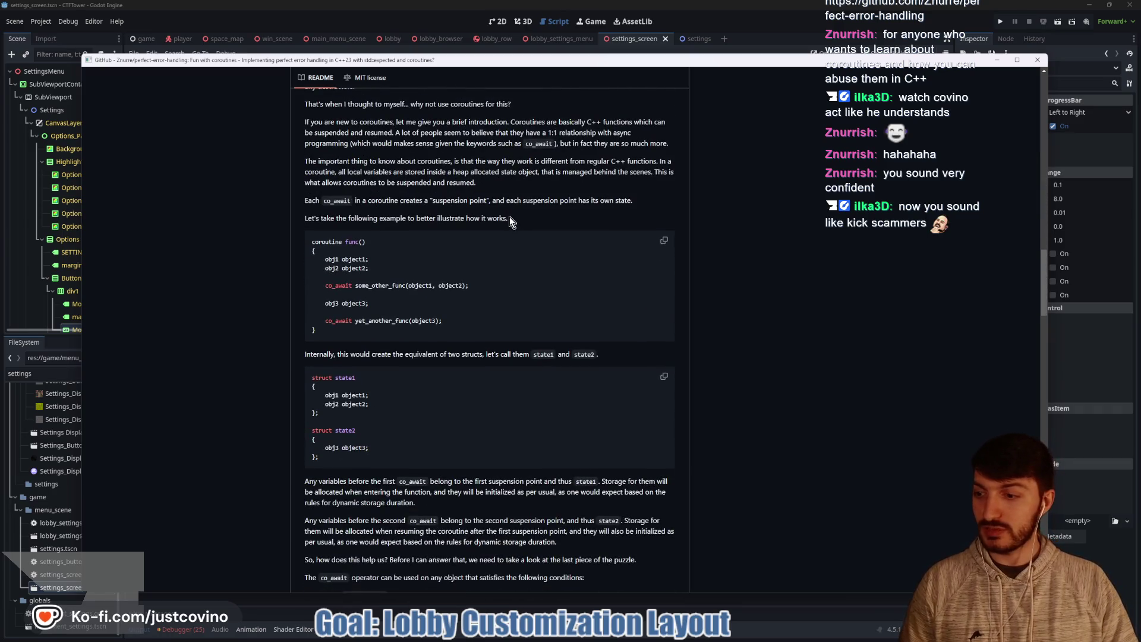
pyautogui.scroll(-4, 509, 213)
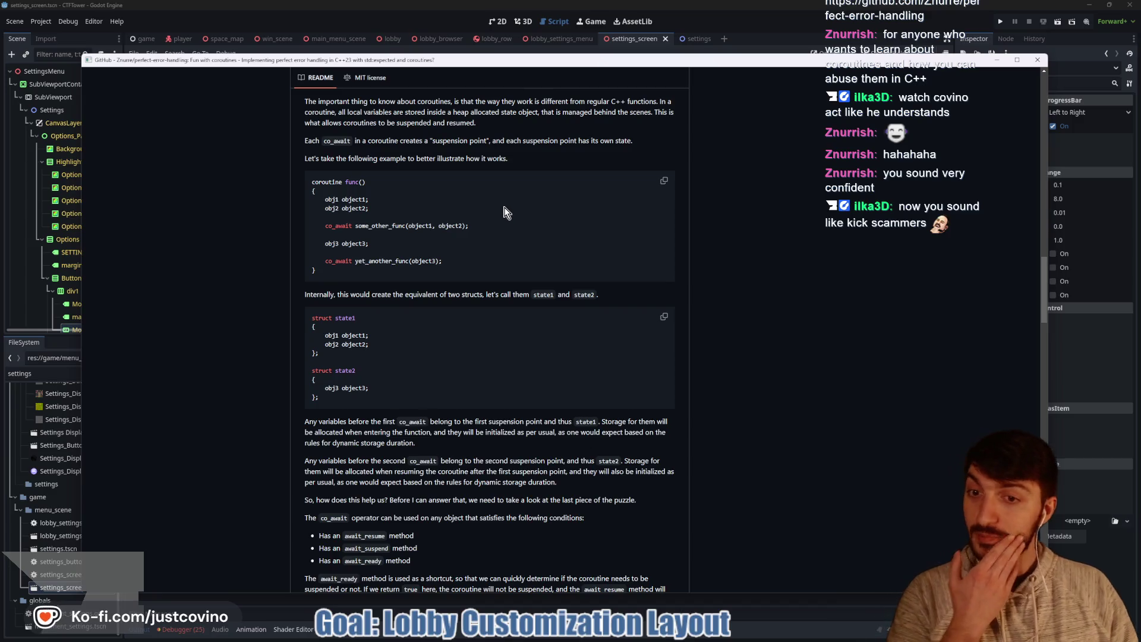
pyautogui.scroll(-4, 504, 211)
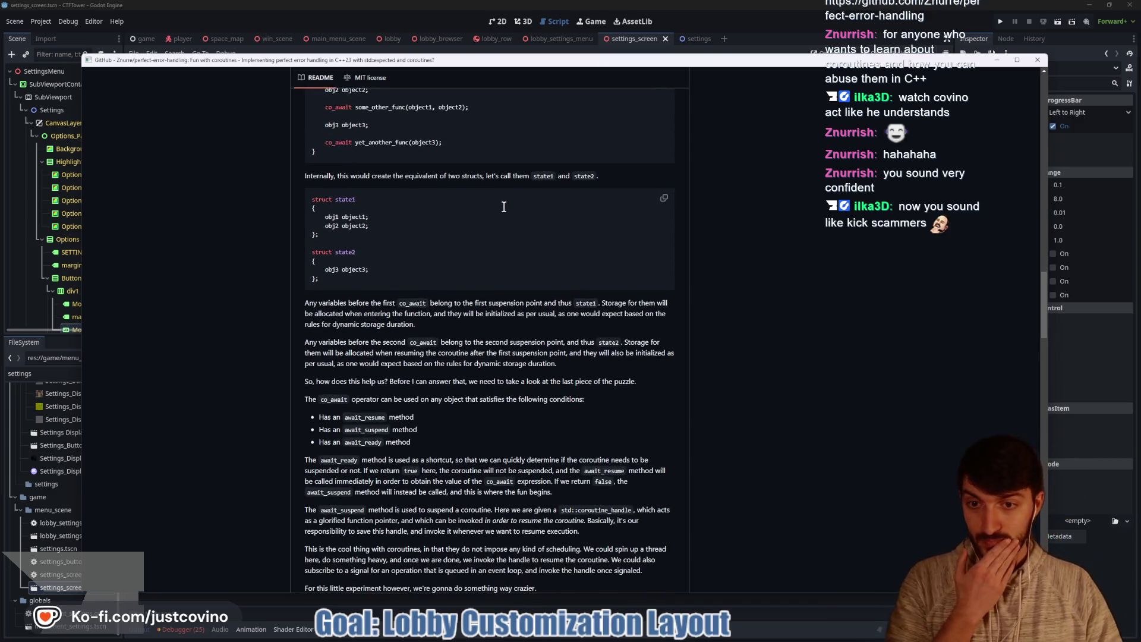
pyautogui.scroll(-1, 504, 207)
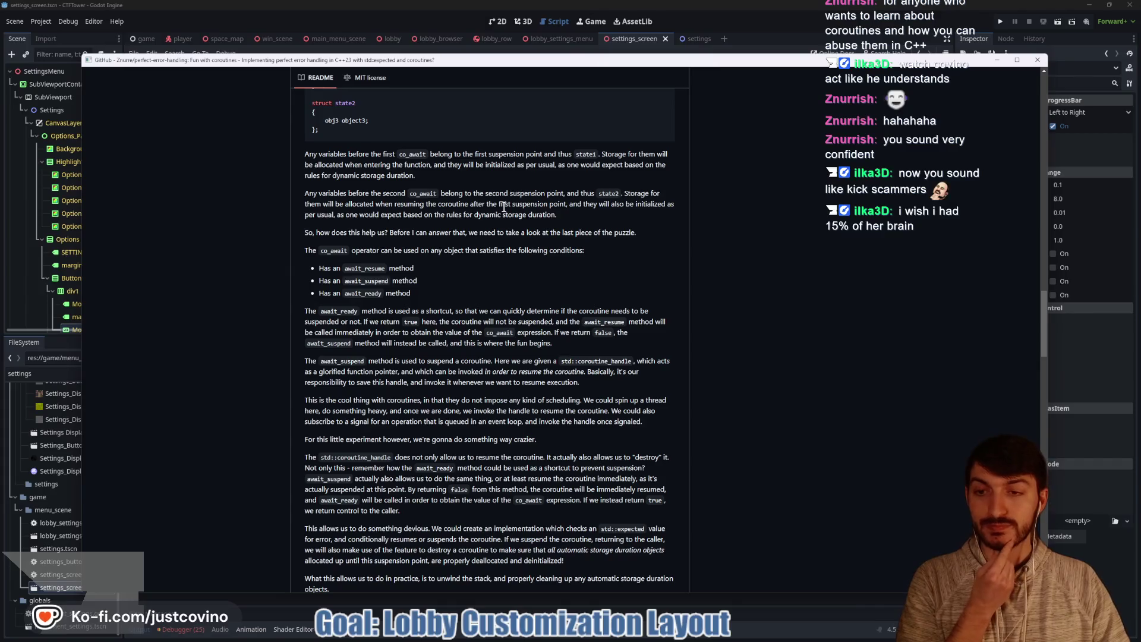
pyautogui.hotkey('alt', 'Tab')
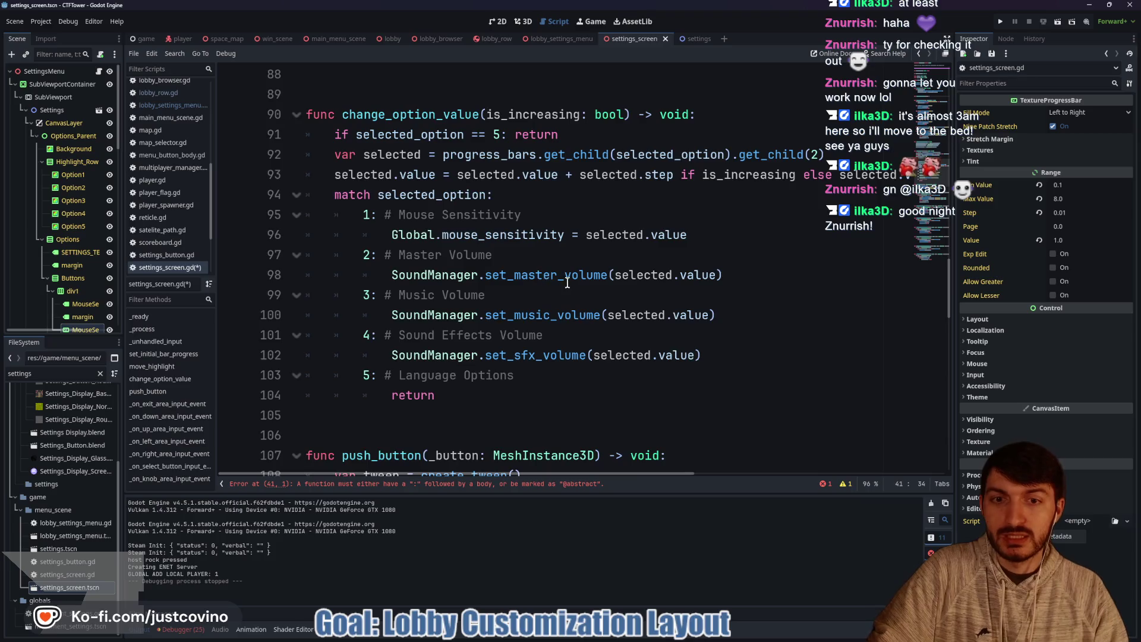
# Step: Jump to the push_button definition and scroll up to holding_button_down
pyautogui.scroll(-4, 568, 283)
pyautogui.scroll(-2, 564, 279)
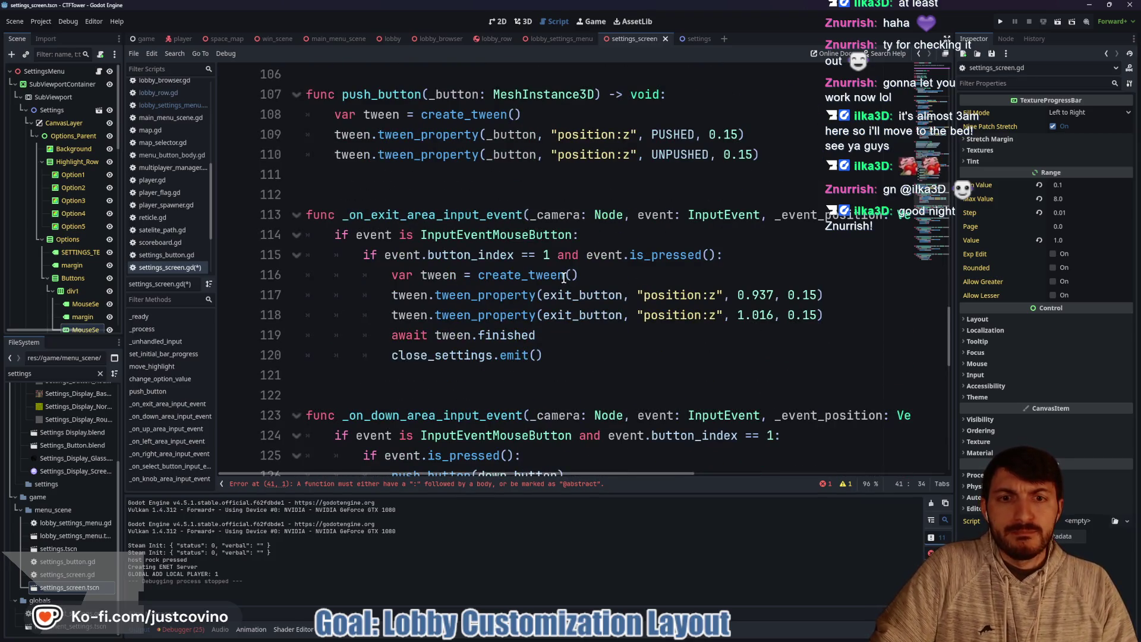
pyautogui.scroll(-5, 565, 278)
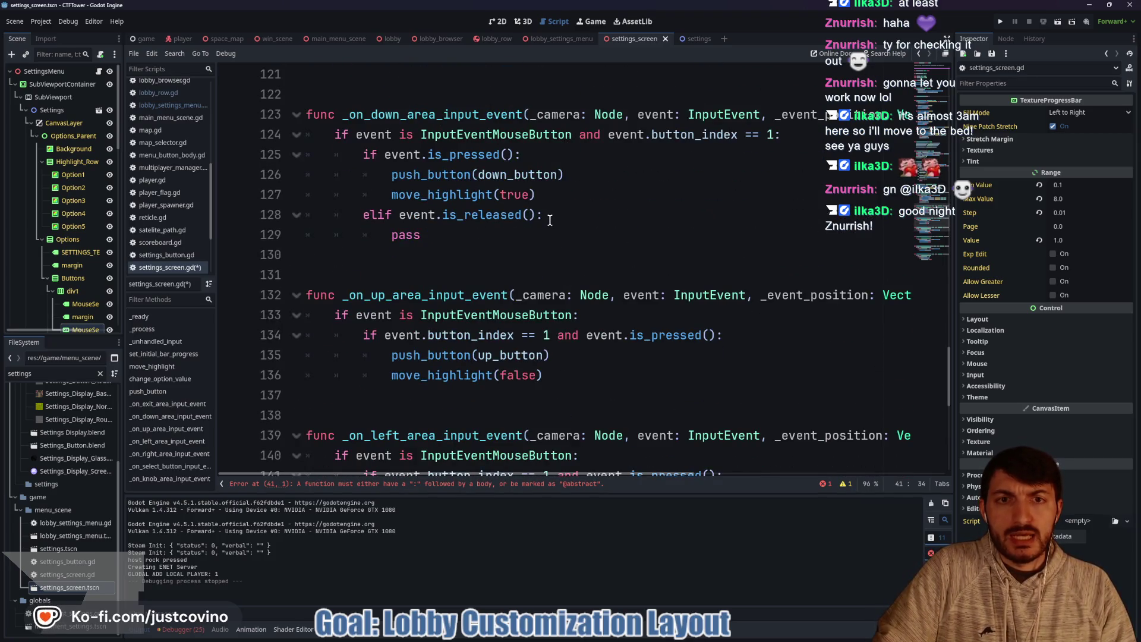
pyautogui.keyDown('ctrl'); pyautogui.click(473, 175); pyautogui.keyUp('ctrl')
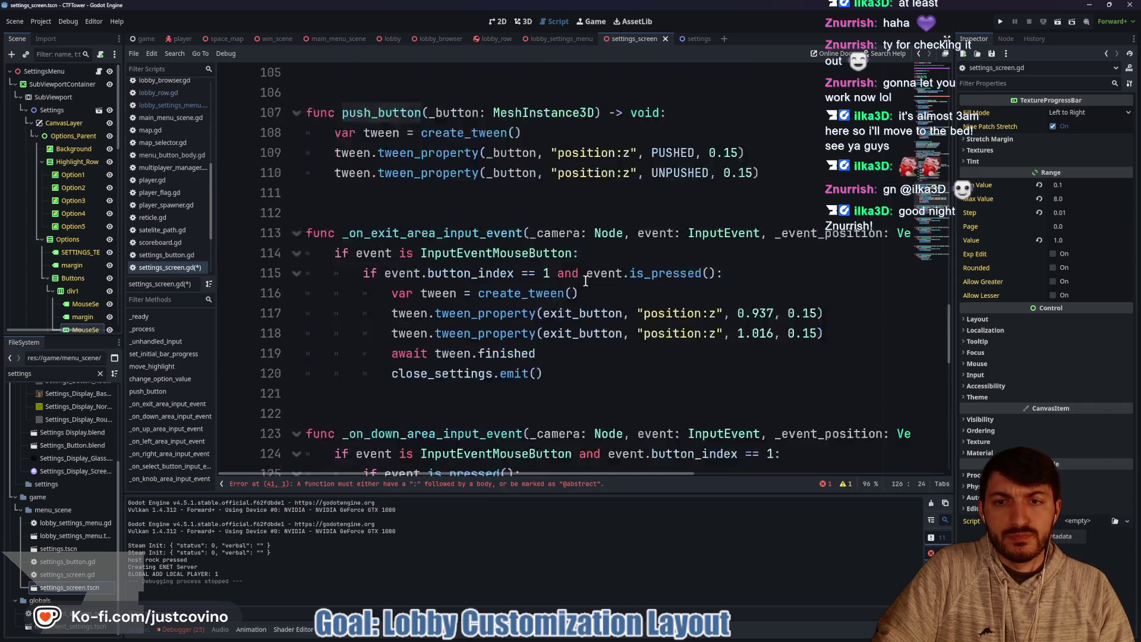
pyautogui.scroll(20, 567, 282)
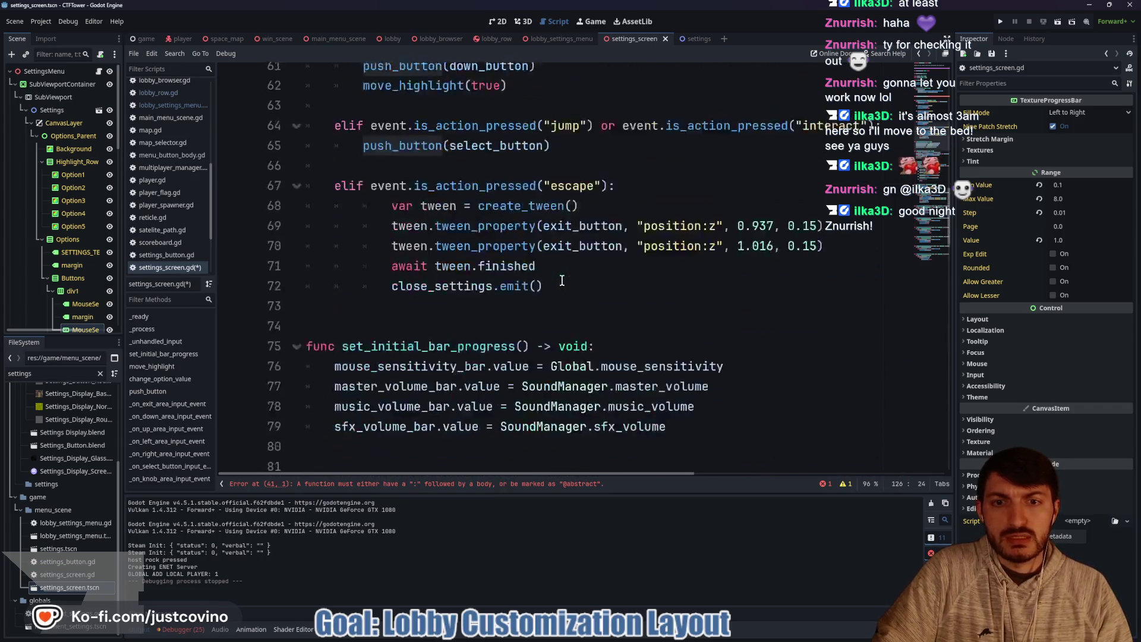
pyautogui.scroll(2, 555, 284)
# Step: Change the signature to 'func holding_button_down(button: MeshInstance3D) -> bool:'
pyautogui.click(555, 284)
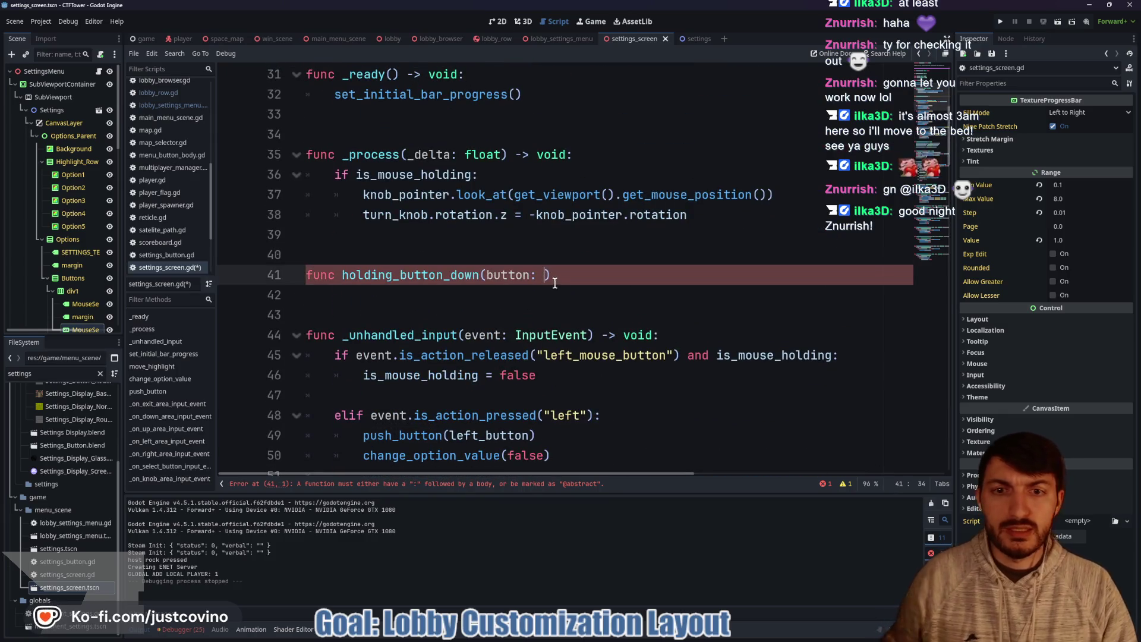
pyautogui.write('mesh')
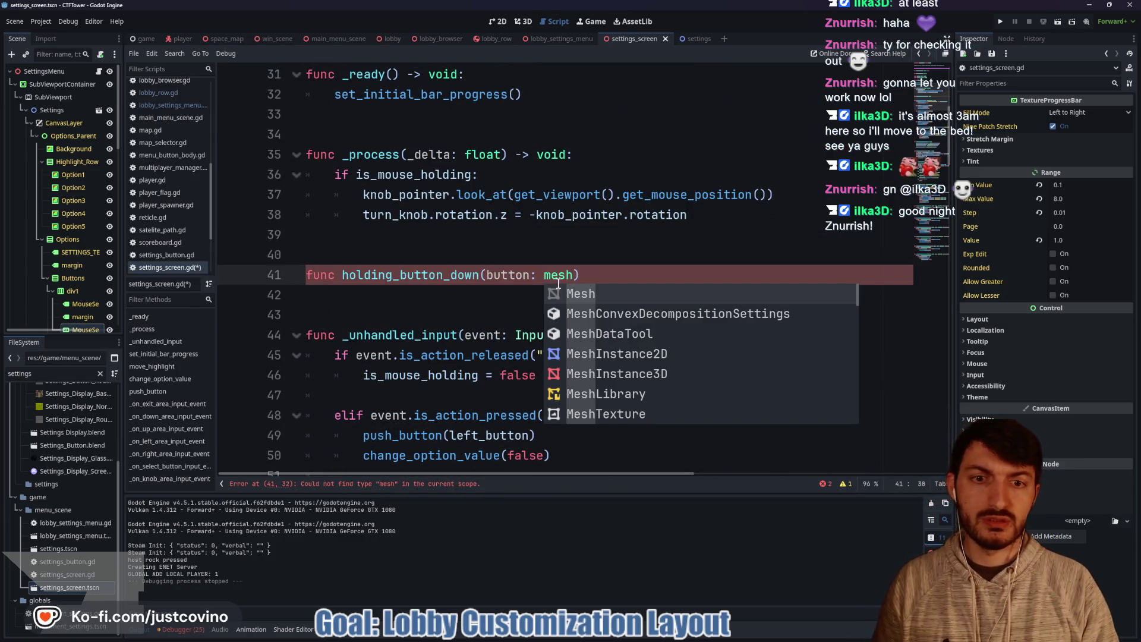
pyautogui.press('BackSpace')
pyautogui.press('BackSpace')
pyautogui.press('BackSpace')
pyautogui.write('MeshInstan')
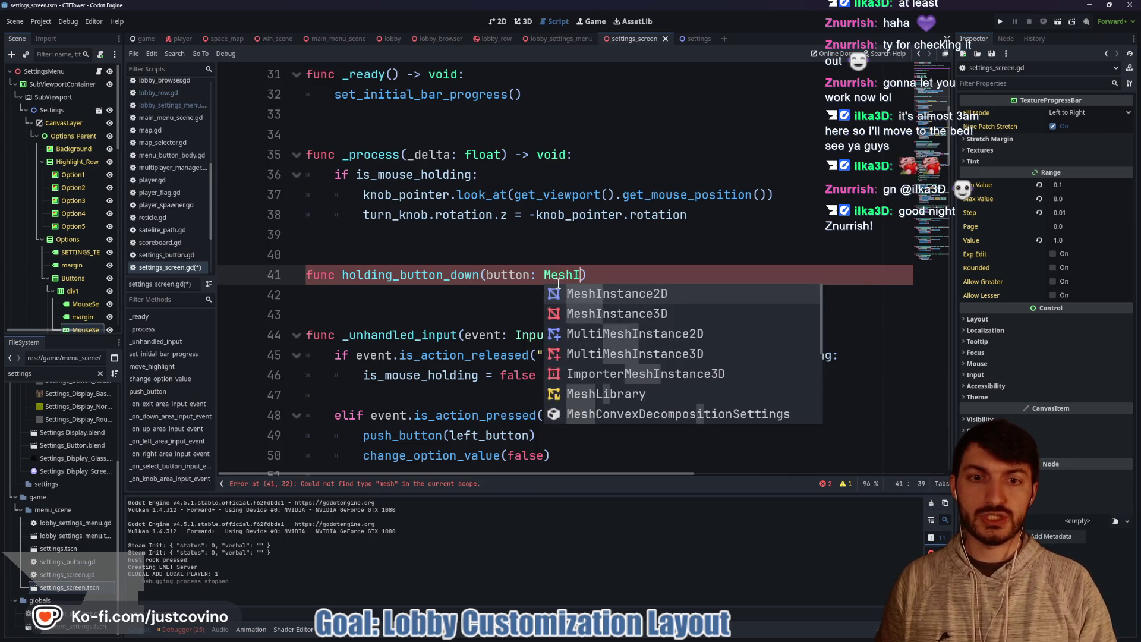
pyautogui.write('ce')
pyautogui.press('Down')
pyautogui.press('Return')
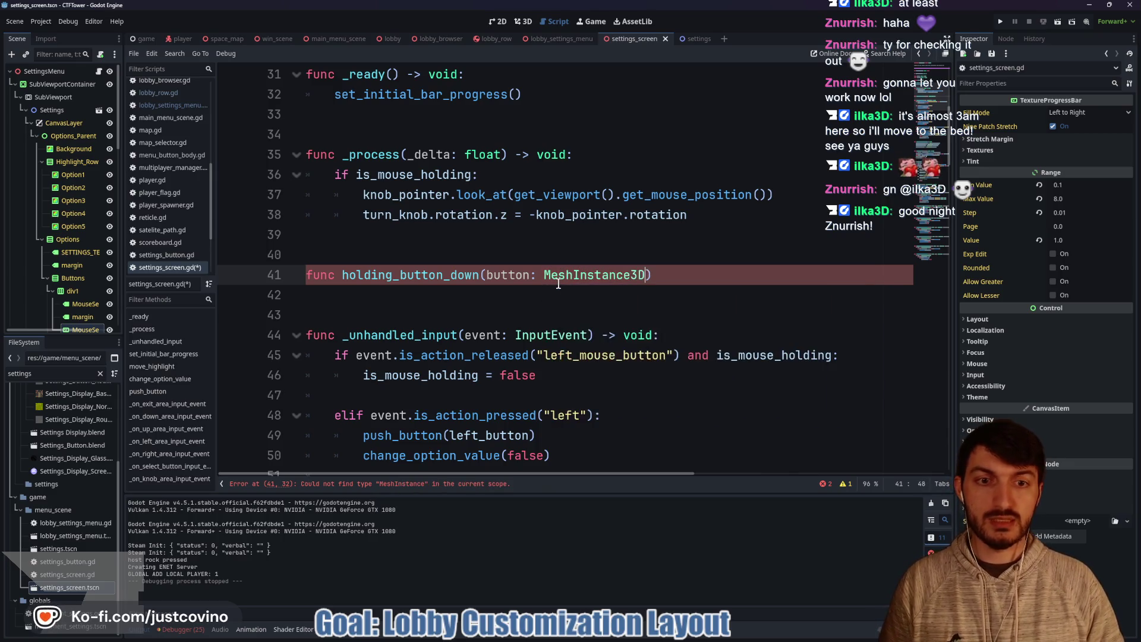
pyautogui.write(' -> bool:')
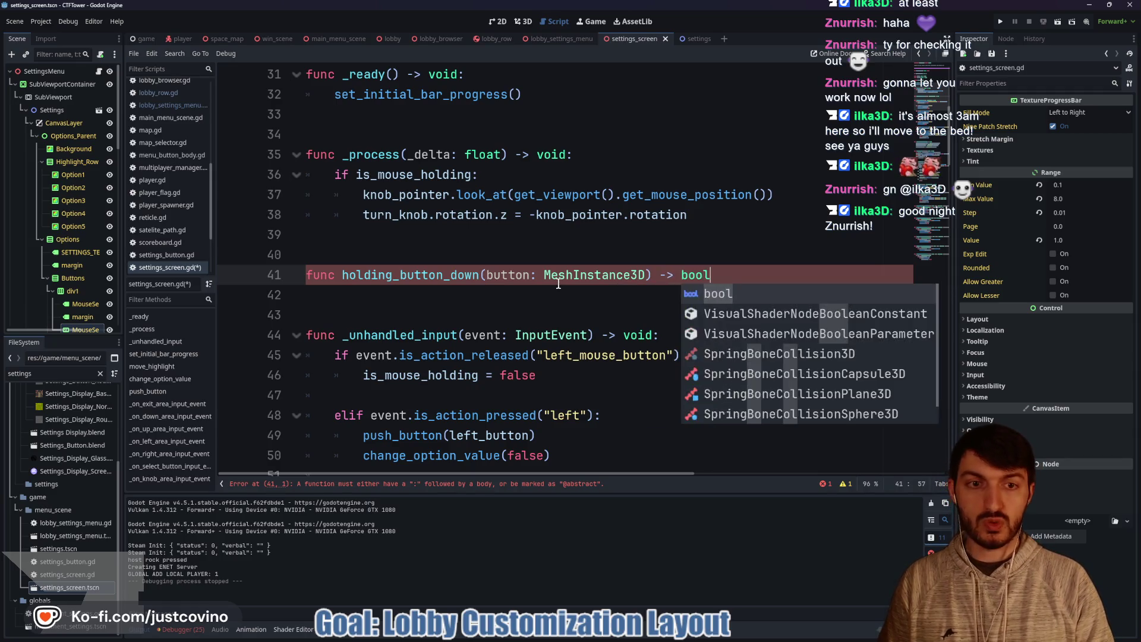
pyautogui.press('Return')
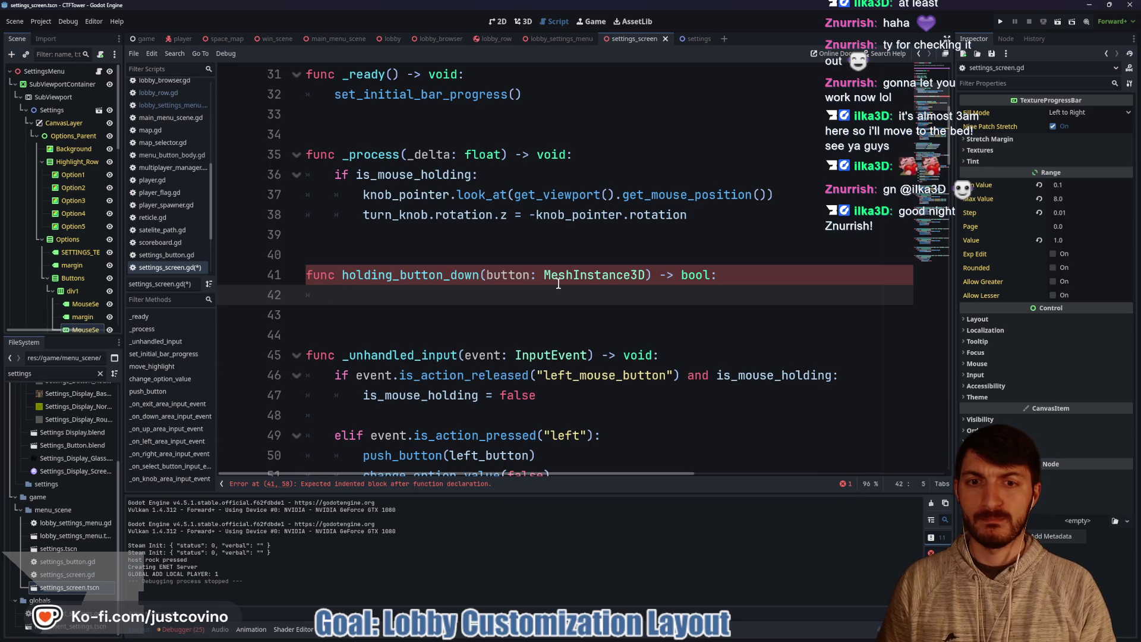
# Step: Begin an 'if' statement on line 42 of the function body
pyautogui.write('if')
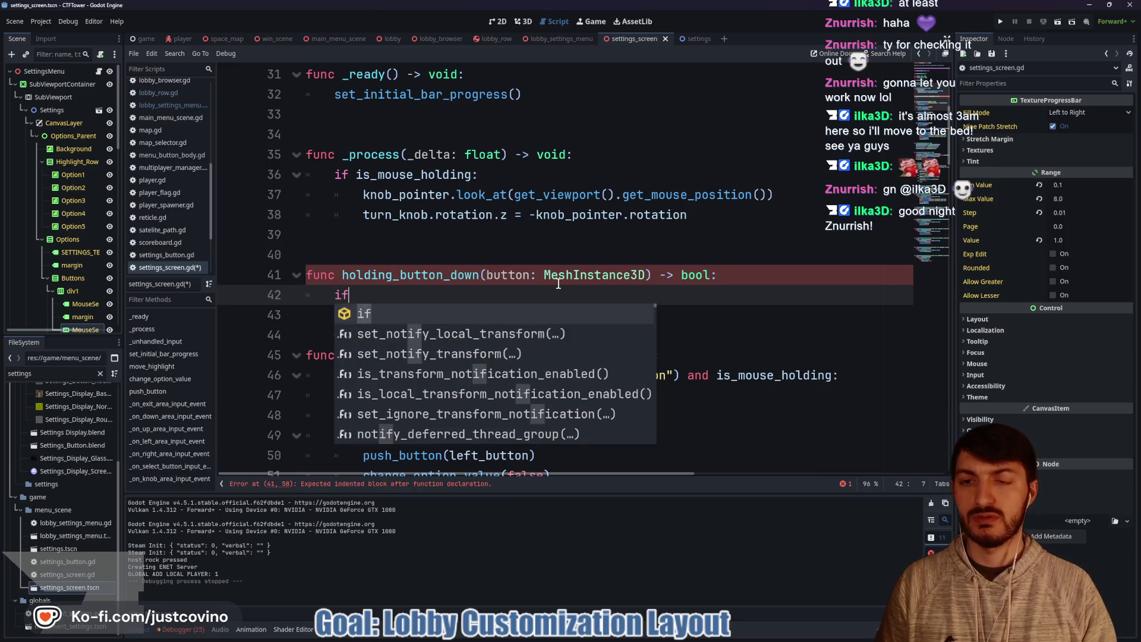
pyautogui.press('Escape')
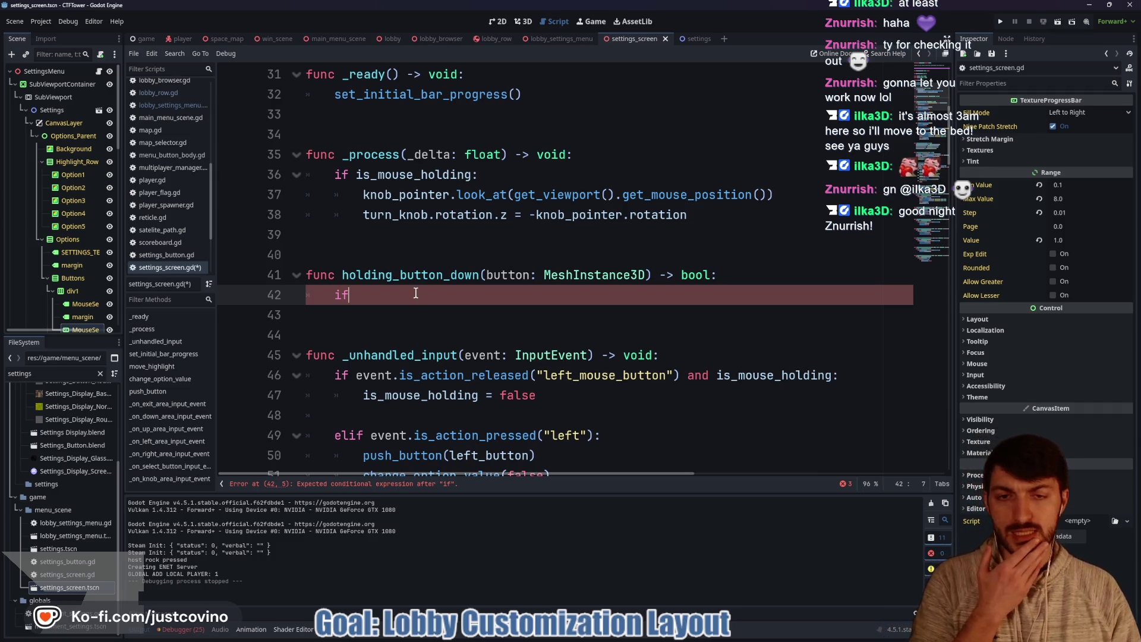
pyautogui.scroll(-8, 400, 297)
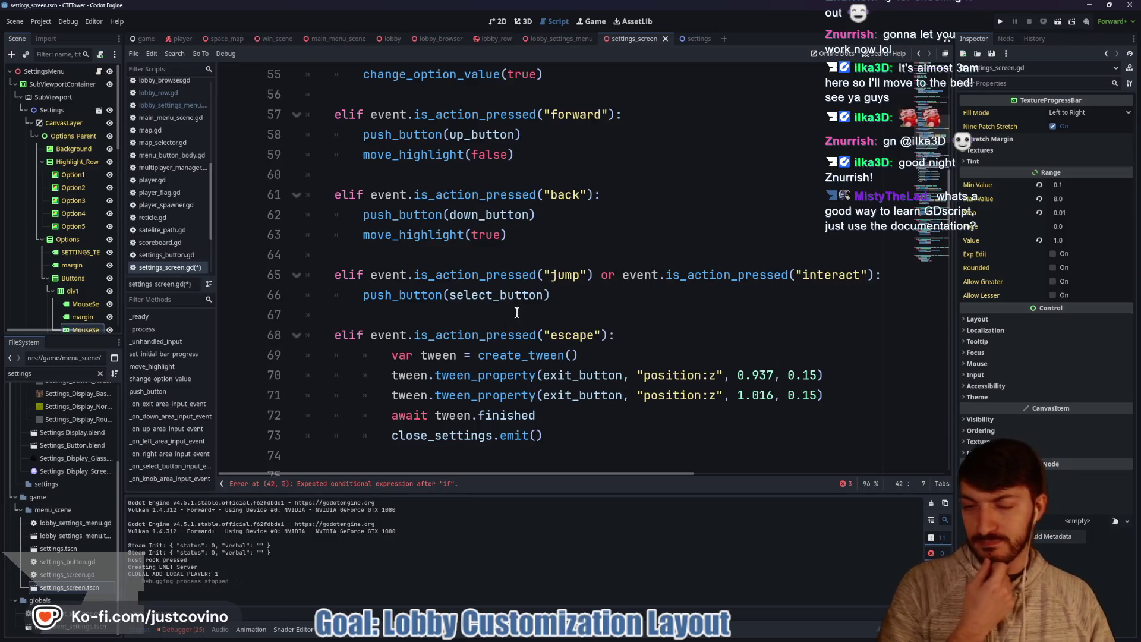
pyautogui.moveTo(527, 269)
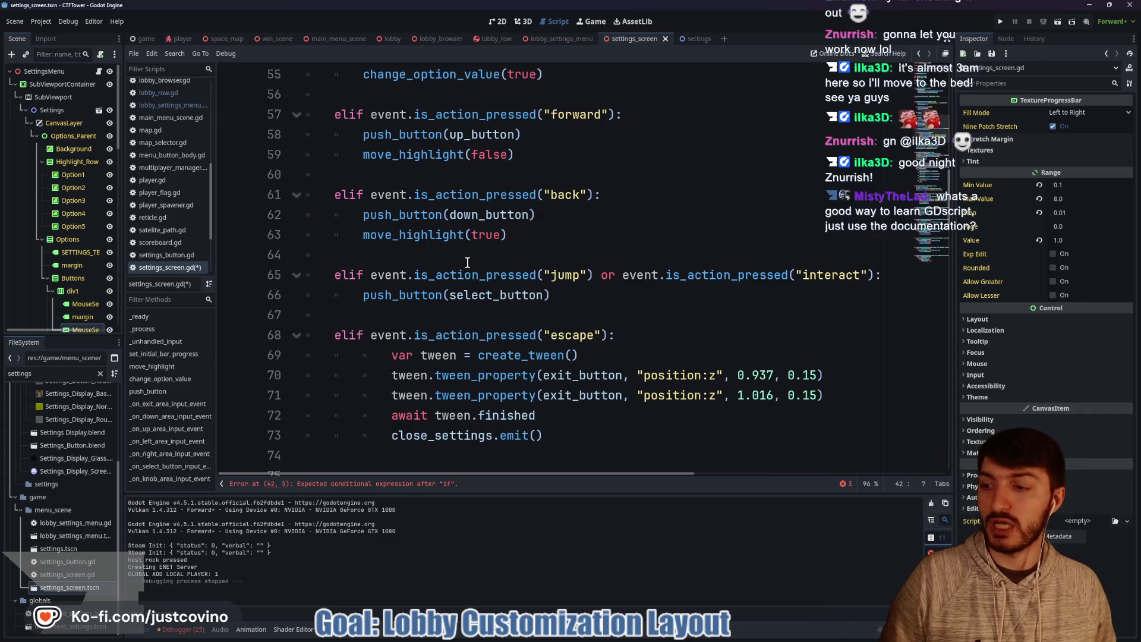
pyautogui.click(524, 248)
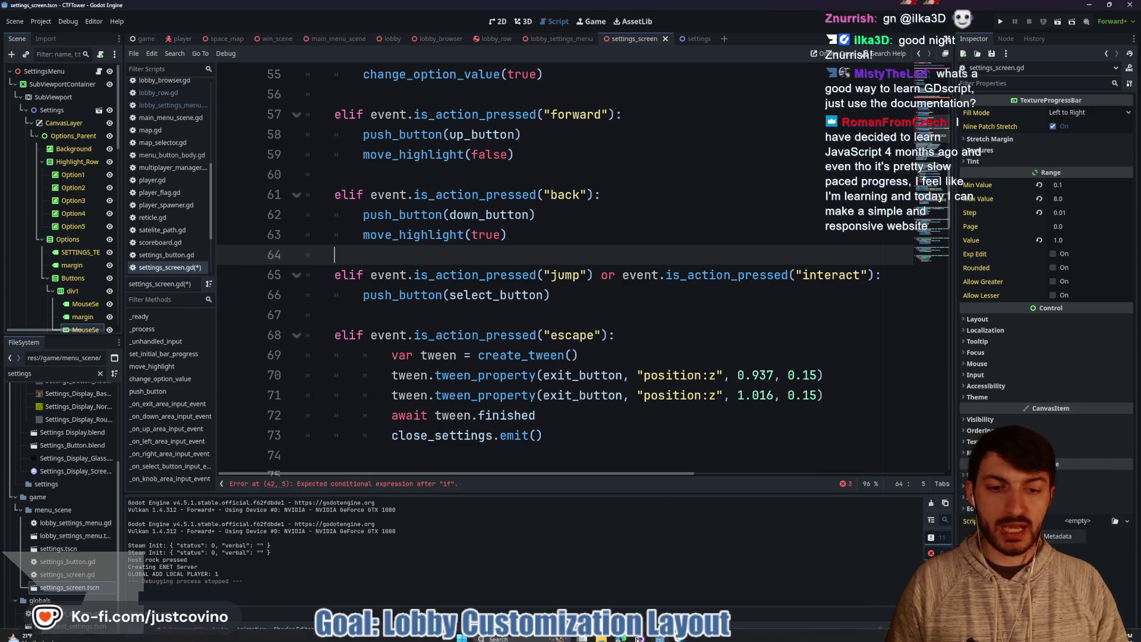
pyautogui.hotkey('alt', 'Tab')
# Step: Open docs.godotengine.org in a new tab, search 'Node3d' and open the Node3D class page
pyautogui.click(370, 57)
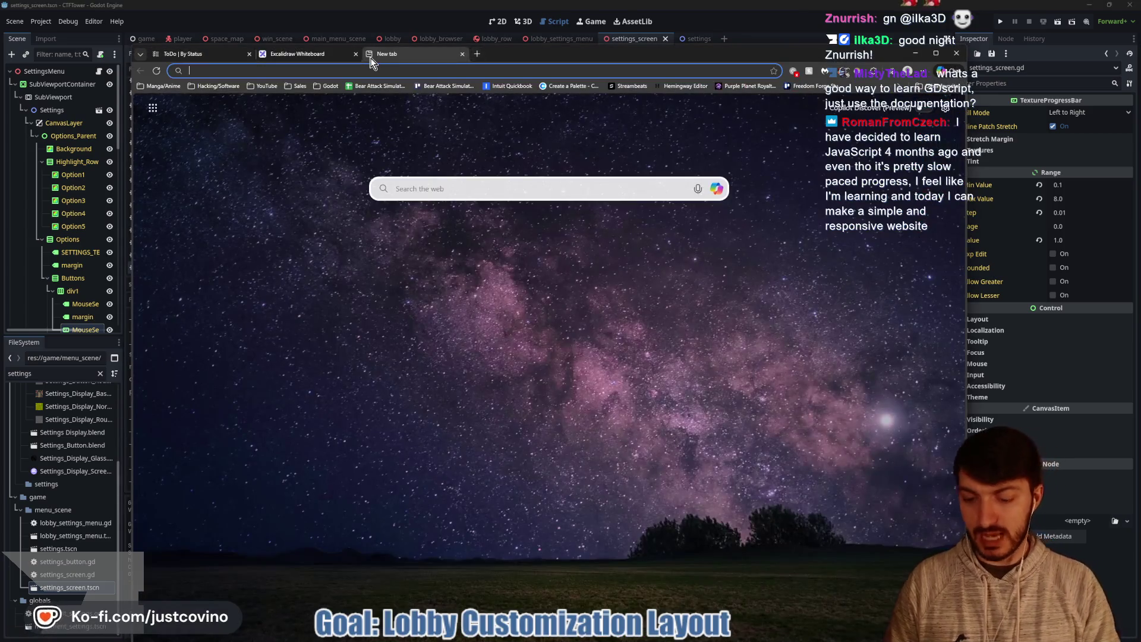
pyautogui.write('docs.godot')
pyautogui.press('Return')
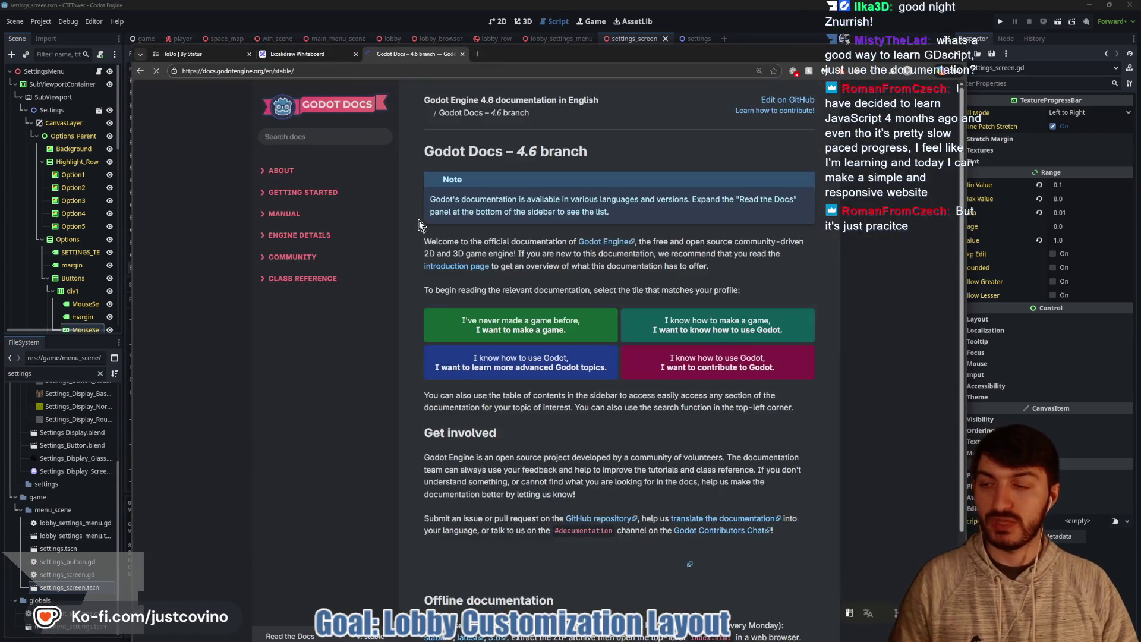
pyautogui.click(323, 140)
pyautogui.write('NN')
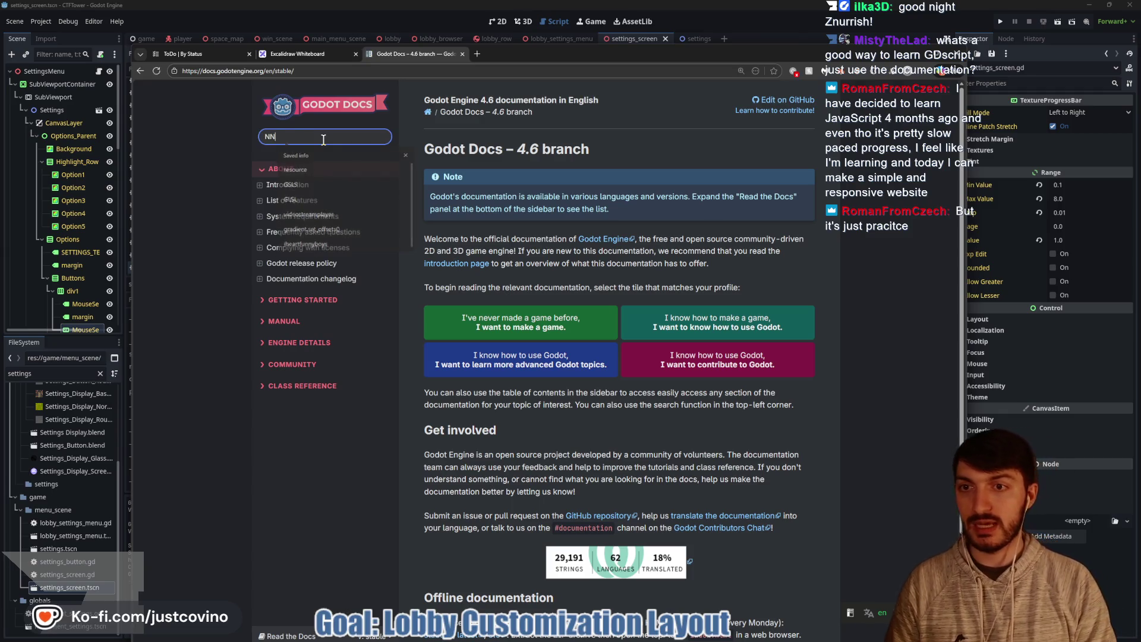
pyautogui.press('BackSpace')
pyautogui.write('ode3d')
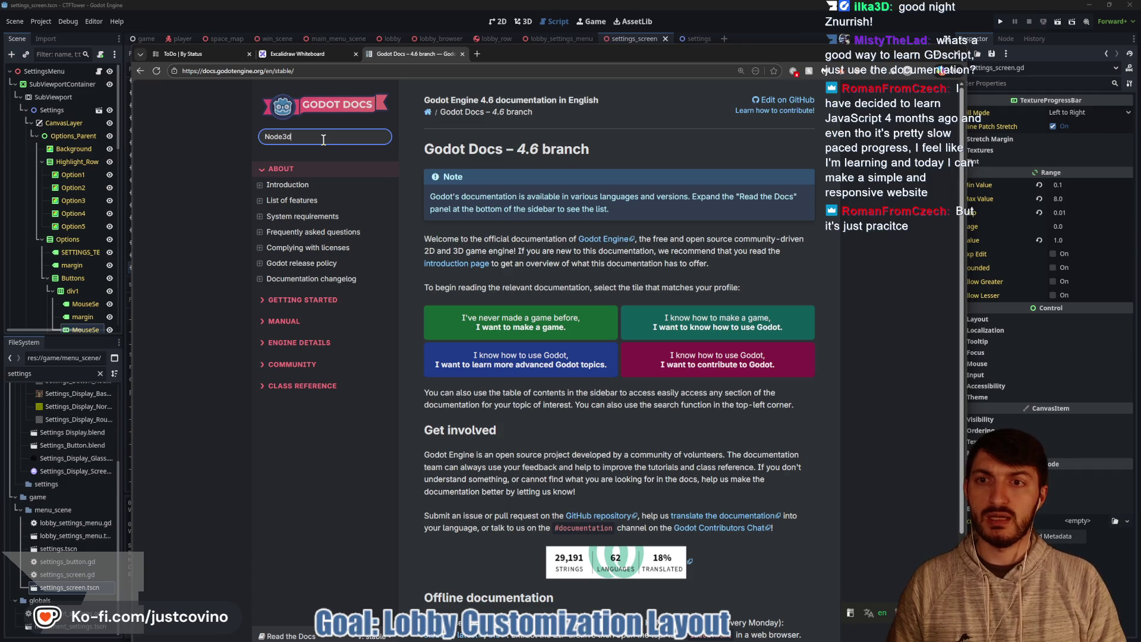
pyautogui.press('Return')
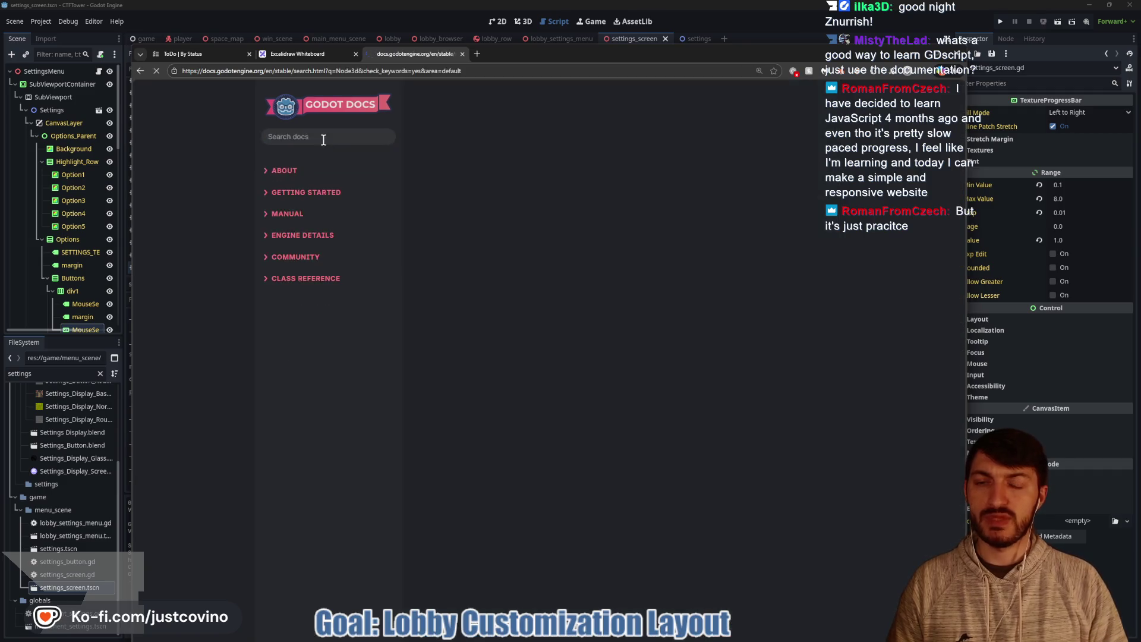
pyautogui.click(453, 187)
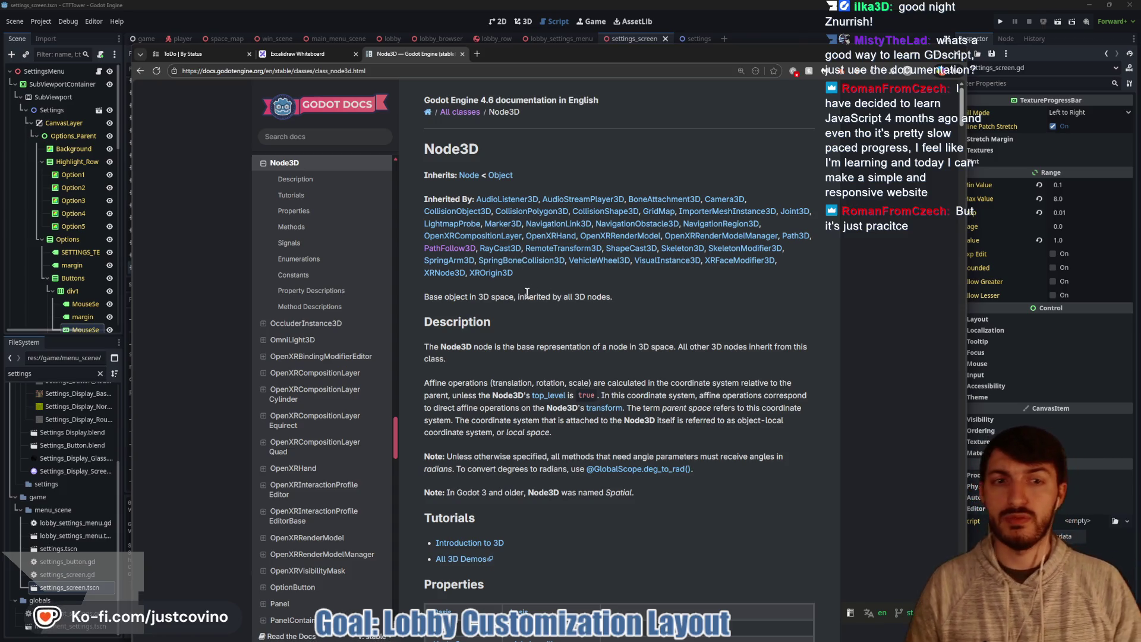
# Step: Read the ImporterMeshInstance3D class reference, then close that docs tab
pyautogui.click(734, 213)
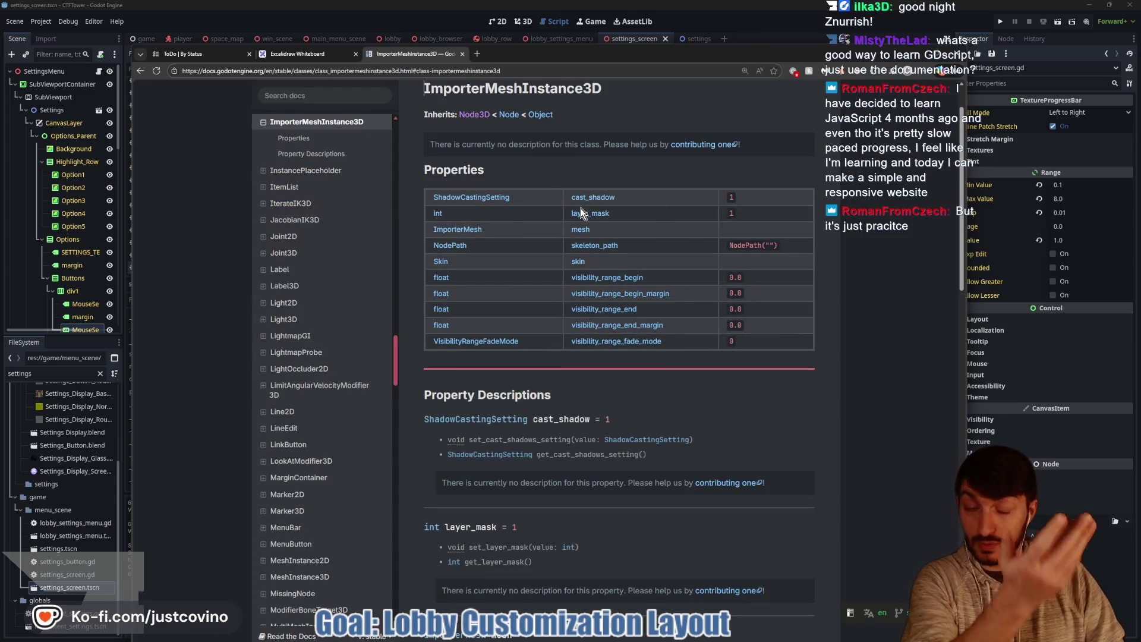
pyautogui.scroll(-3, 601, 265)
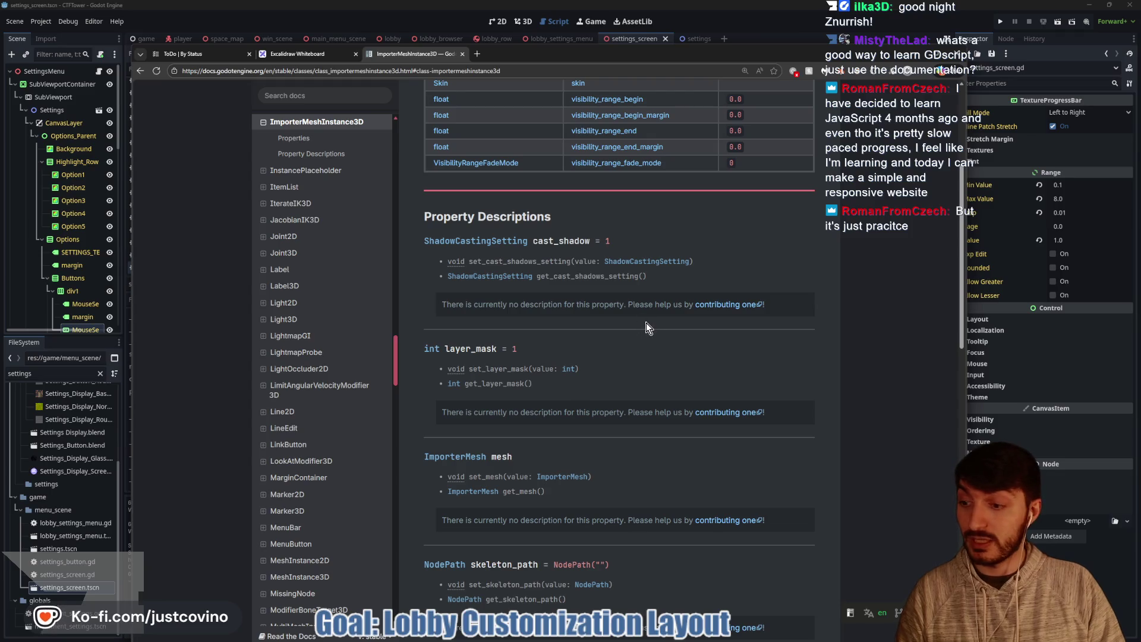
pyautogui.scroll(3, 647, 322)
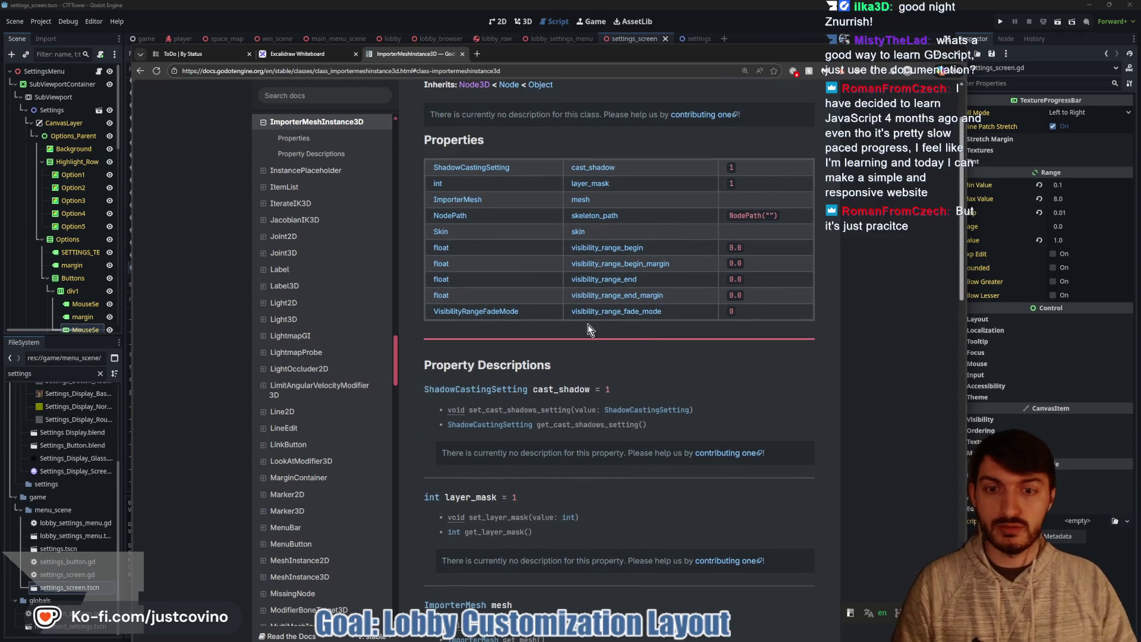
pyautogui.scroll(-3, 588, 325)
pyautogui.scroll(-1, 564, 369)
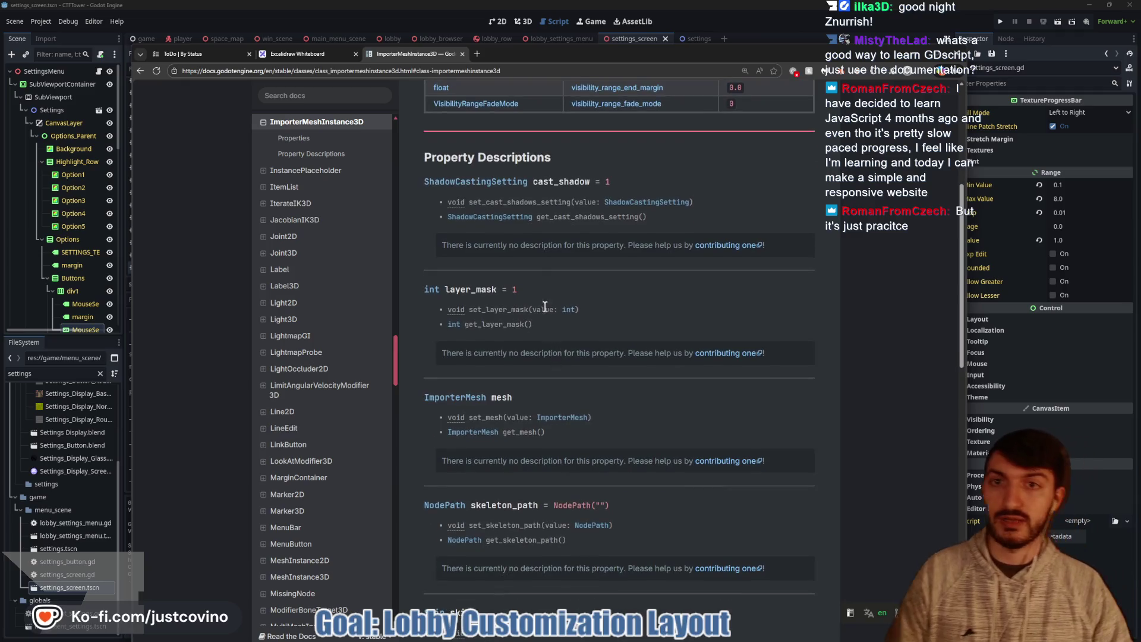
pyautogui.scroll(-3, 571, 331)
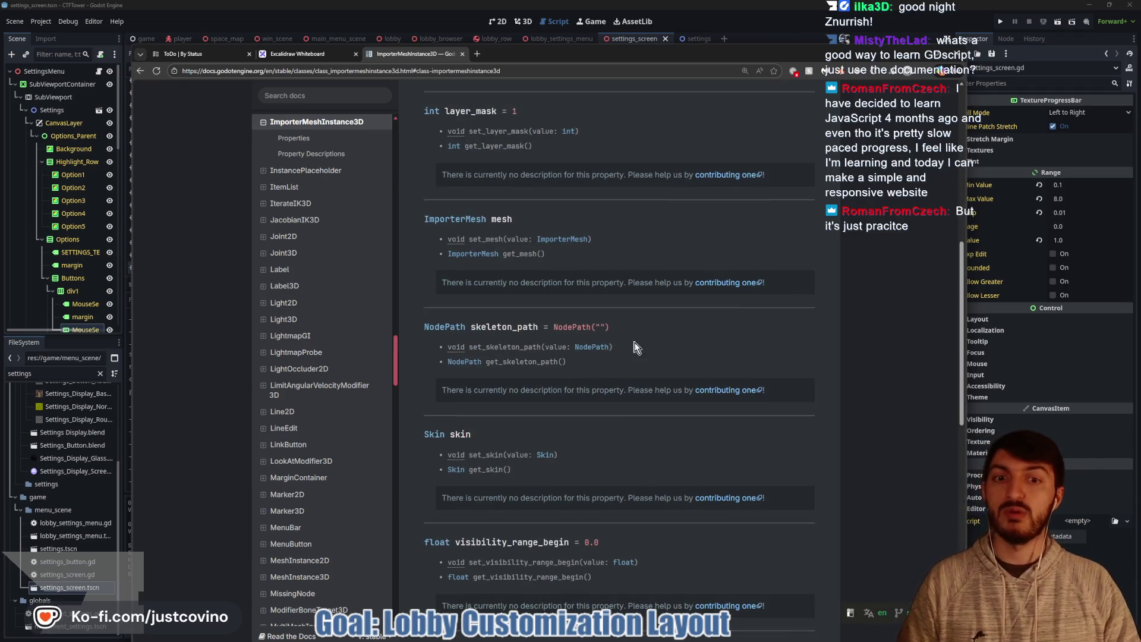
pyautogui.scroll(-1, 595, 297)
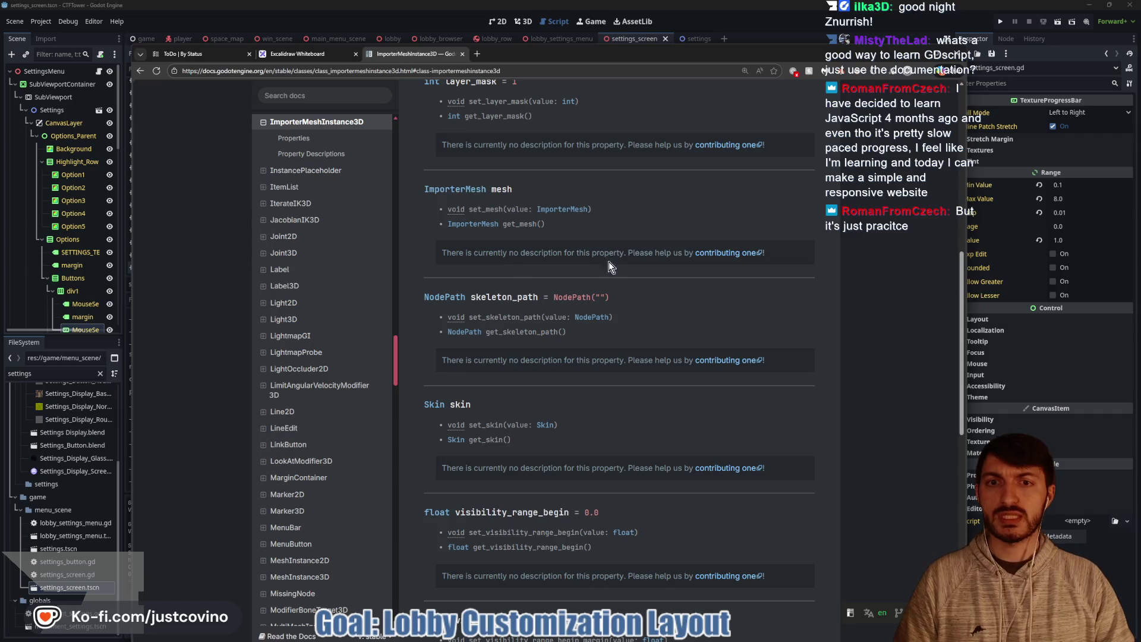
pyautogui.scroll(8, 608, 261)
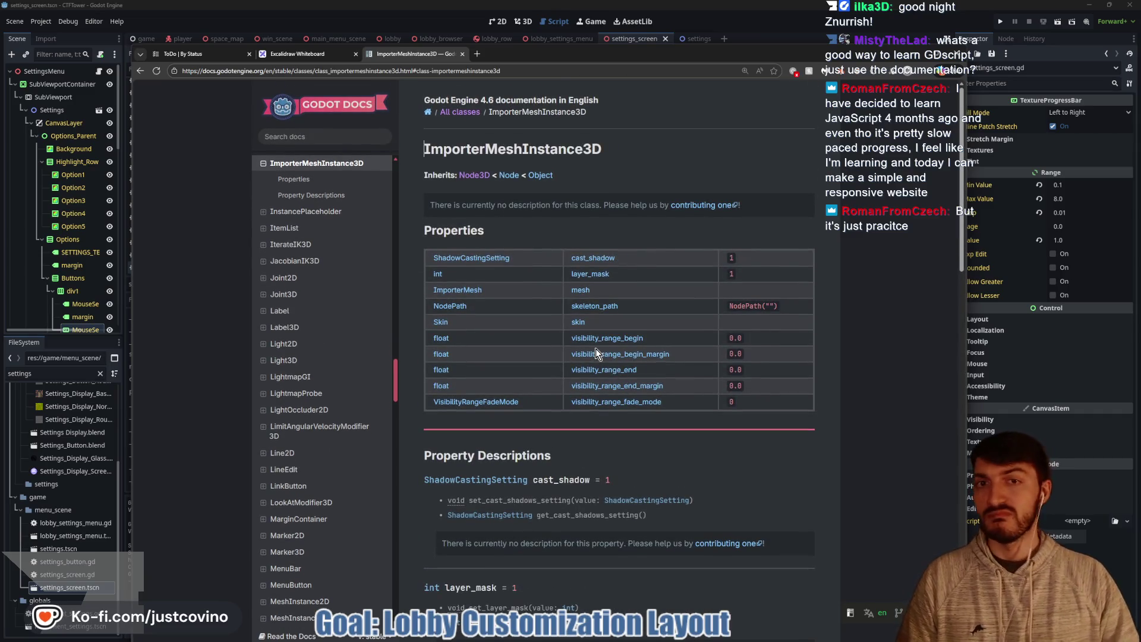
pyautogui.click(462, 54)
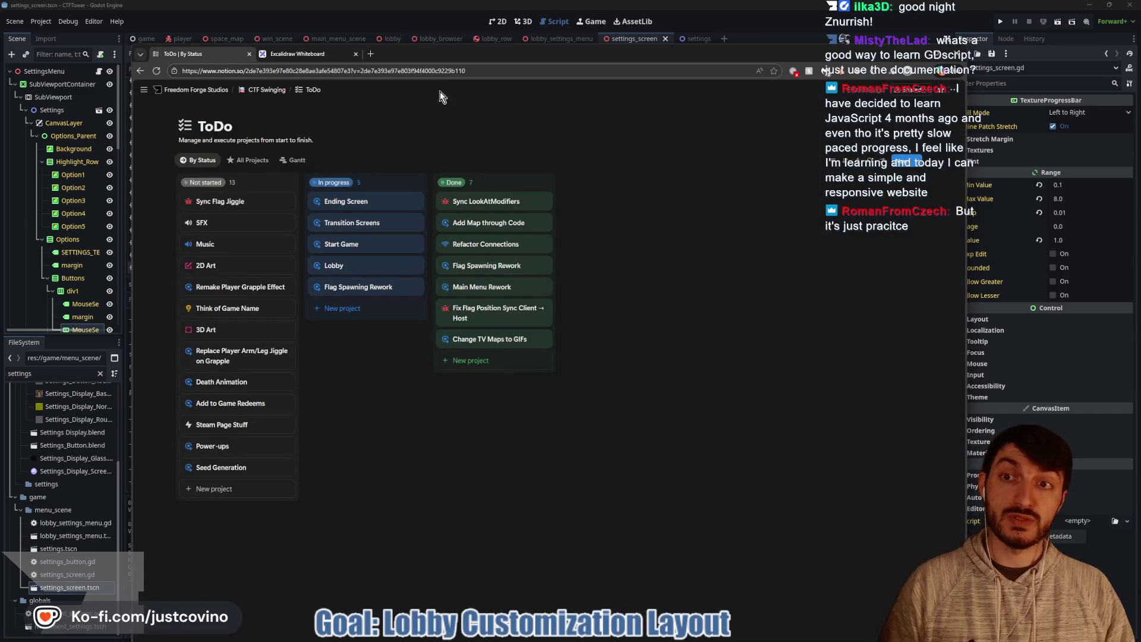
# Step: Switch back to Godot and scroll up to holding_button_down's unfinished if line and its signature
pyautogui.hotkey('alt', 'Tab')
pyautogui.click(507, 244)
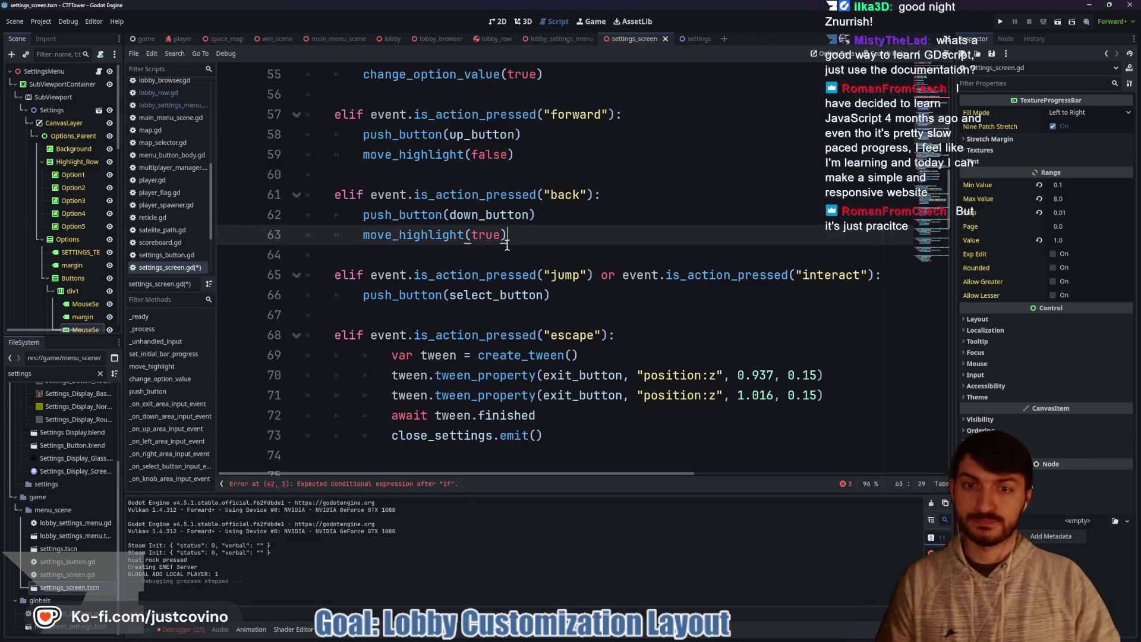
pyautogui.click(510, 256)
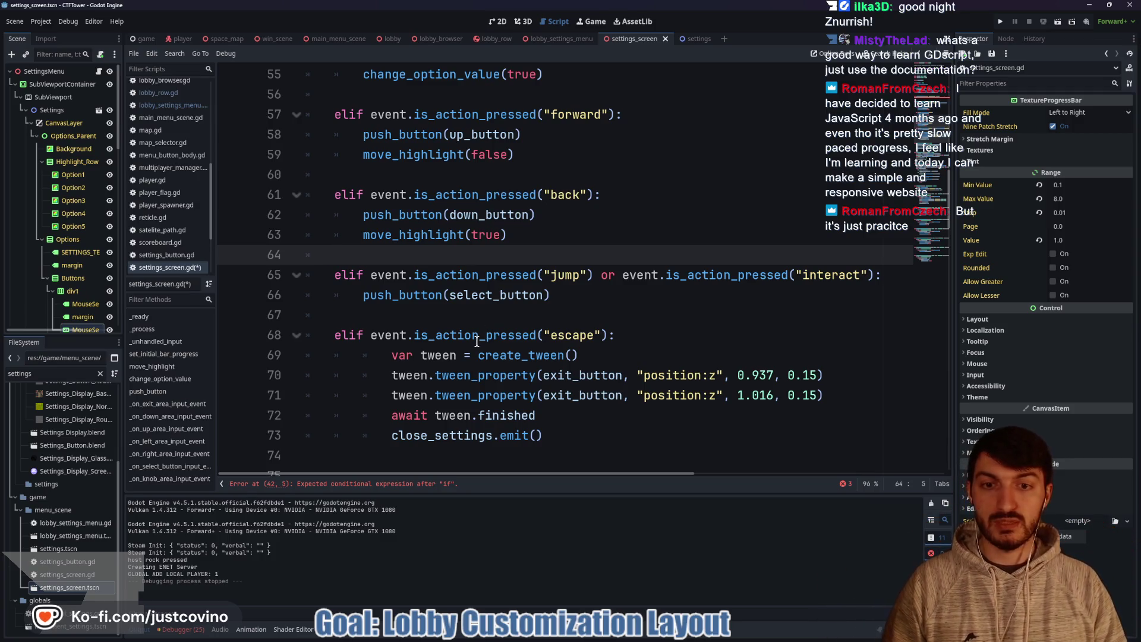
pyautogui.scroll(3, 488, 328)
pyautogui.scroll(3, 470, 335)
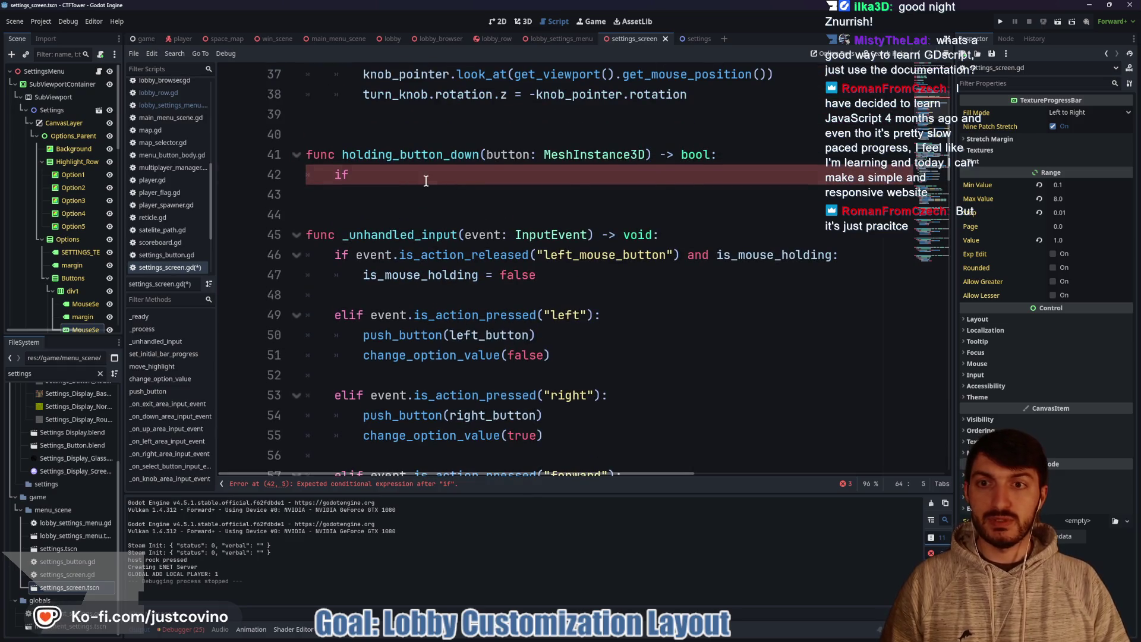
pyautogui.click(427, 177)
pyautogui.scroll(1, 440, 208)
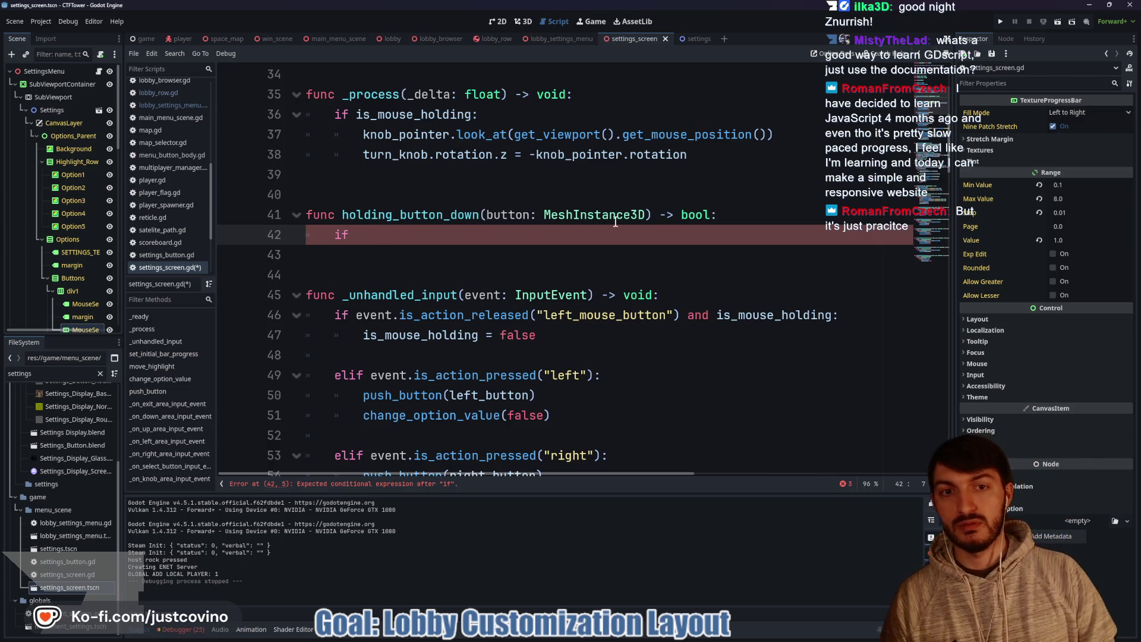
pyautogui.click(645, 215)
# Step: Add ', is_holding: bool' to the signature, complete 'if is_holding:' and start a 'button.' line
pyautogui.write(', is_')
pyautogui.write('holding: ')
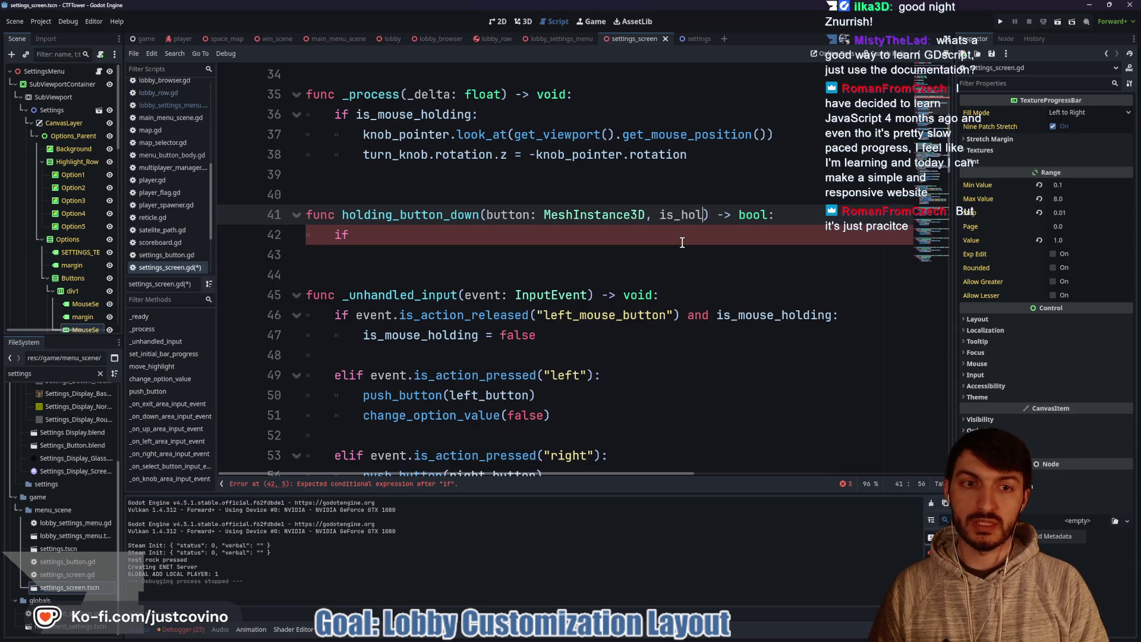
pyautogui.write('bool')
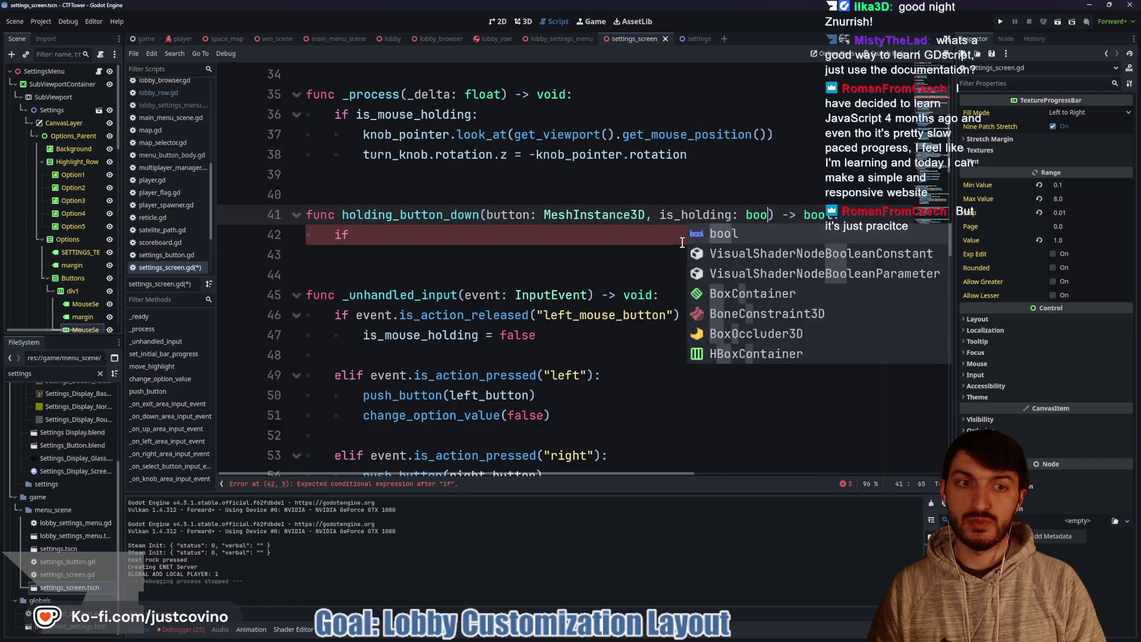
pyautogui.click(473, 240)
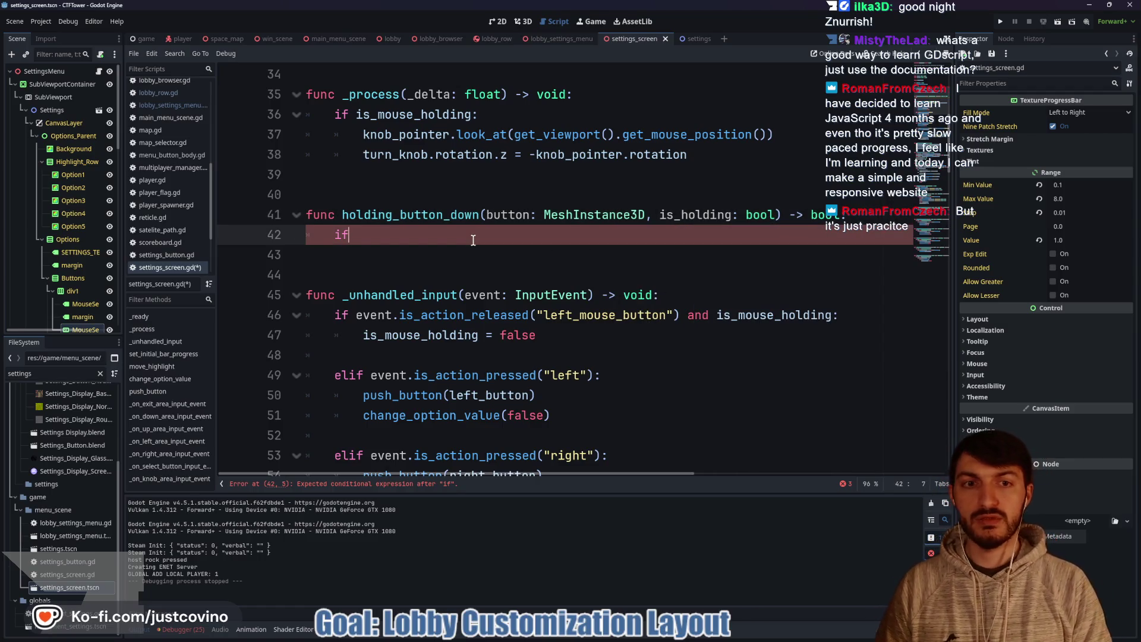
pyautogui.write('is_holding:')
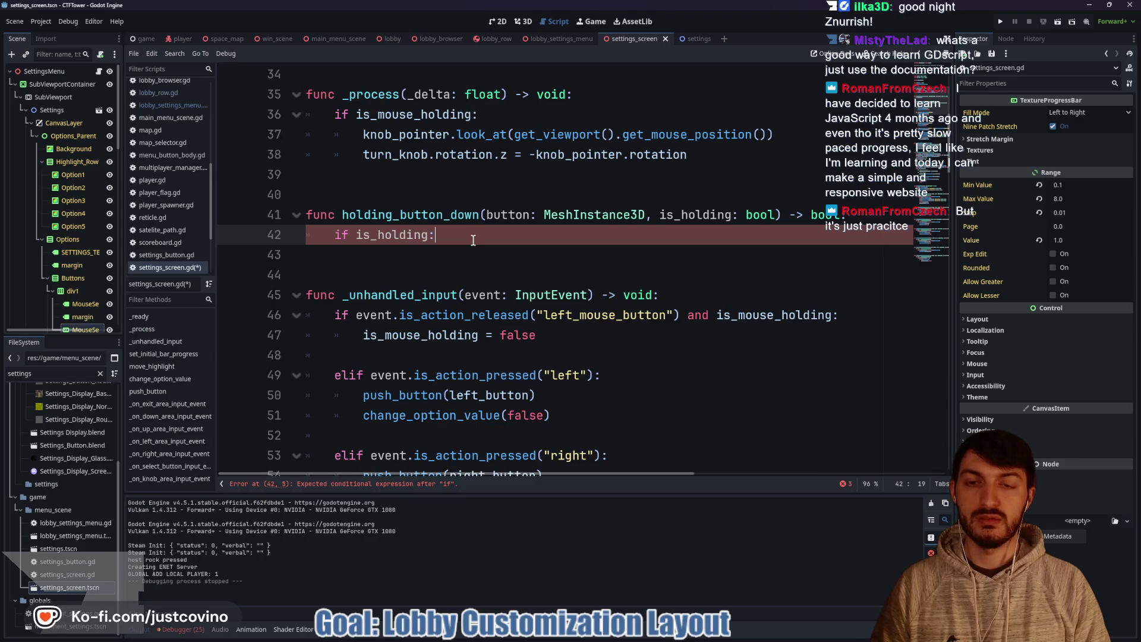
pyautogui.press('Return')
pyautogui.write('button.')
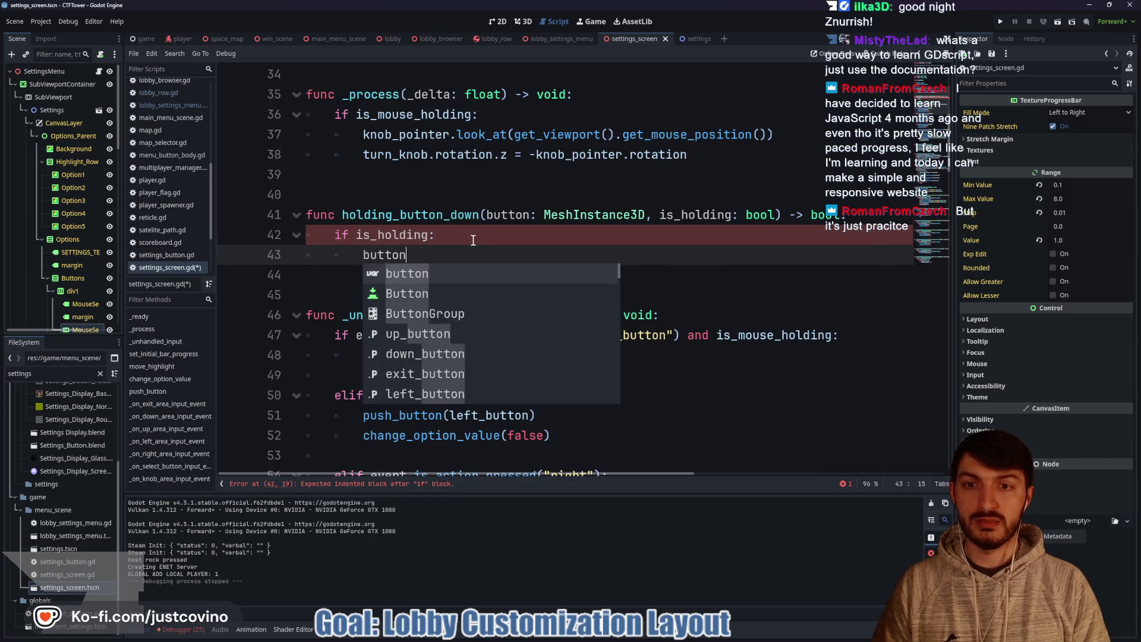
pyautogui.press('BackSpace')
pyautogui.press('BackSpace')
pyautogui.press('BackSpace')
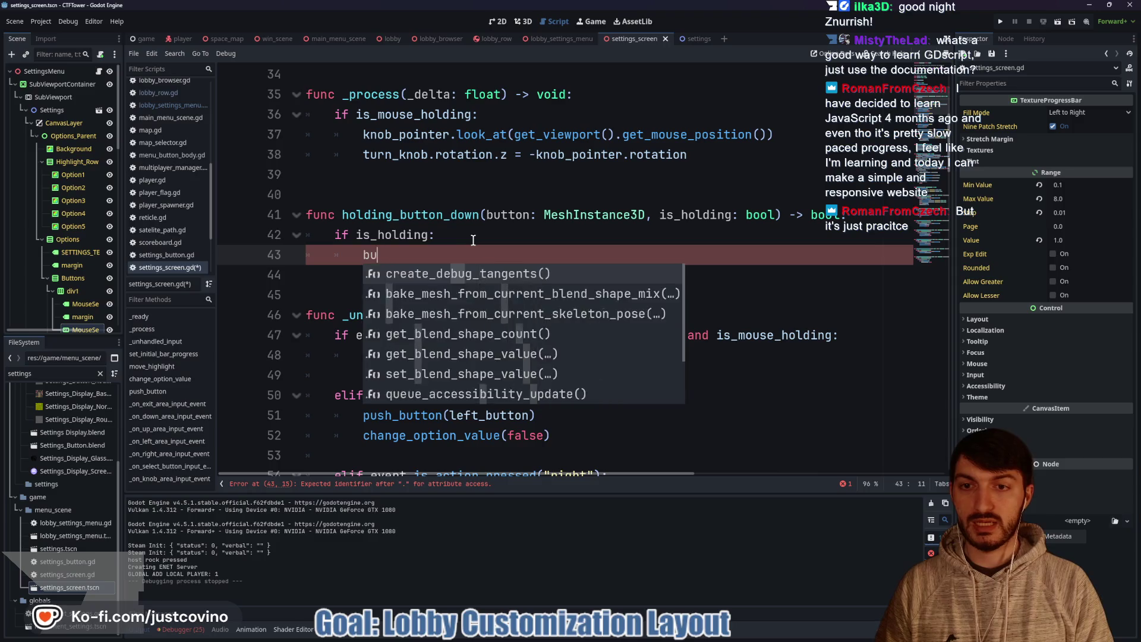
pyautogui.write('button')
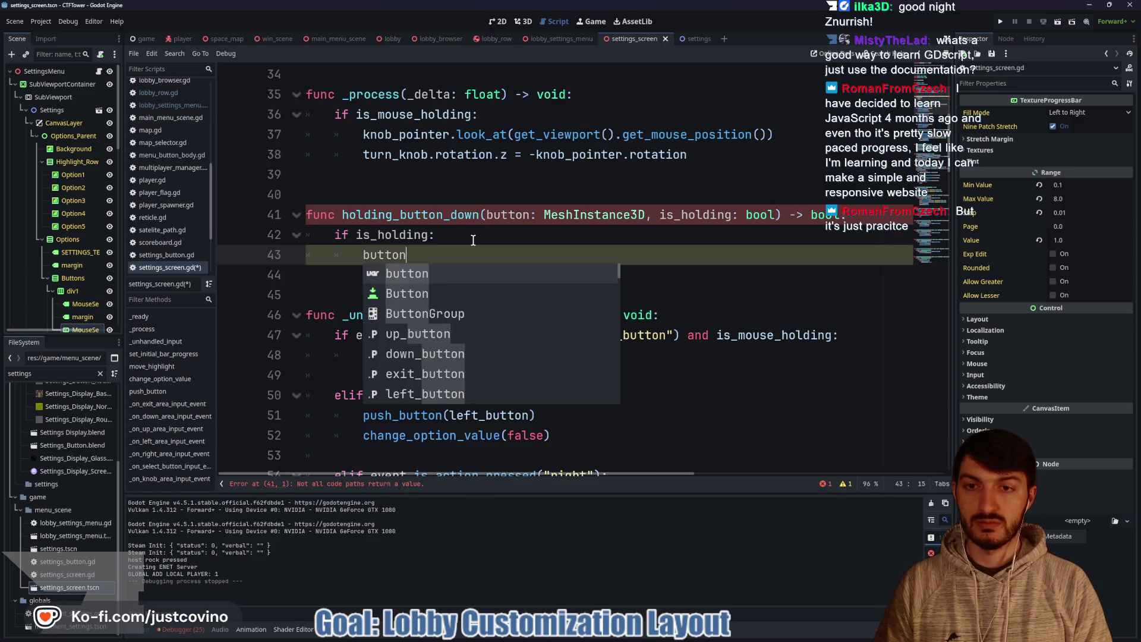
pyautogui.write('.')
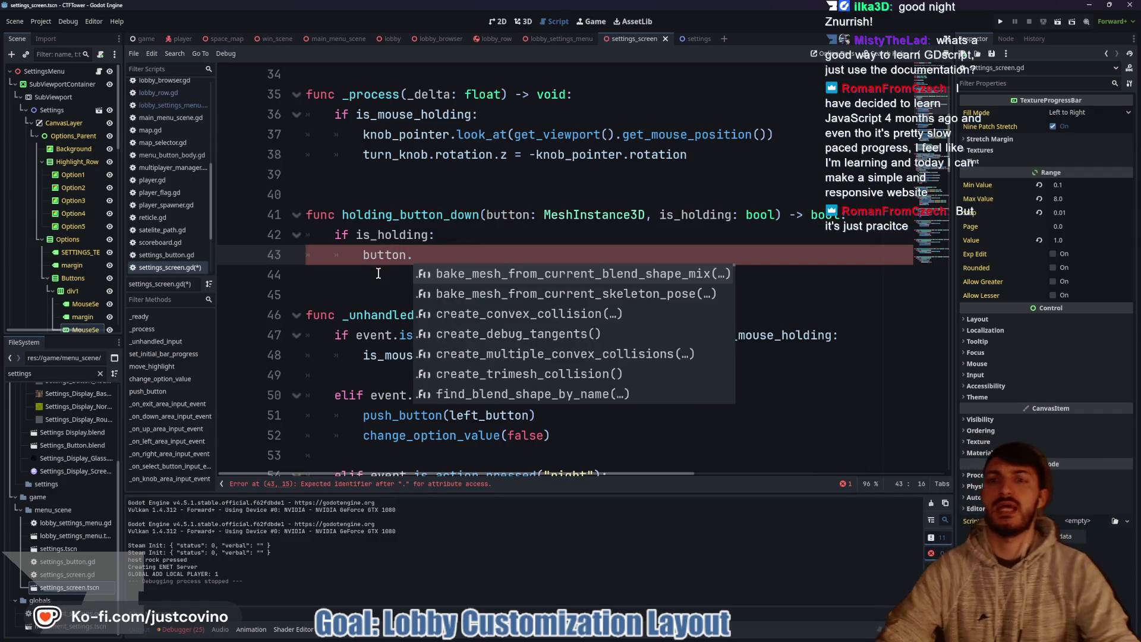
pyautogui.scroll(-5, 378, 274)
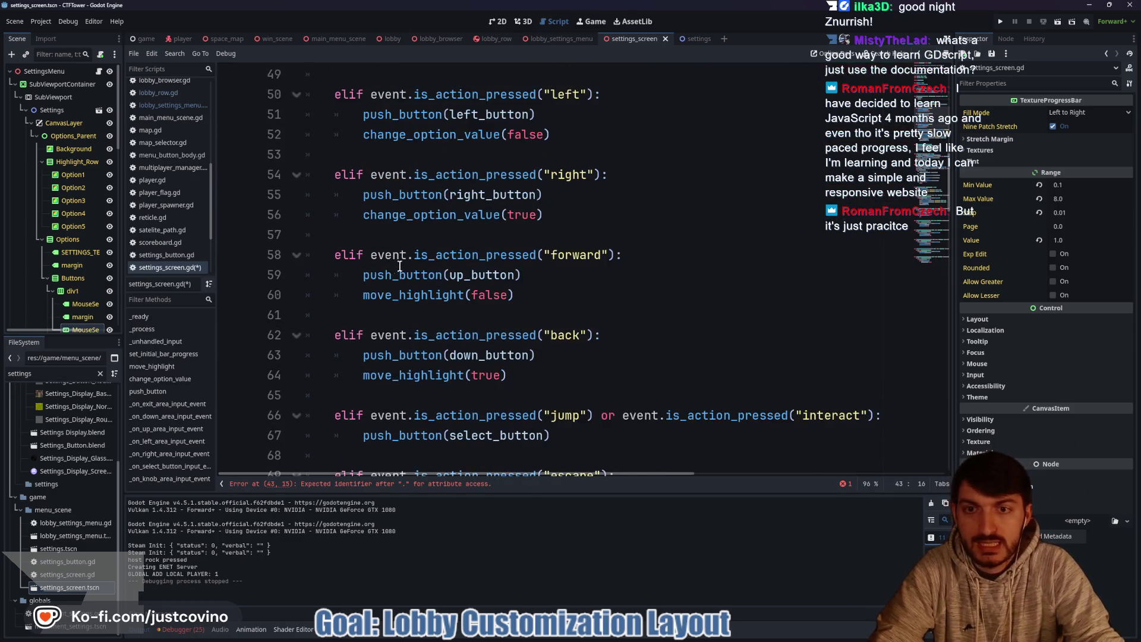
# Step: Add 'func unpush_button(_button: MeshInstance3D) -> void:' below push_button
pyautogui.doubleClick(428, 195)
pyautogui.scroll(8, 535, 252)
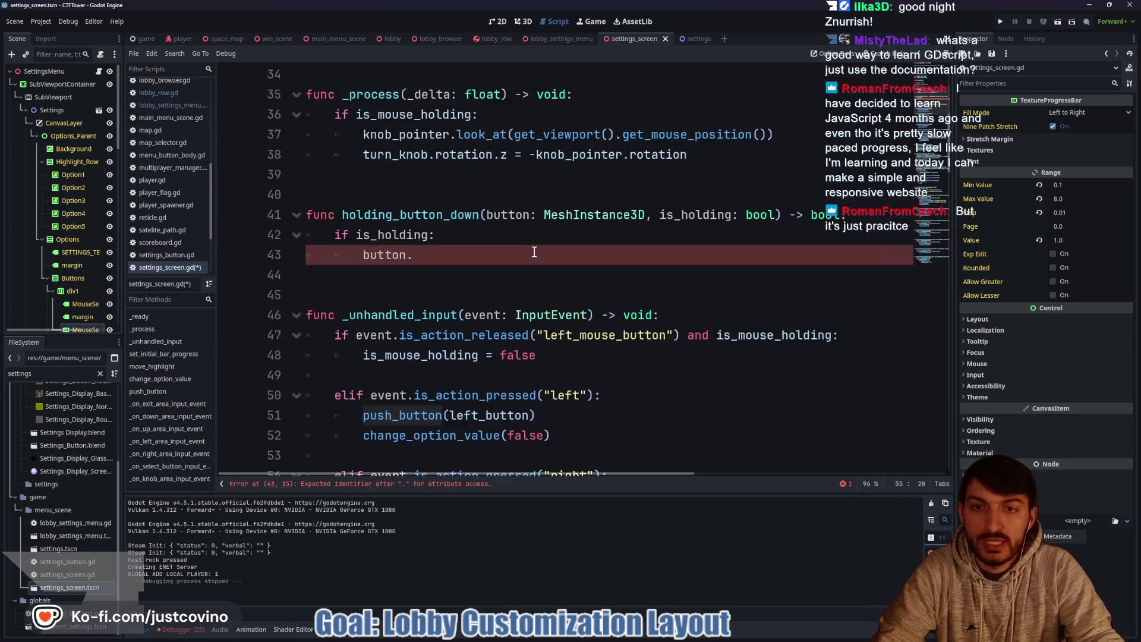
pyautogui.scroll(-14, 535, 252)
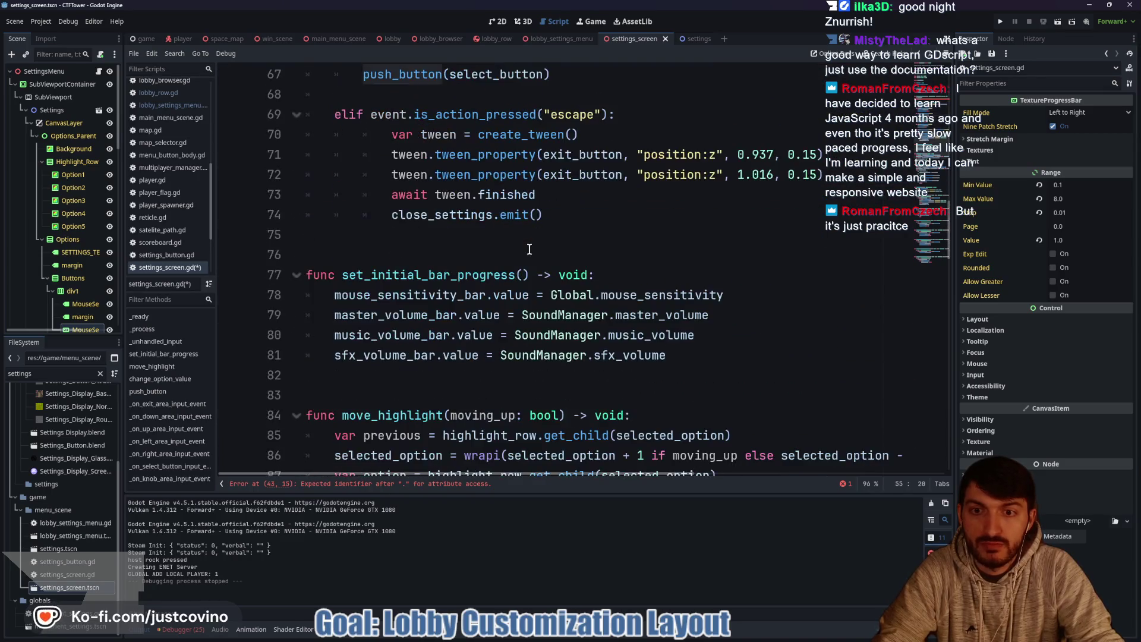
pyautogui.scroll(-5, 526, 248)
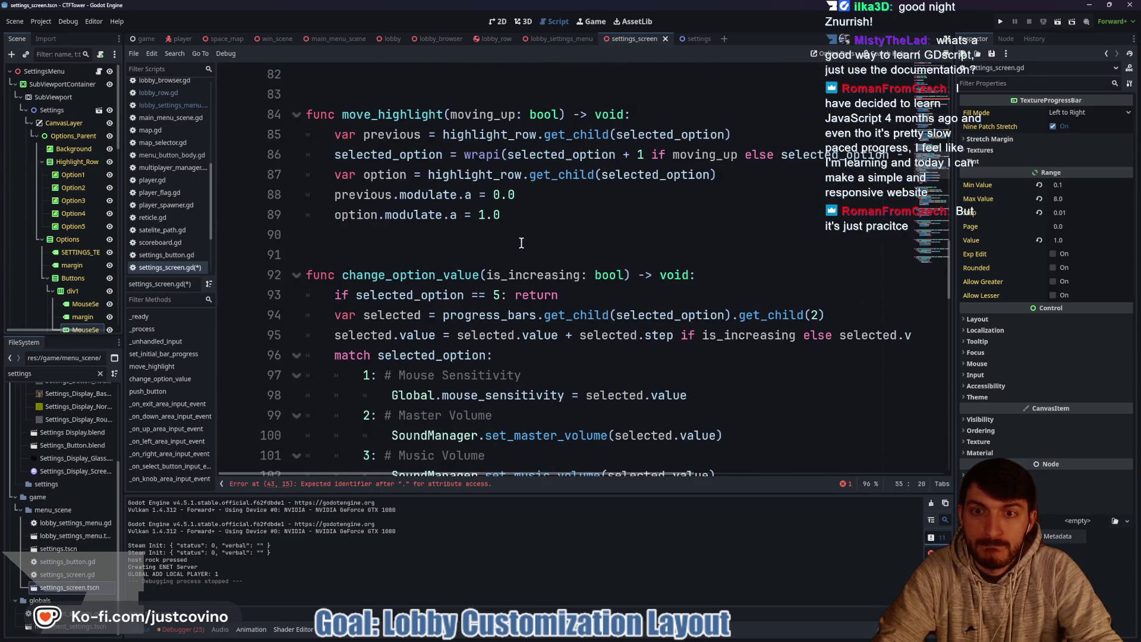
pyautogui.scroll(-5, 522, 242)
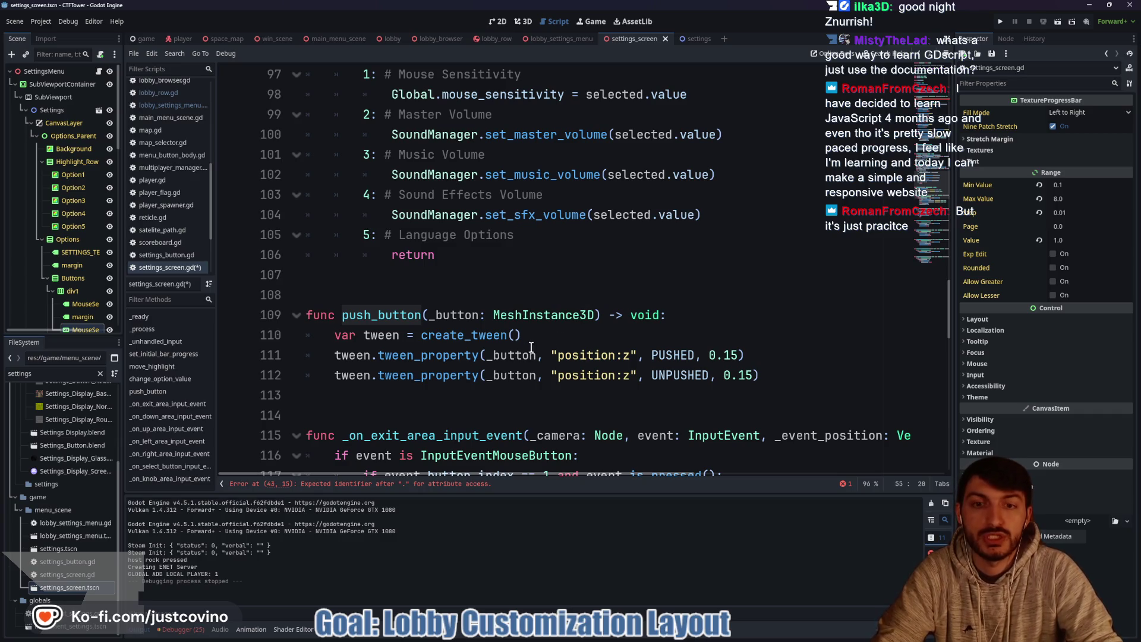
pyautogui.click(501, 388)
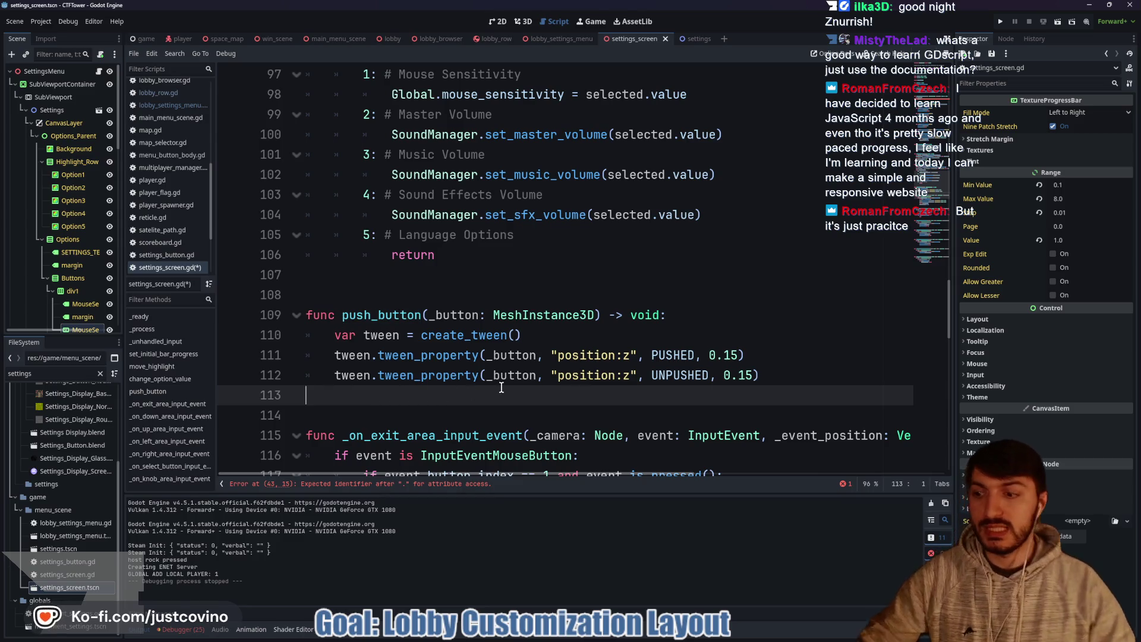
pyautogui.press('Return')
pyautogui.write('func unpush_button(')
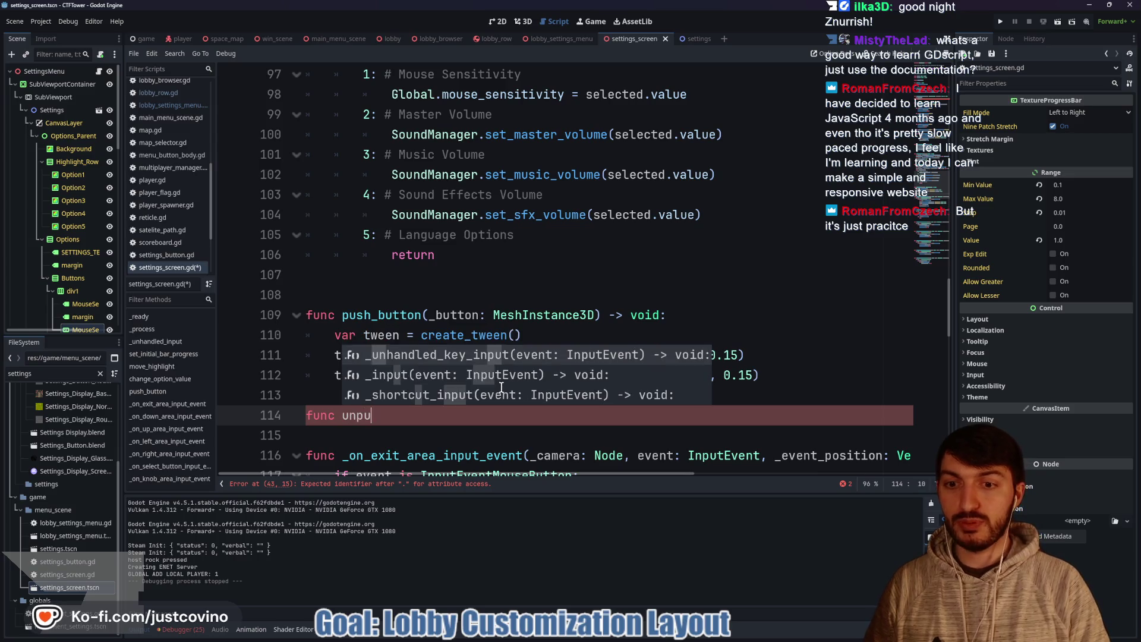
pyautogui.write('_button: ')
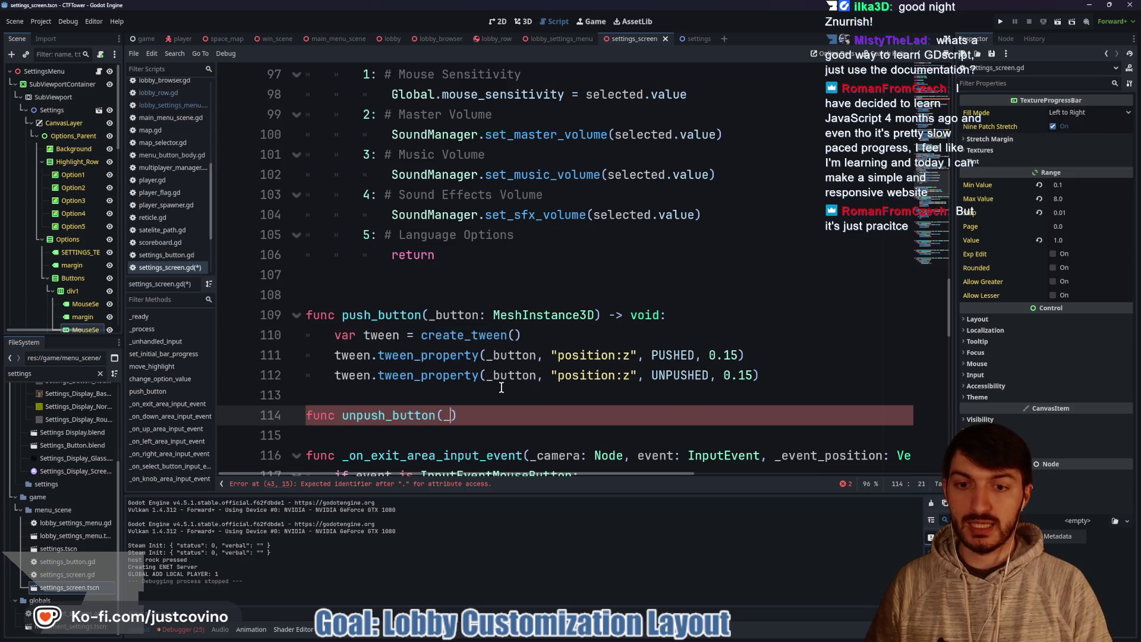
pyautogui.write('MeshInstance3D')
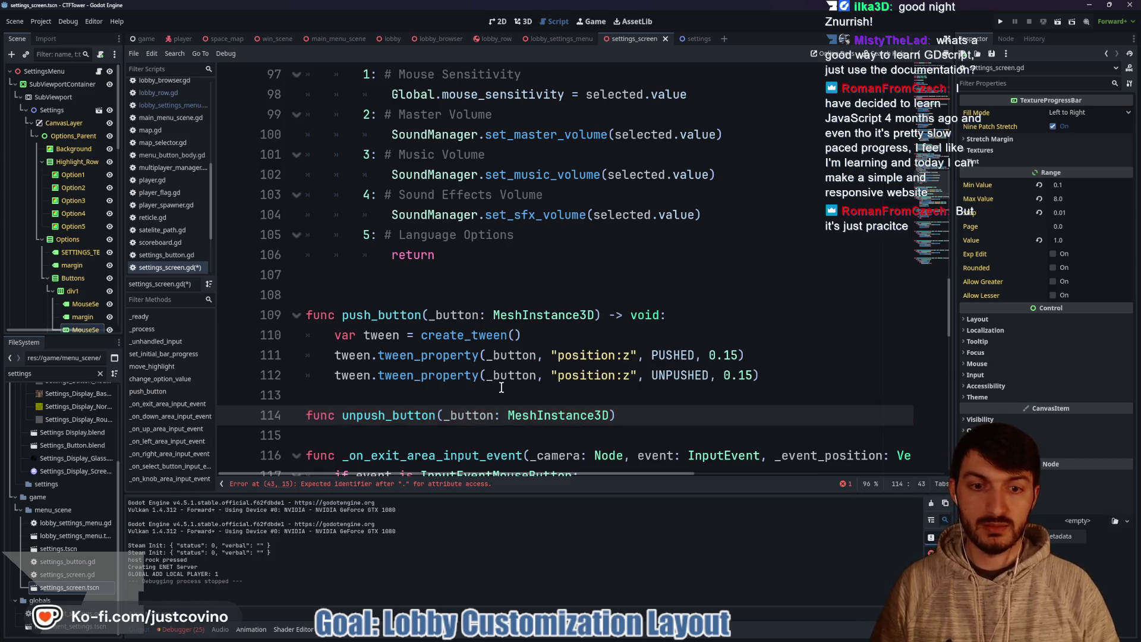
pyautogui.click(627, 409)
pyautogui.write('-> voi')
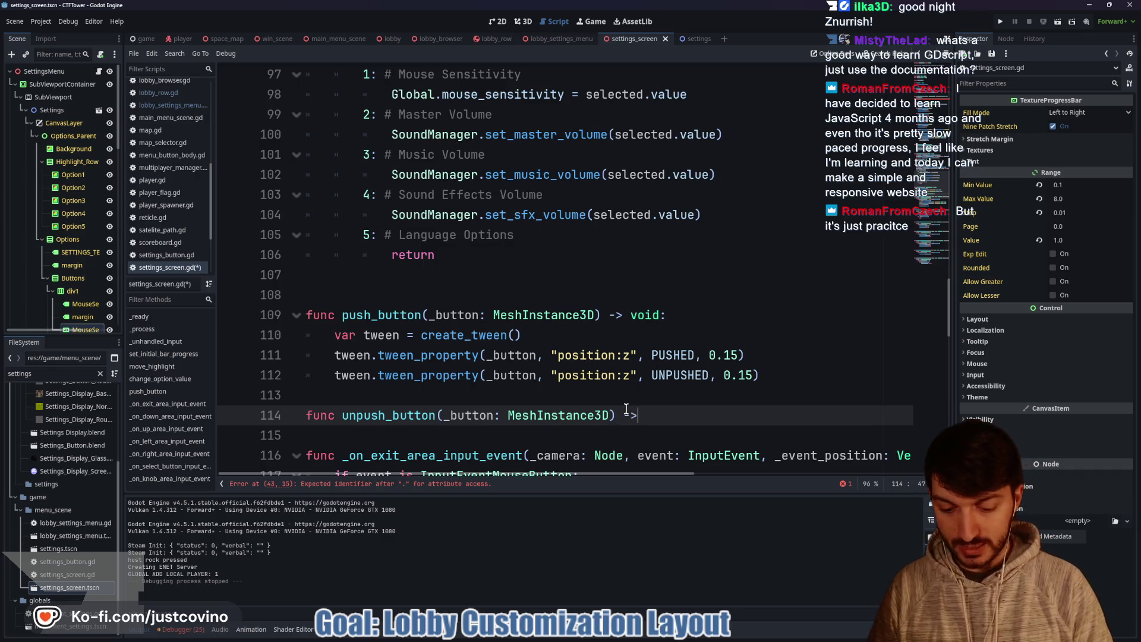
pyautogui.write('d:')
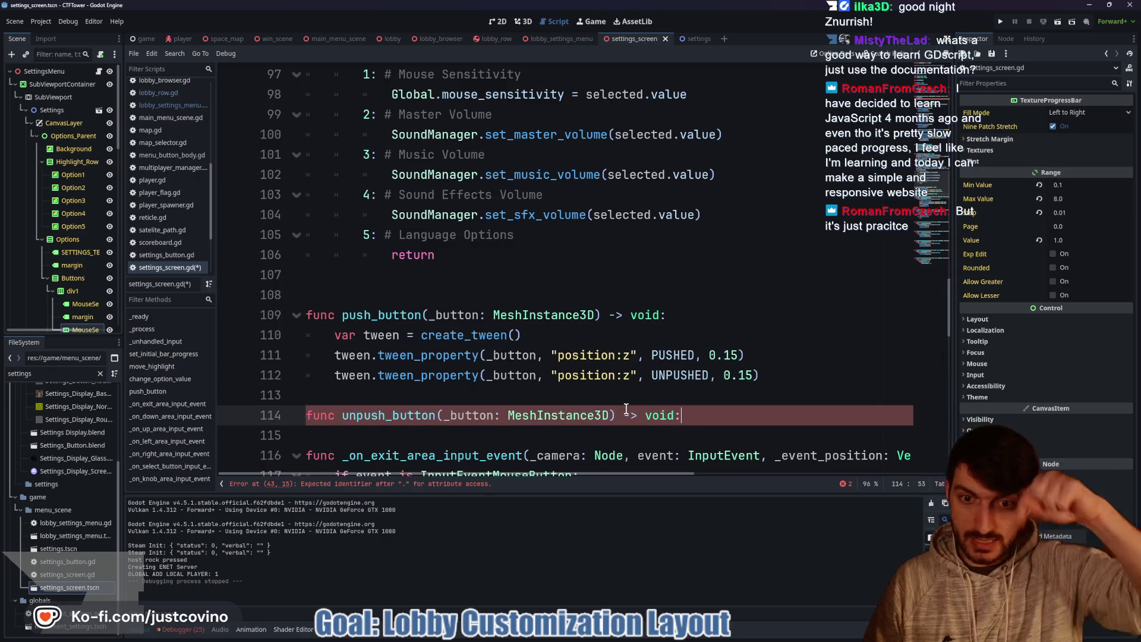
pyautogui.press('Return')
# Step: Give unpush_button a create_tween and move push_button's UNPUSHED tween_property line into it
pyautogui.write('tween = craet')
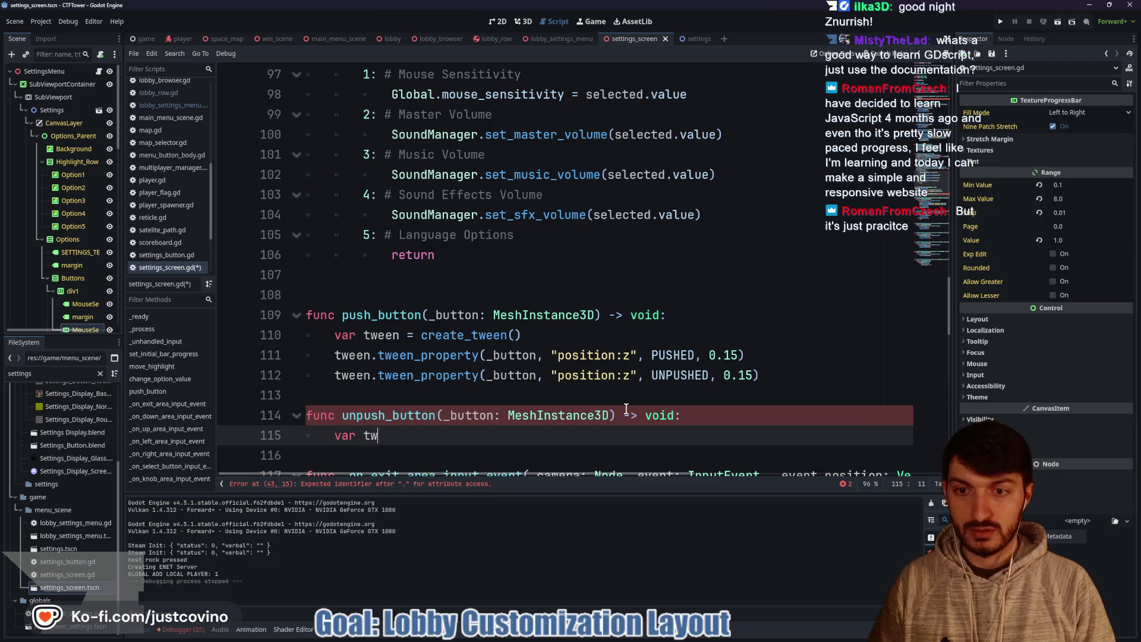
pyautogui.press('BackSpace')
pyautogui.press('BackSpace')
pyautogui.write('e')
pyautogui.press('Return')
pyautogui.press('Return')
pyautogui.write('tween')
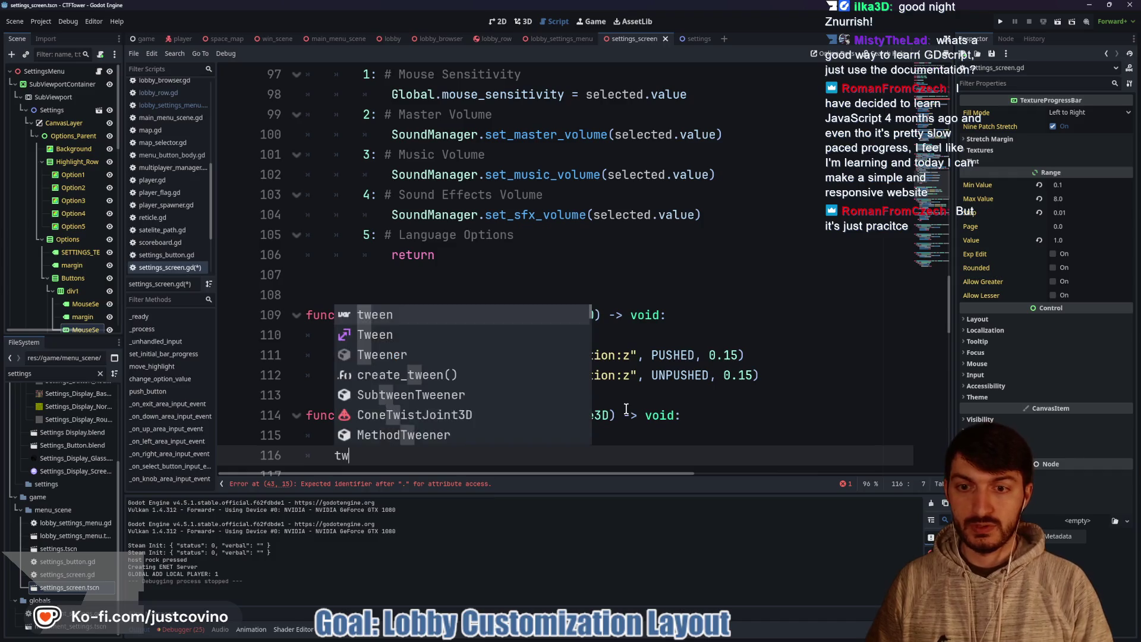
pyautogui.moveTo(760, 375); pyautogui.dragTo(308, 375)
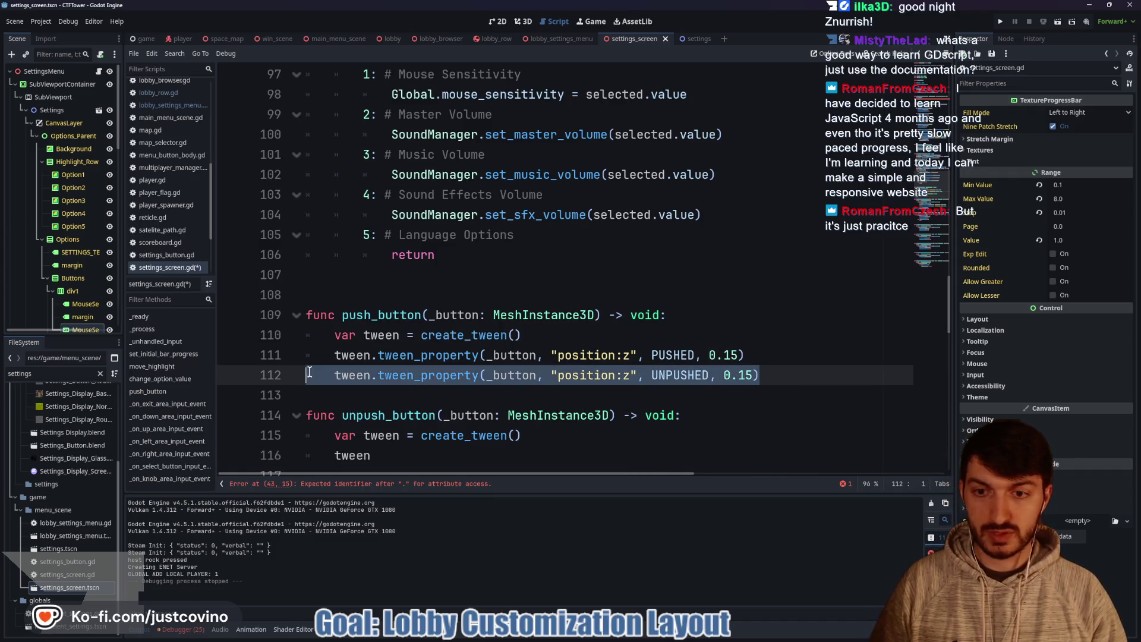
pyautogui.hotkey('ctrl', 'x')
pyautogui.click(370, 455)
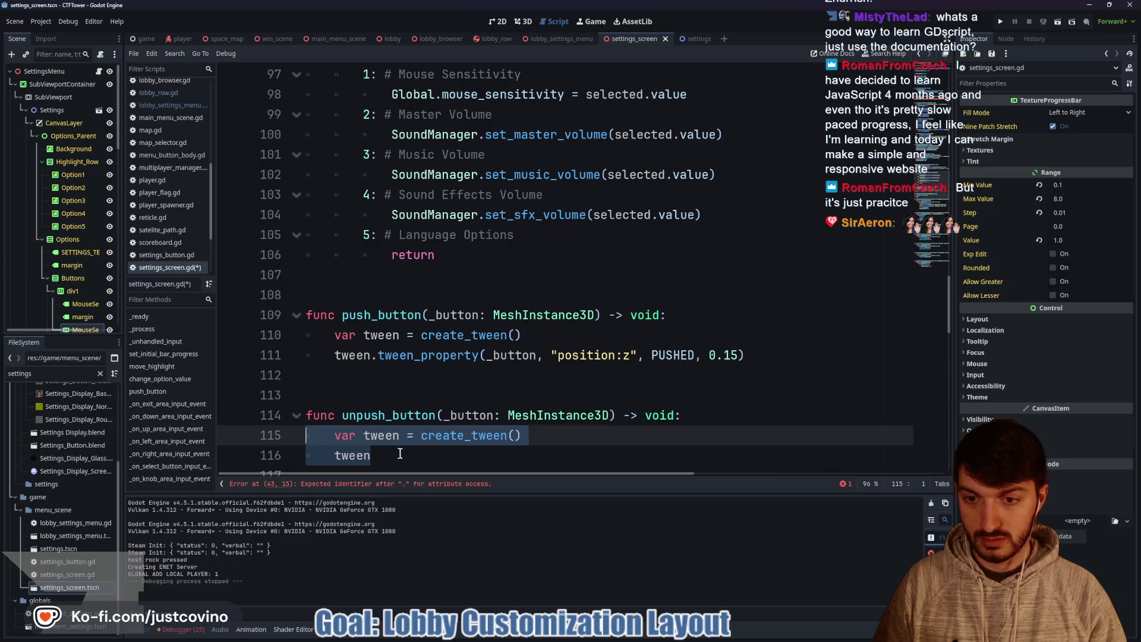
pyautogui.moveTo(370, 455); pyautogui.dragTo(302, 452)
pyautogui.hotkey('ctrl', 'v')
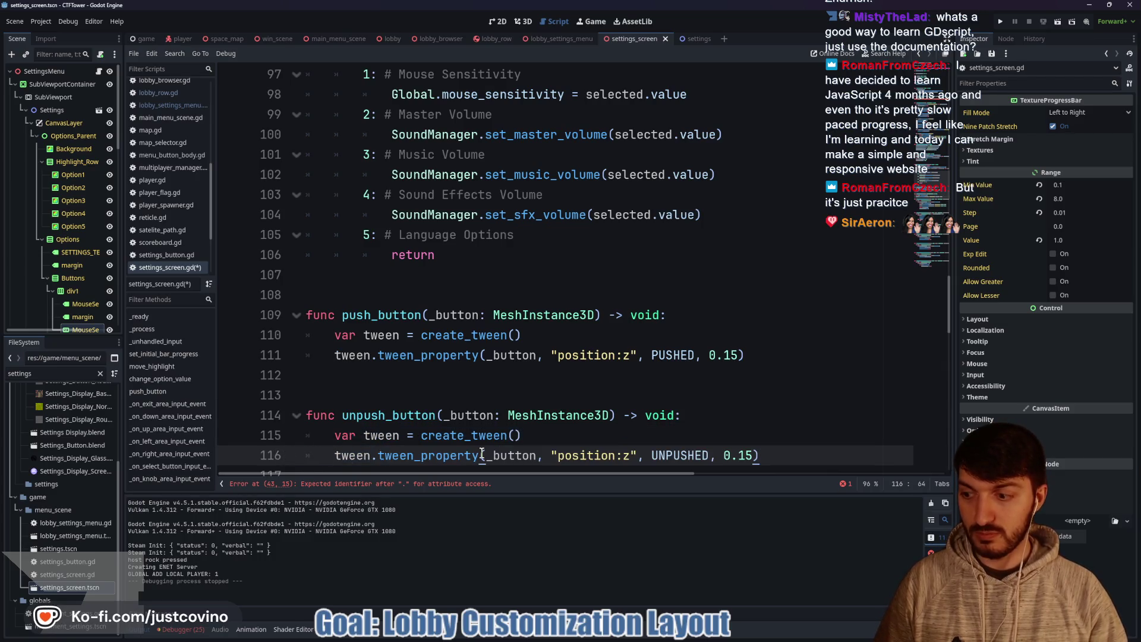
# Step: Add a blank line after unpush_button and save settings_screen.gd
pyautogui.scroll(-2, 475, 402)
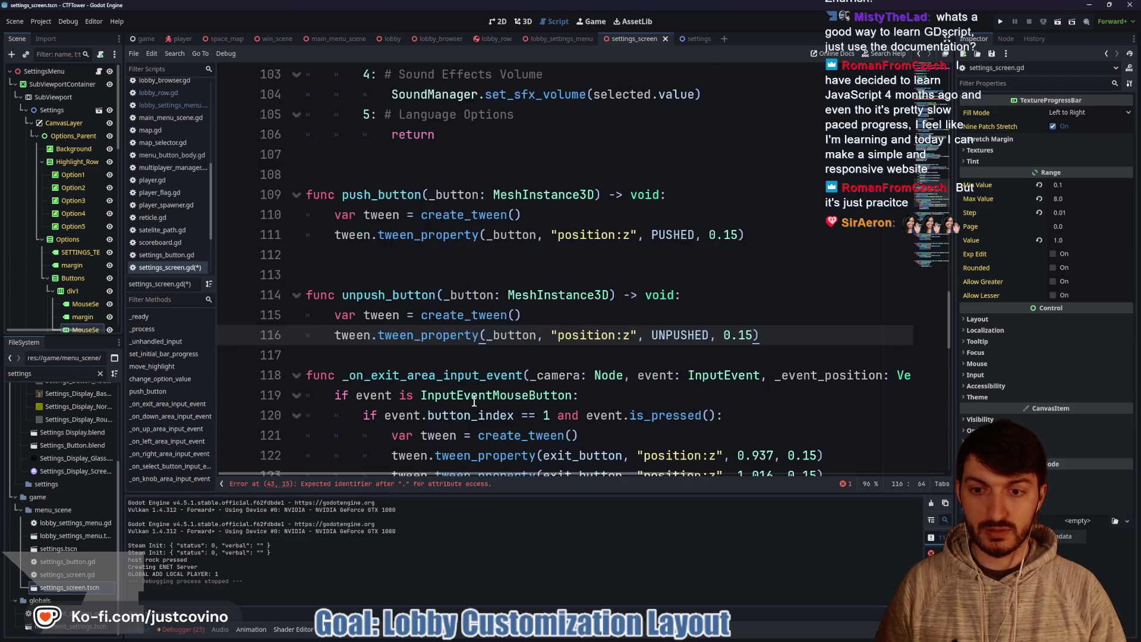
pyautogui.click(411, 356)
pyautogui.press('Return')
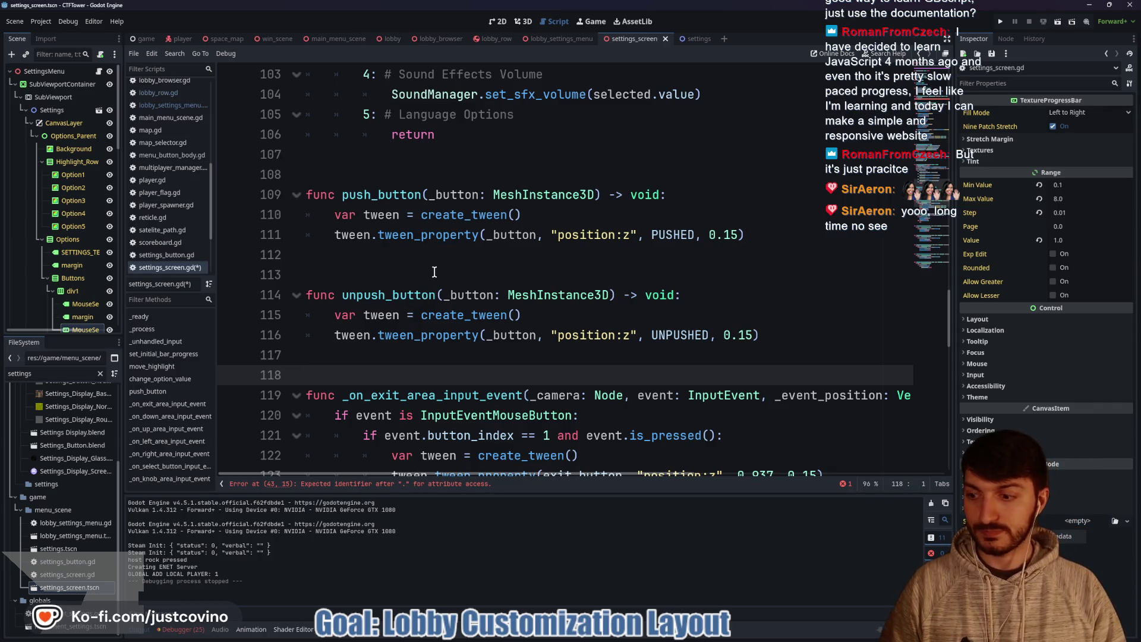
pyautogui.scroll(2, 421, 277)
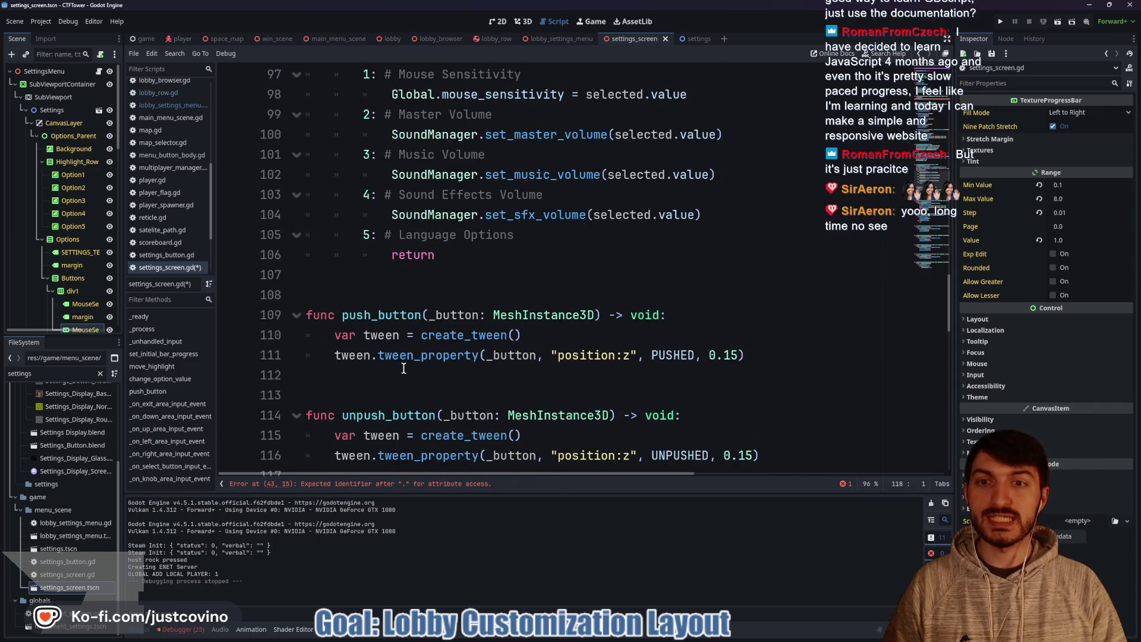
pyautogui.scroll(4, 412, 283)
pyautogui.click(387, 188)
pyautogui.hotkey('ctrl', 's')
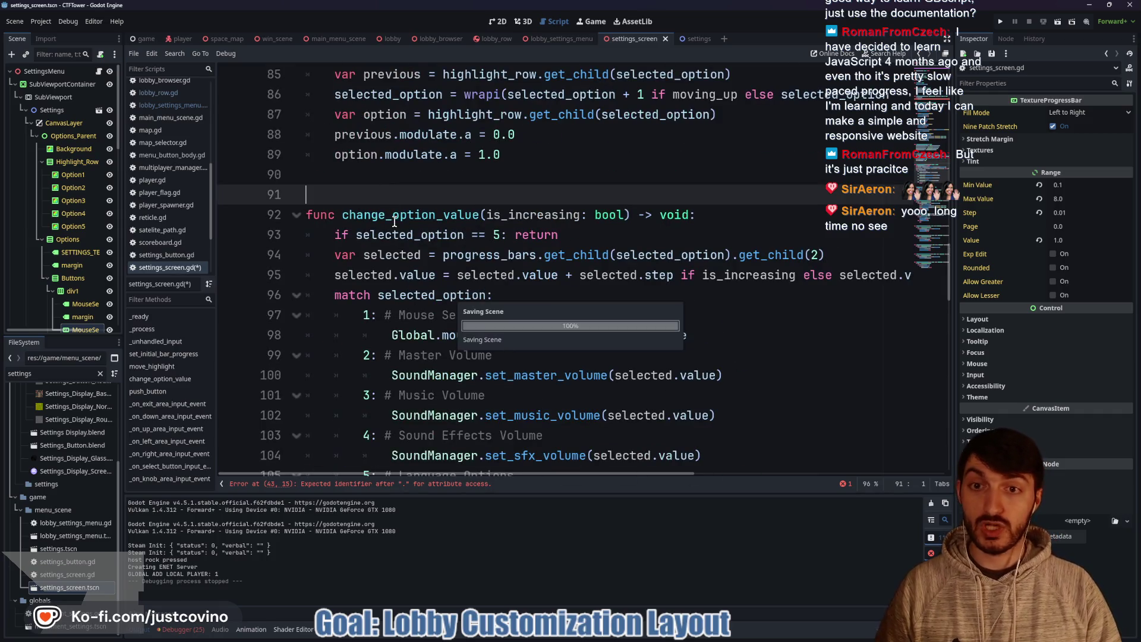
# Step: In the holding branch of holding_button_down, call push_button(button) and return true
pyautogui.scroll(7, 390, 267)
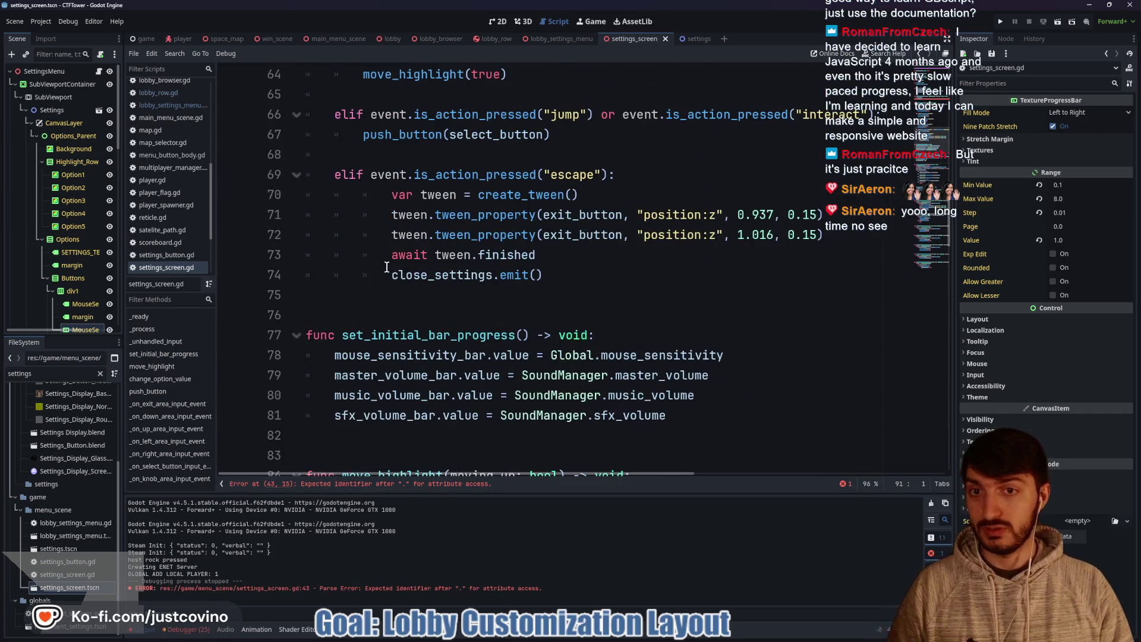
pyautogui.scroll(10, 386, 268)
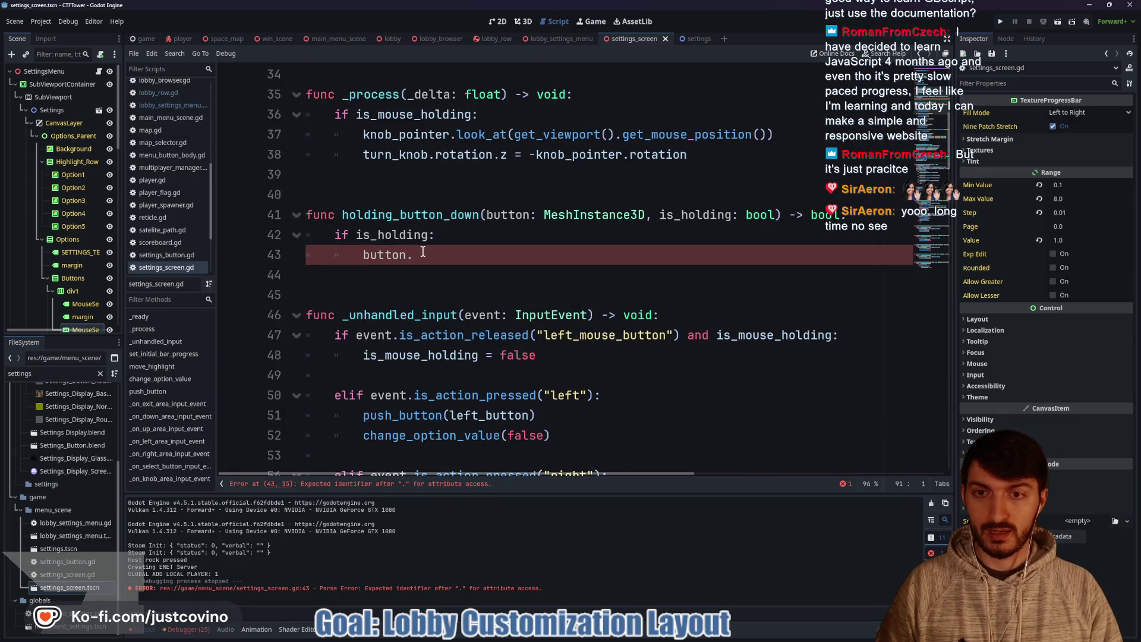
pyautogui.doubleClick(390, 255)
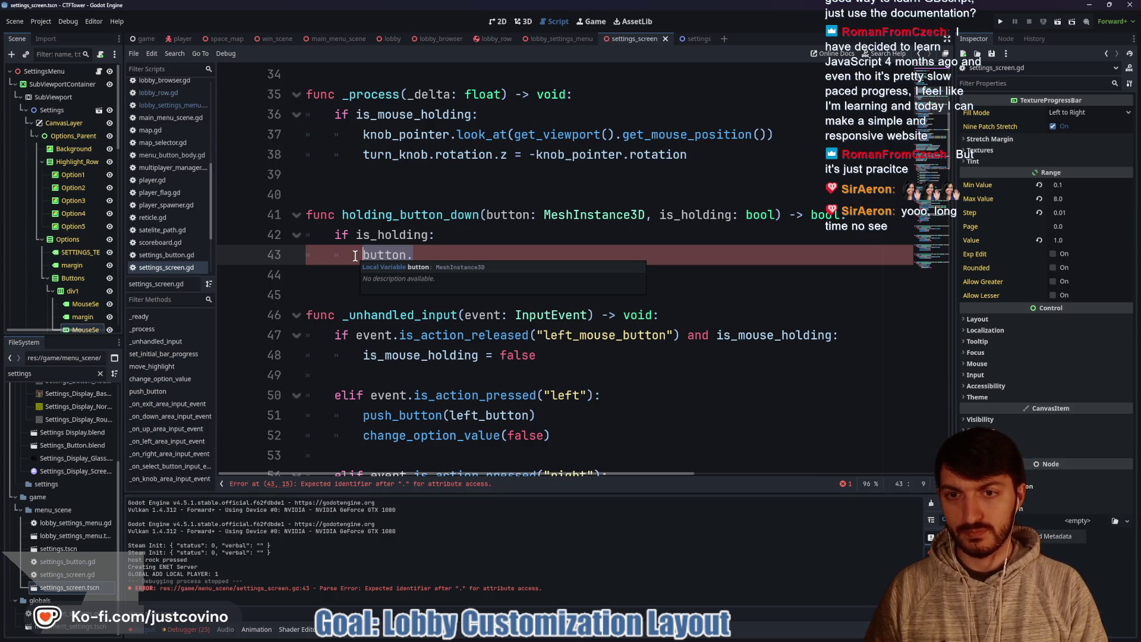
pyautogui.write('button.')
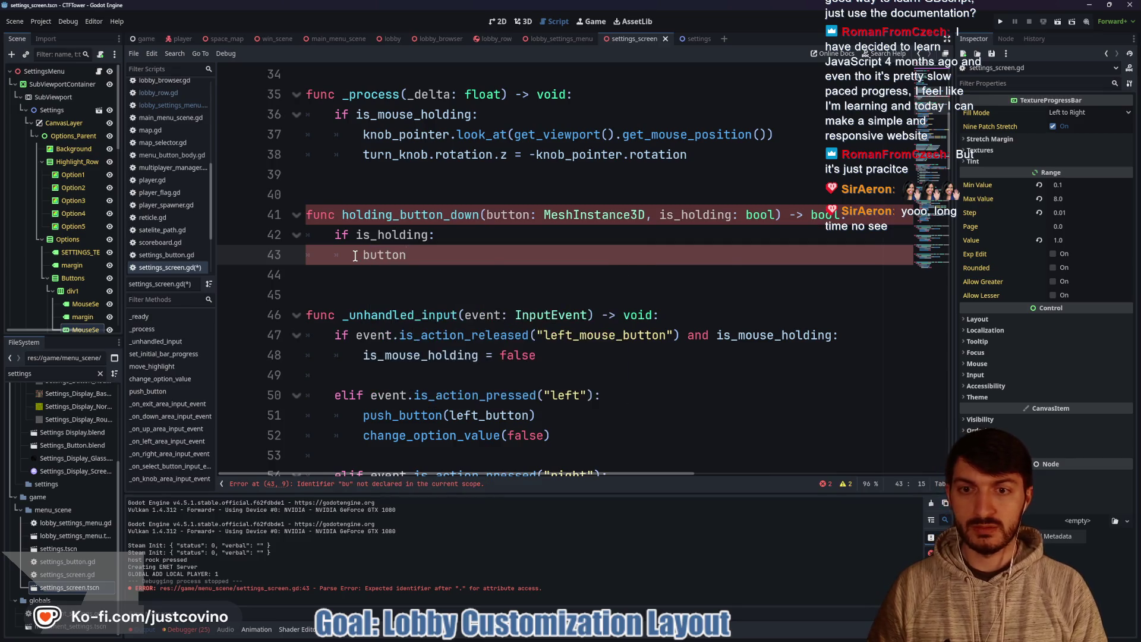
pyautogui.press('BackSpace')
pyautogui.press('BackSpace')
pyautogui.press('BackSpace')
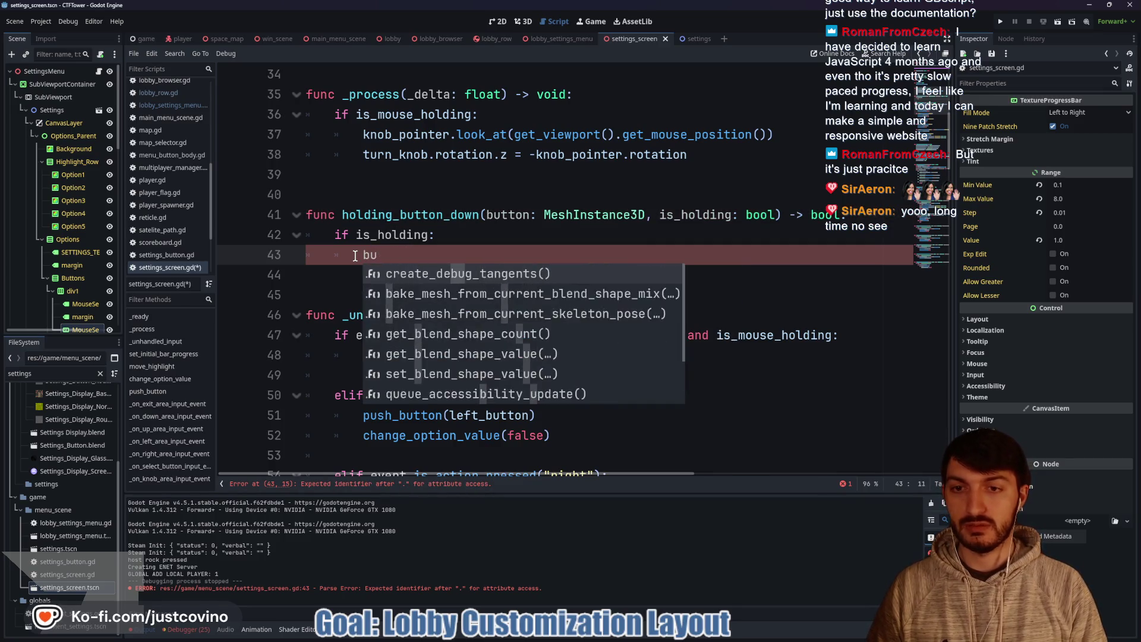
pyautogui.write('push')
pyautogui.press('Return')
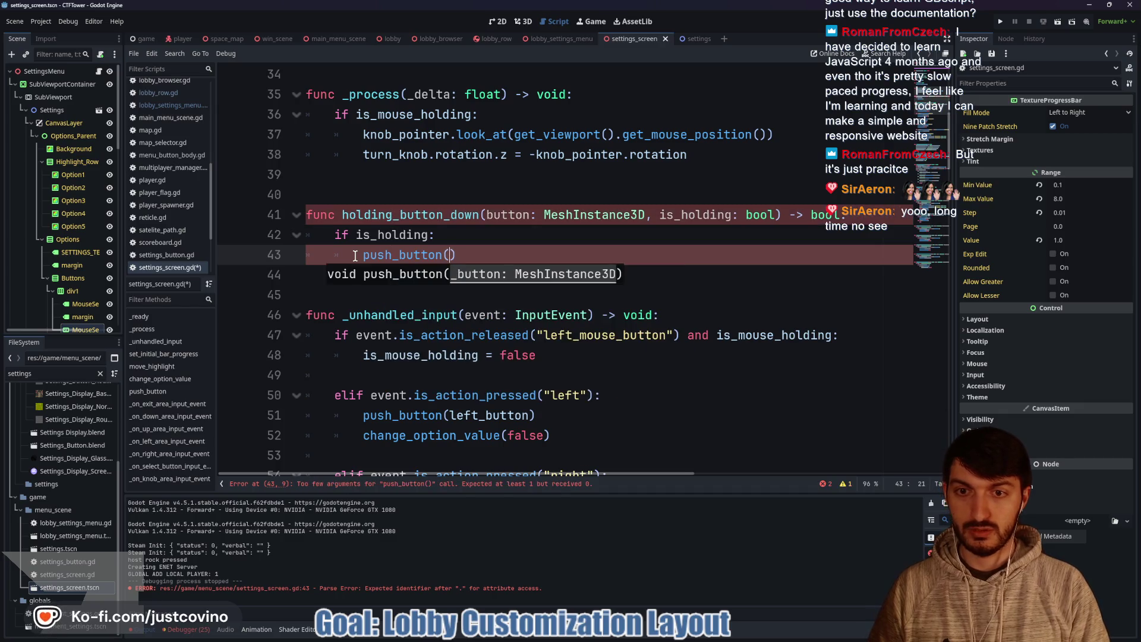
pyautogui.write('button')
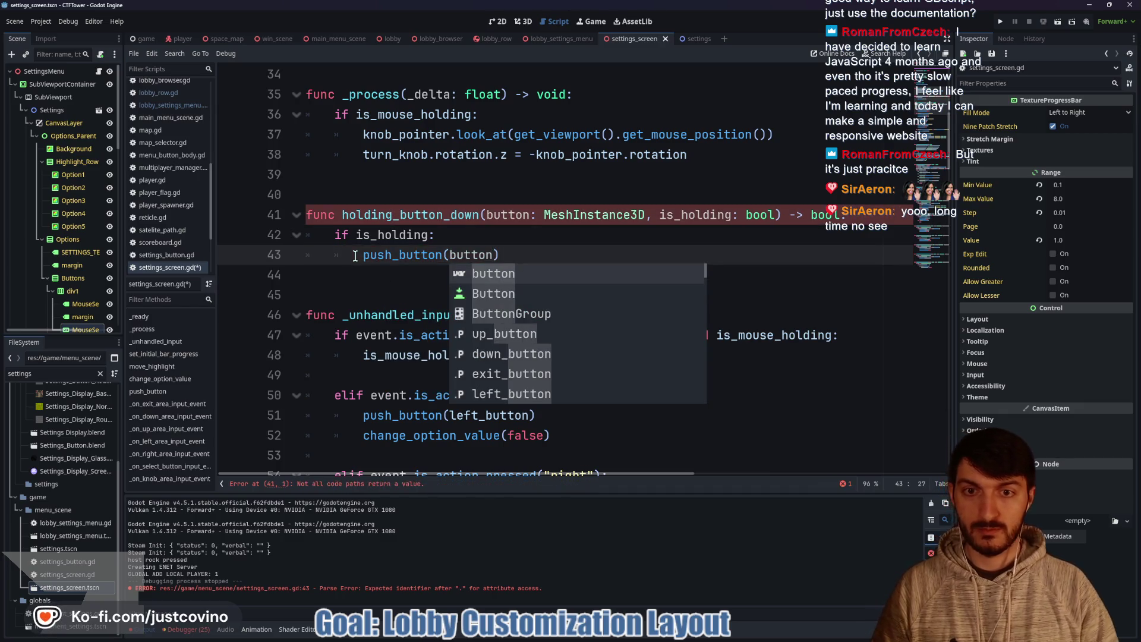
pyautogui.click(550, 258)
pyautogui.press('Return')
pyautogui.write('return true')
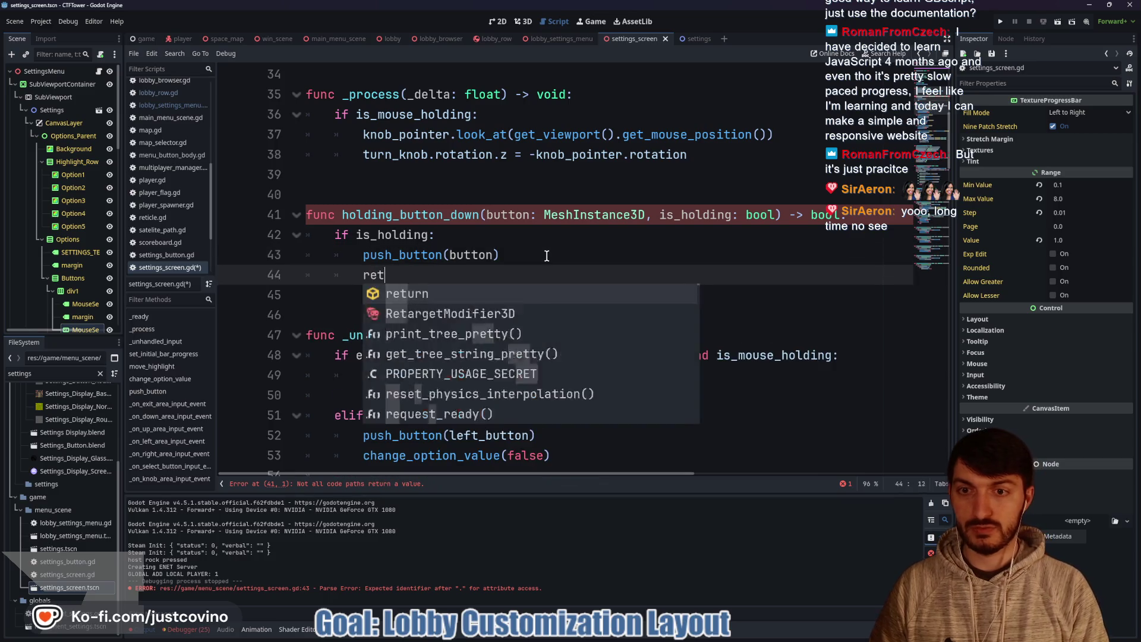
# Step: Add the non-holding path: call unpush_button(button), return false, then save the script
pyautogui.press('Return')
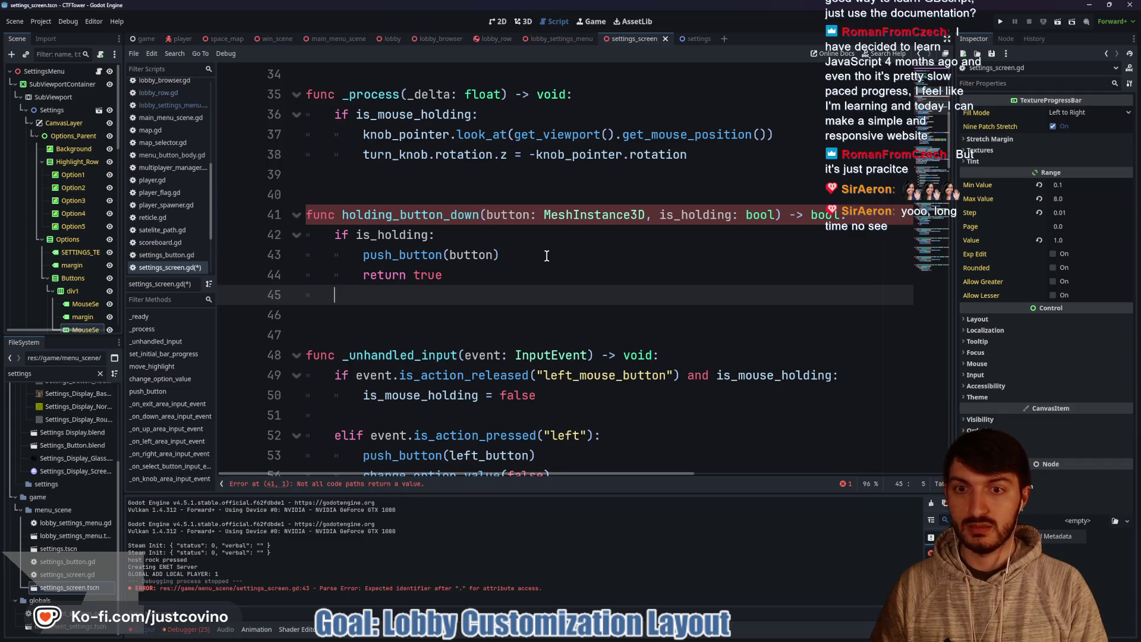
pyautogui.write('unp')
pyautogui.press('Return')
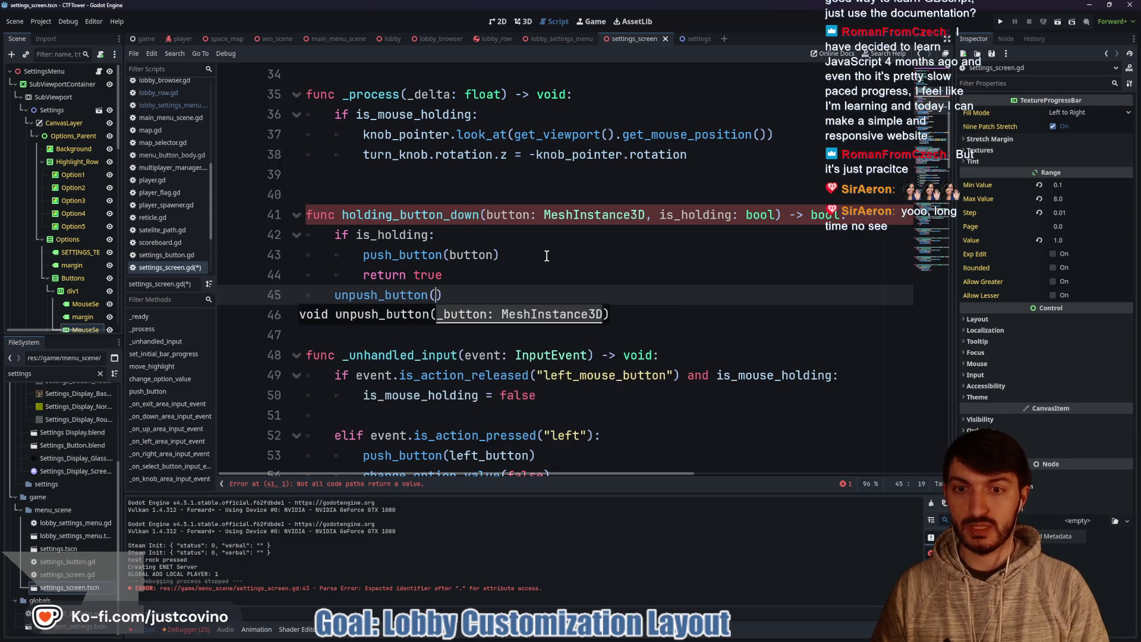
pyautogui.write('button')
pyautogui.click(527, 291)
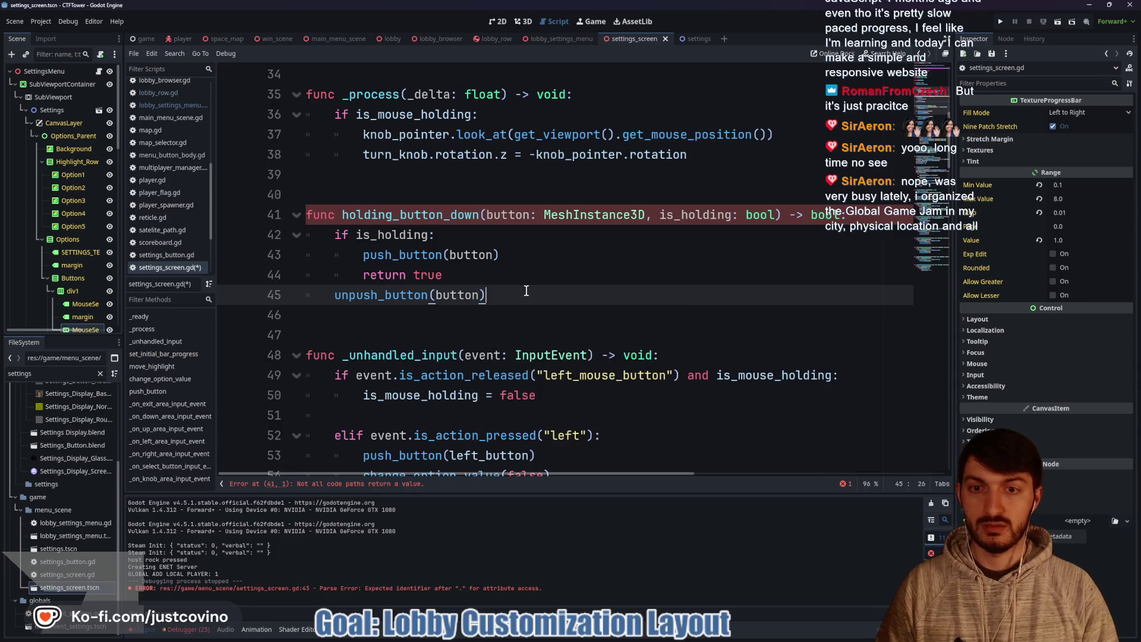
pyautogui.press('Return')
pyautogui.write('eturn false')
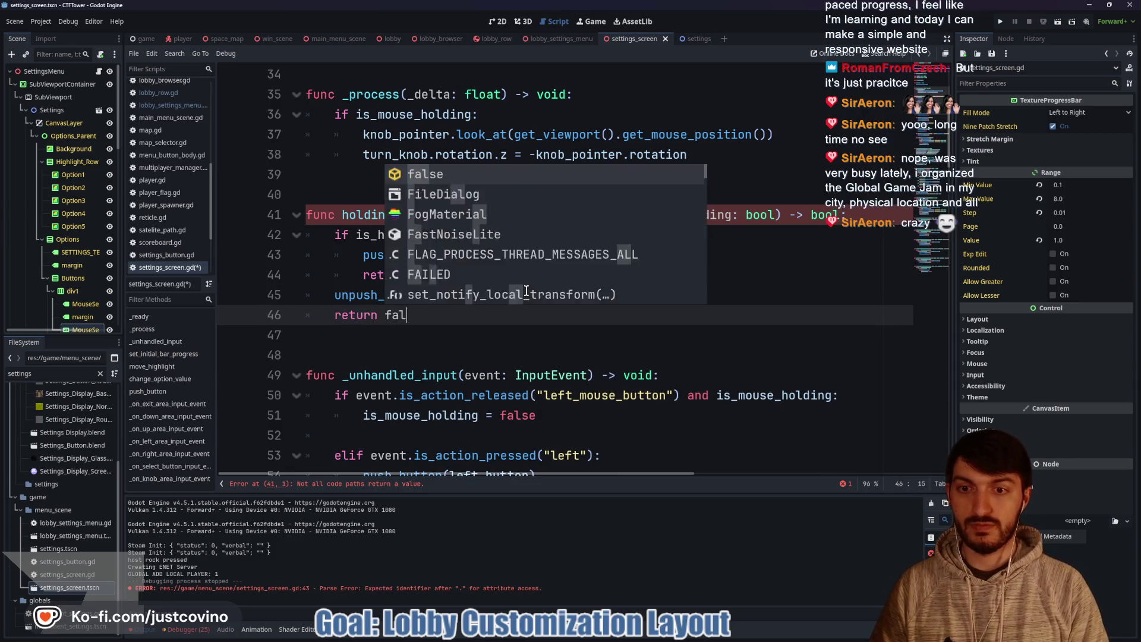
pyautogui.hotkey('ctrl', 's')
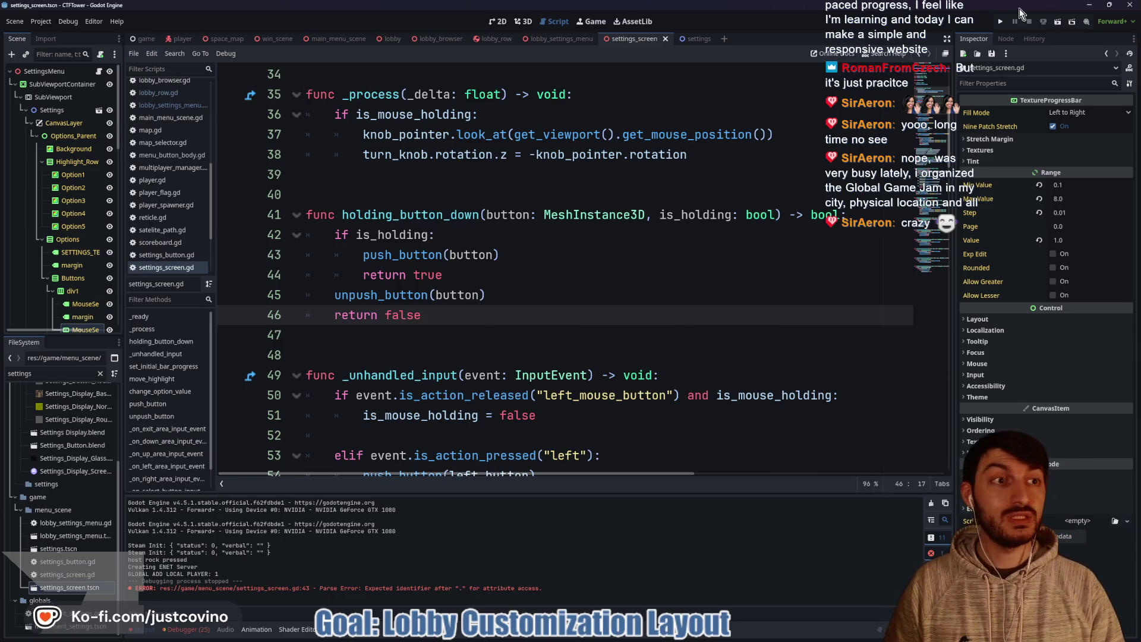
# Step: Run the project and place the two game windows side by side
pyautogui.click(1001, 21)
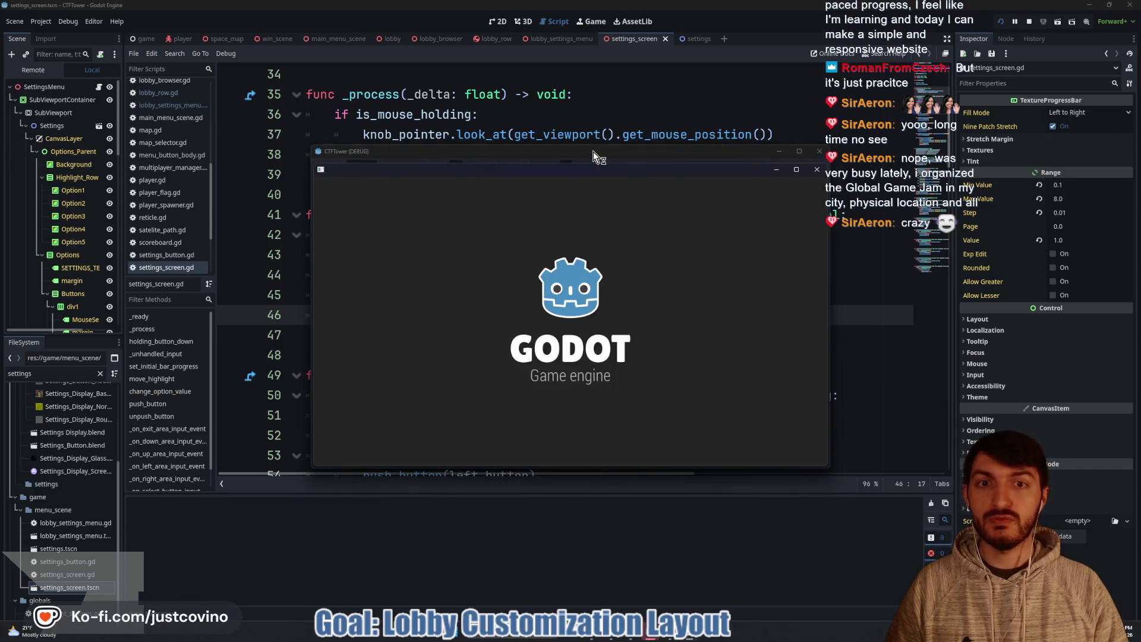
pyautogui.moveTo(593, 152); pyautogui.dragTo(304, 140)
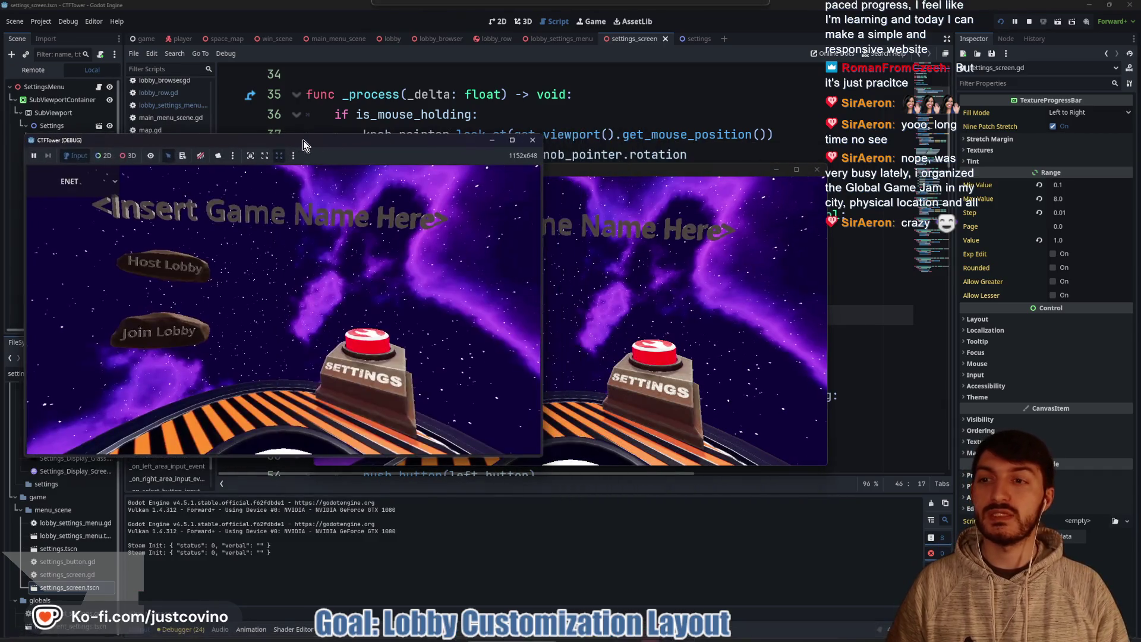
pyautogui.moveTo(583, 164); pyautogui.dragTo(825, 145)
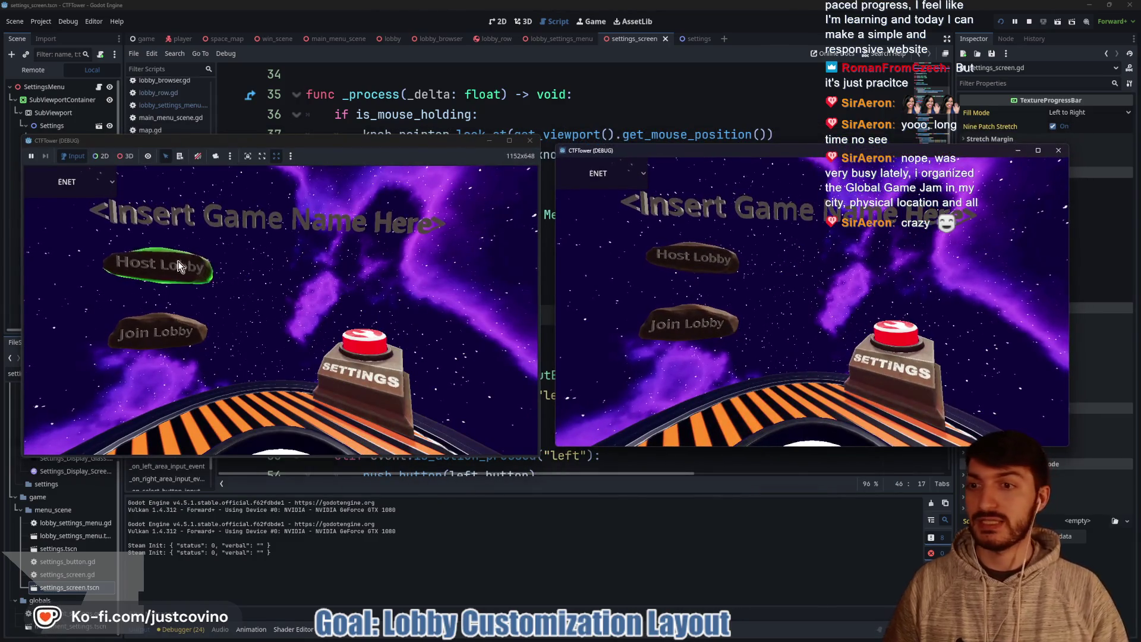
# Step: Host a private lobby in the left game, join it from the right one, ready up and start
pyautogui.click(208, 268)
pyautogui.click(311, 242)
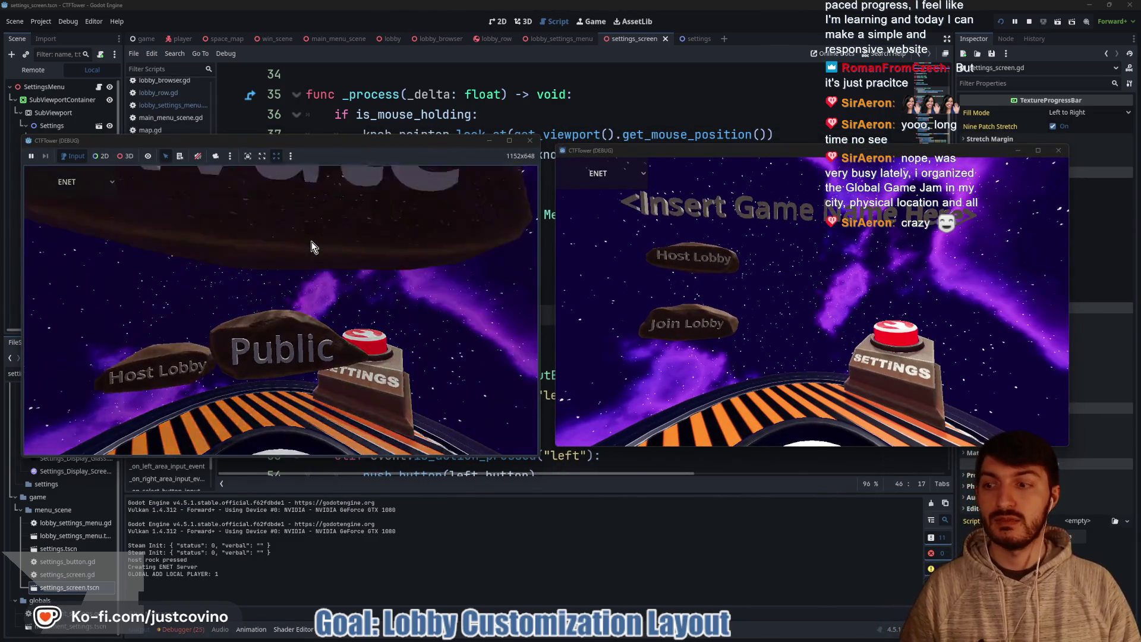
pyautogui.click(689, 324)
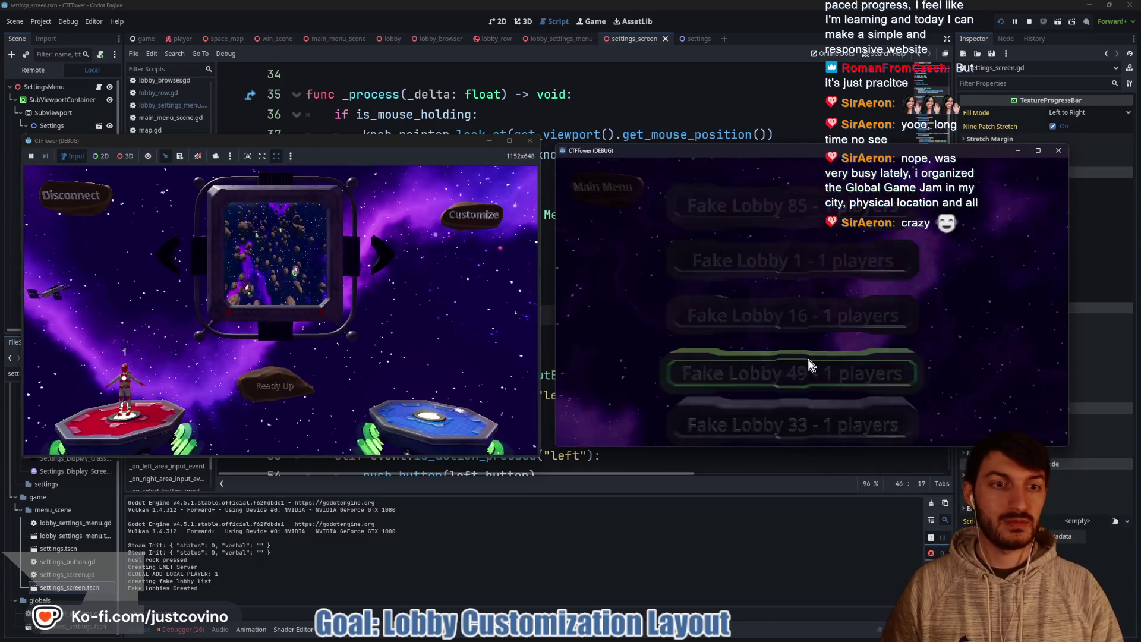
pyautogui.click(791, 205)
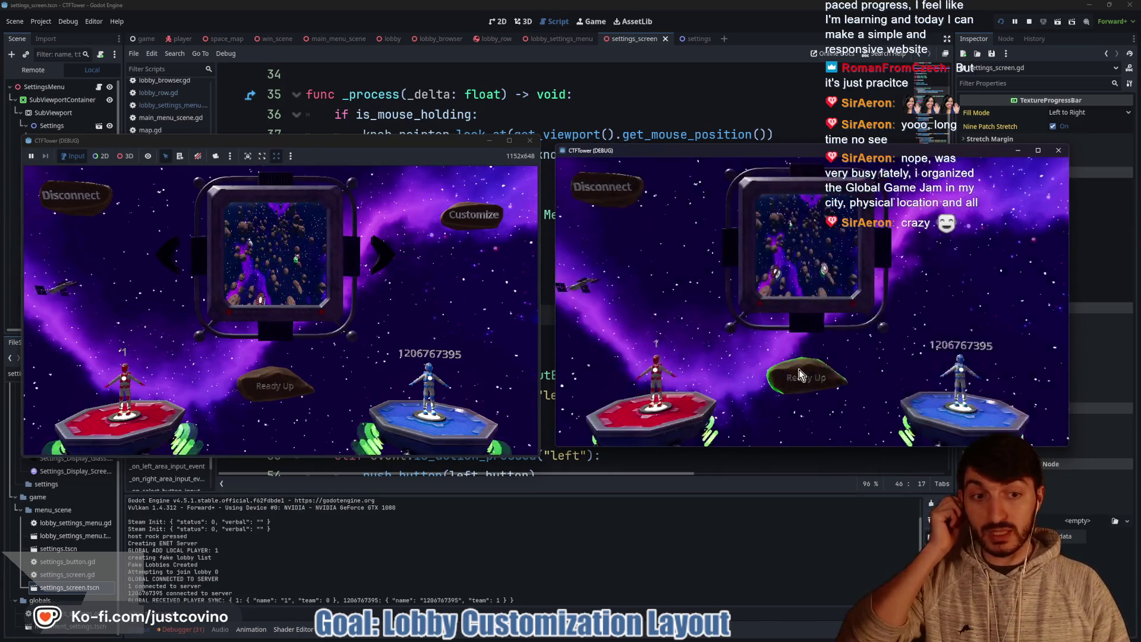
pyautogui.click(284, 383)
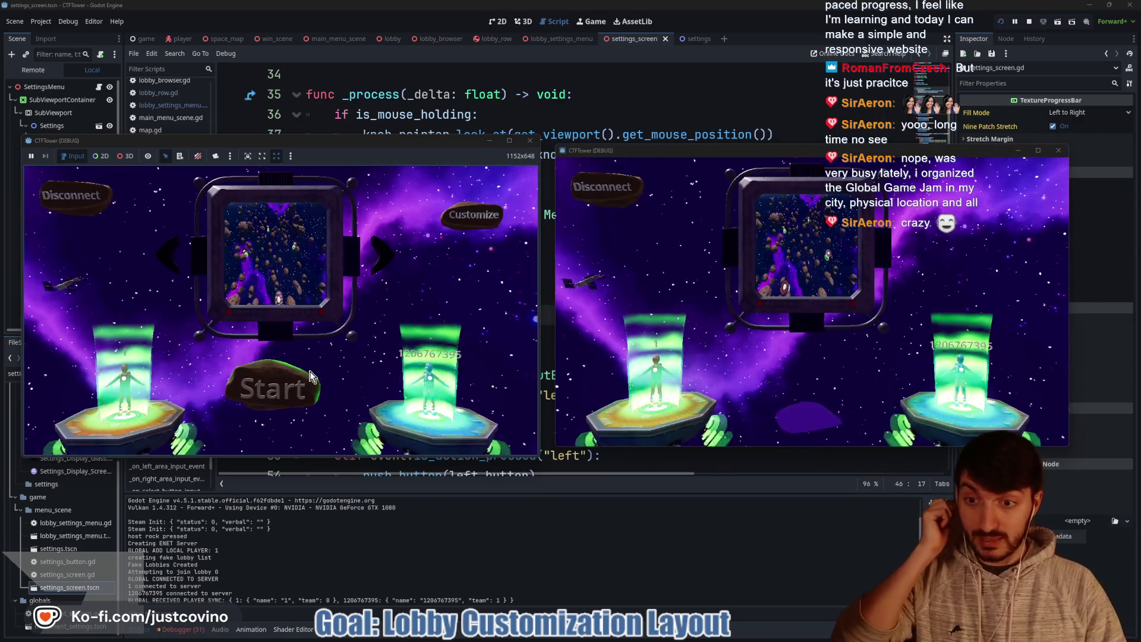
pyautogui.click(304, 388)
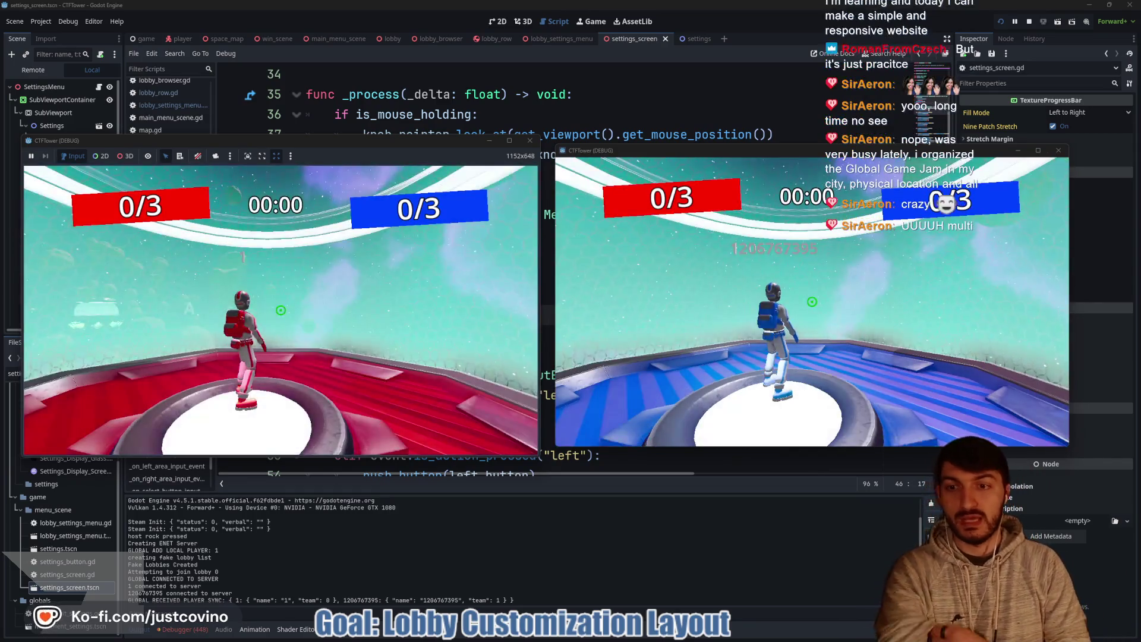
# Step: Run the red player forward across the map to test the controls
pyautogui.press('super')
pyautogui.press('super')
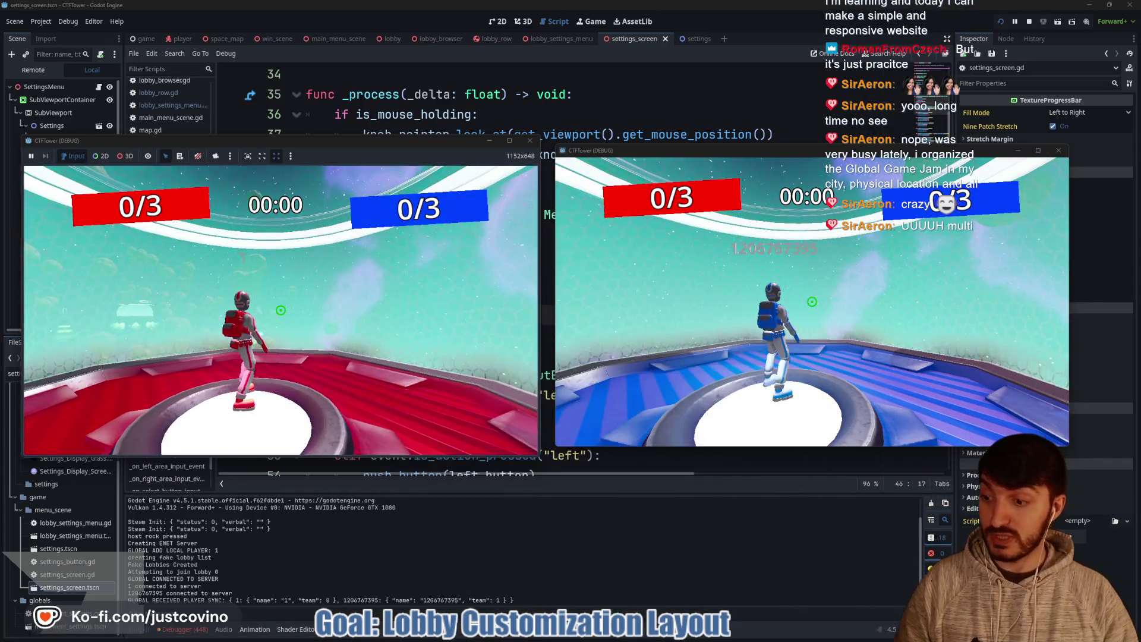
pyautogui.press('w')
pyautogui.press('space')
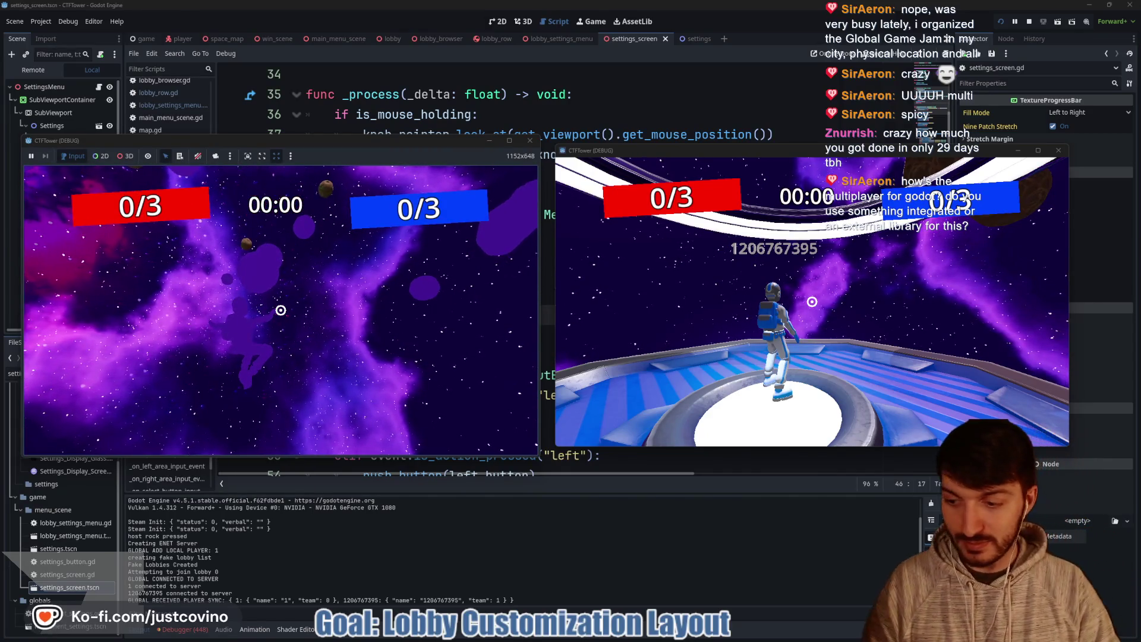
# Step: Stop the running project with F8, closing both CTFTower game windows
pyautogui.press('F8')
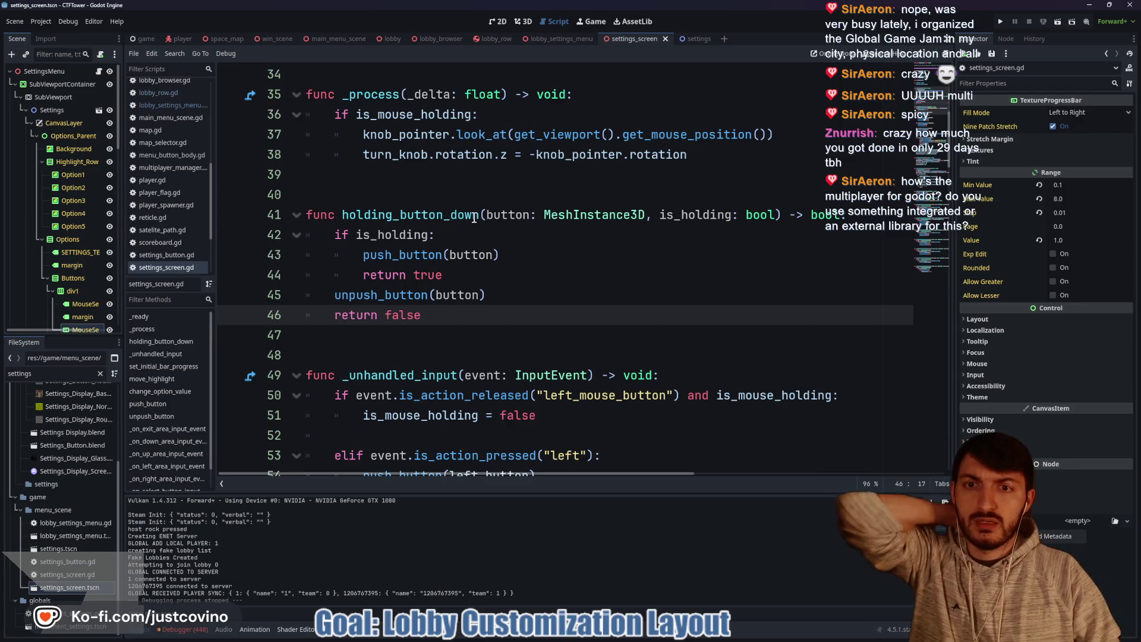
# Step: Switch from the game scene to the space_map scene and select its FlagSpawner node
pyautogui.click(466, 195)
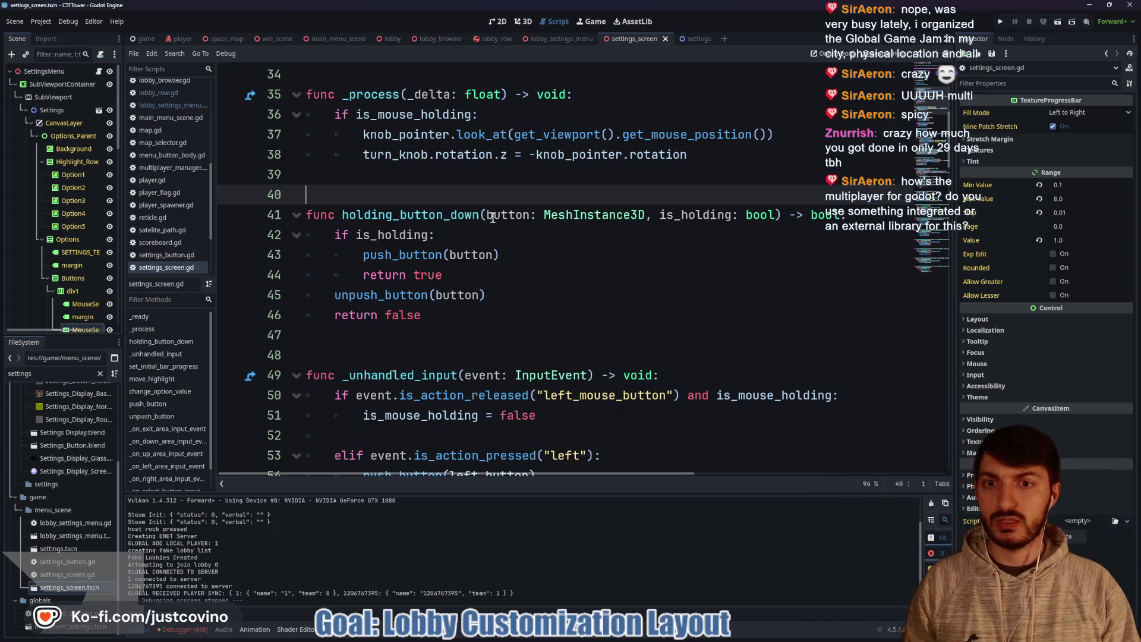
pyautogui.scroll(-2, 478, 258)
pyautogui.click(402, 234)
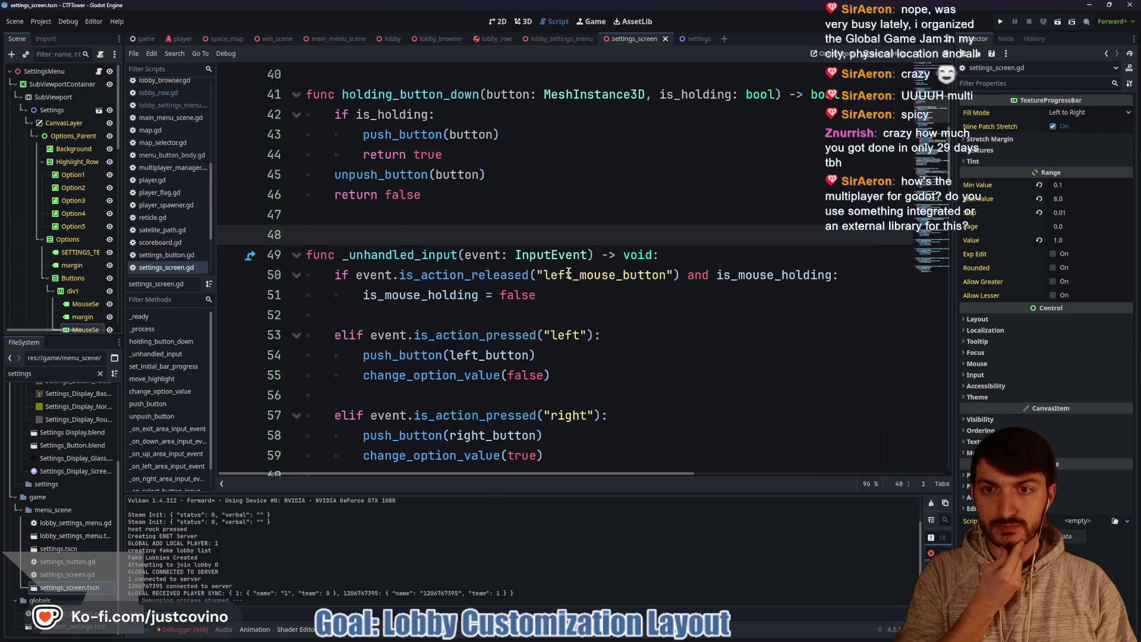
pyautogui.scroll(1, 565, 271)
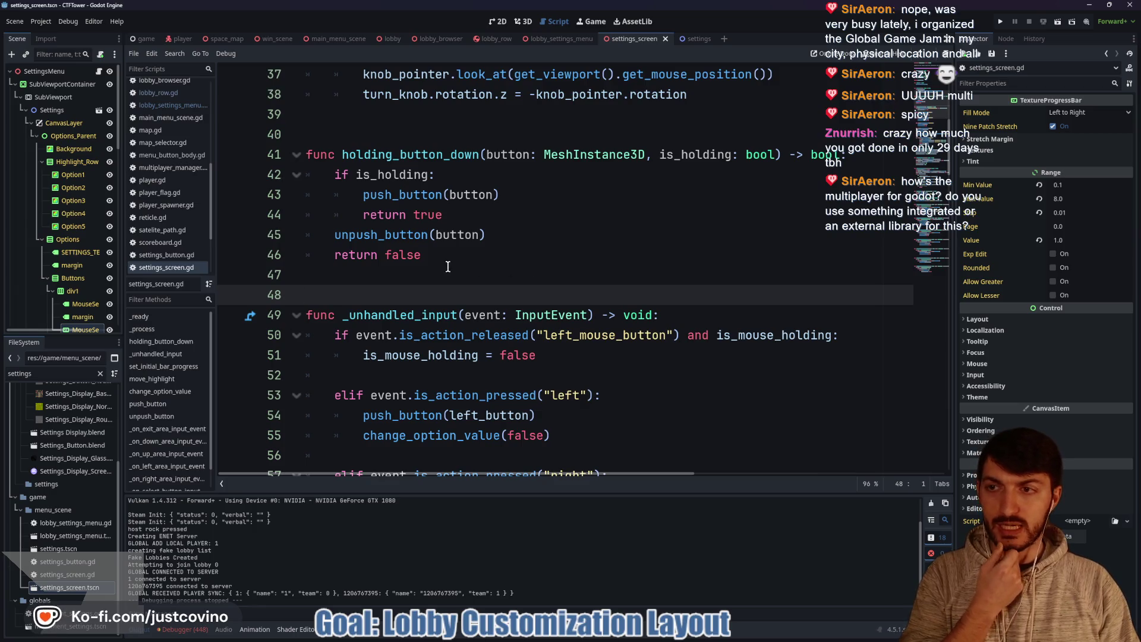
pyautogui.click(143, 39)
pyautogui.click(213, 38)
pyautogui.scroll(1, 54, 178)
pyautogui.click(49, 148)
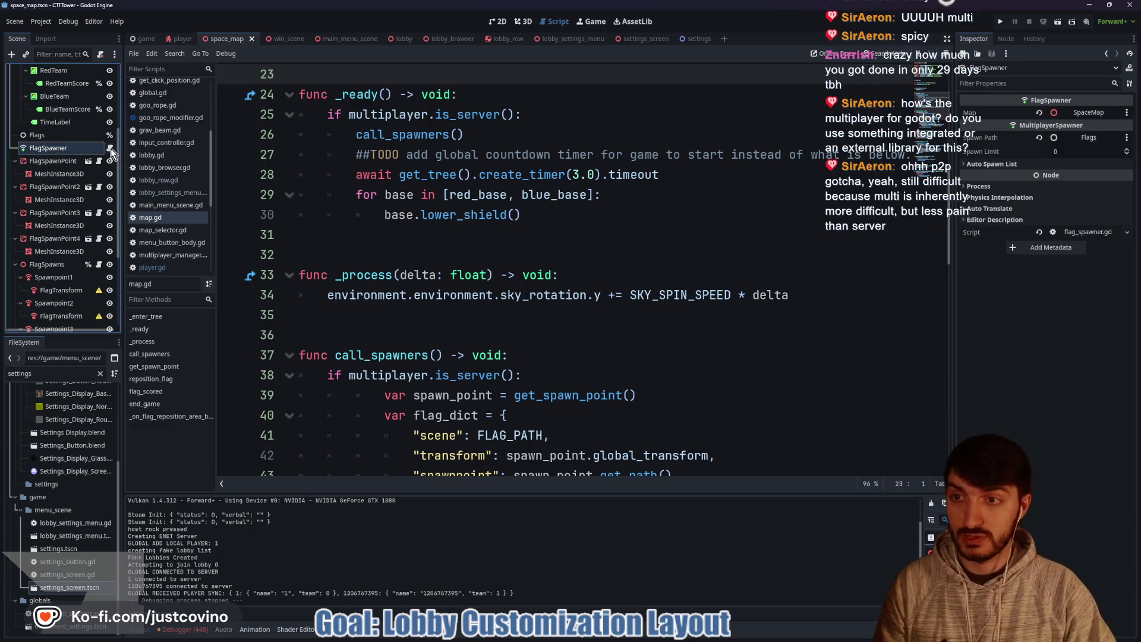
# Step: Open FlagSpawner's flag_spawner.gd script, then switch to the lobby_settings_menu scene
pyautogui.click(111, 148)
pyautogui.scroll(-1, 497, 243)
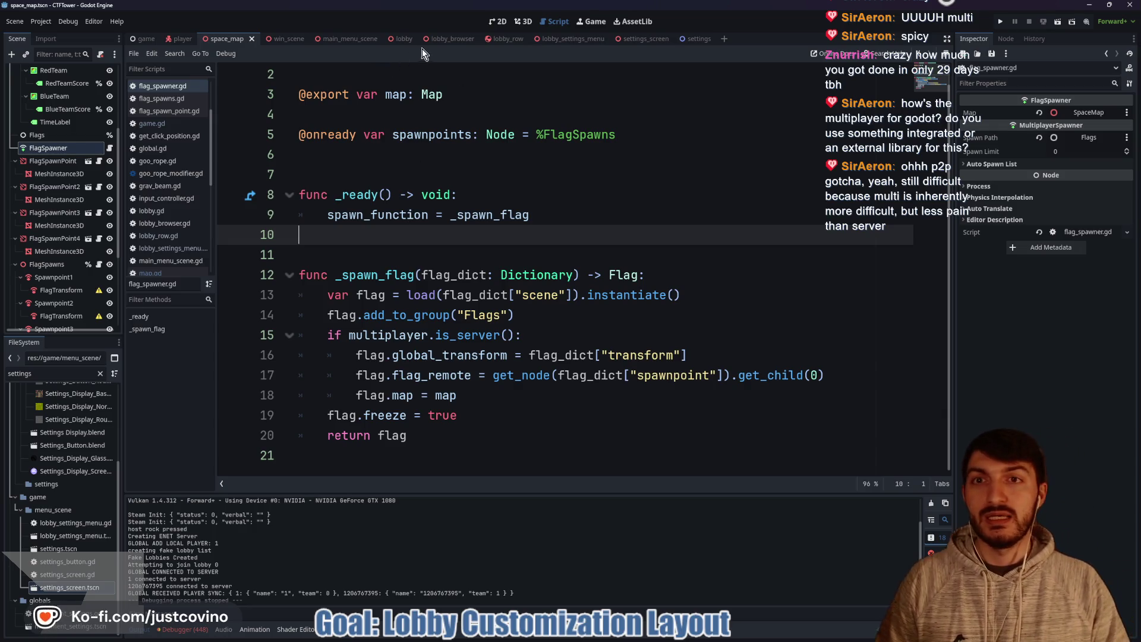
pyautogui.click(577, 41)
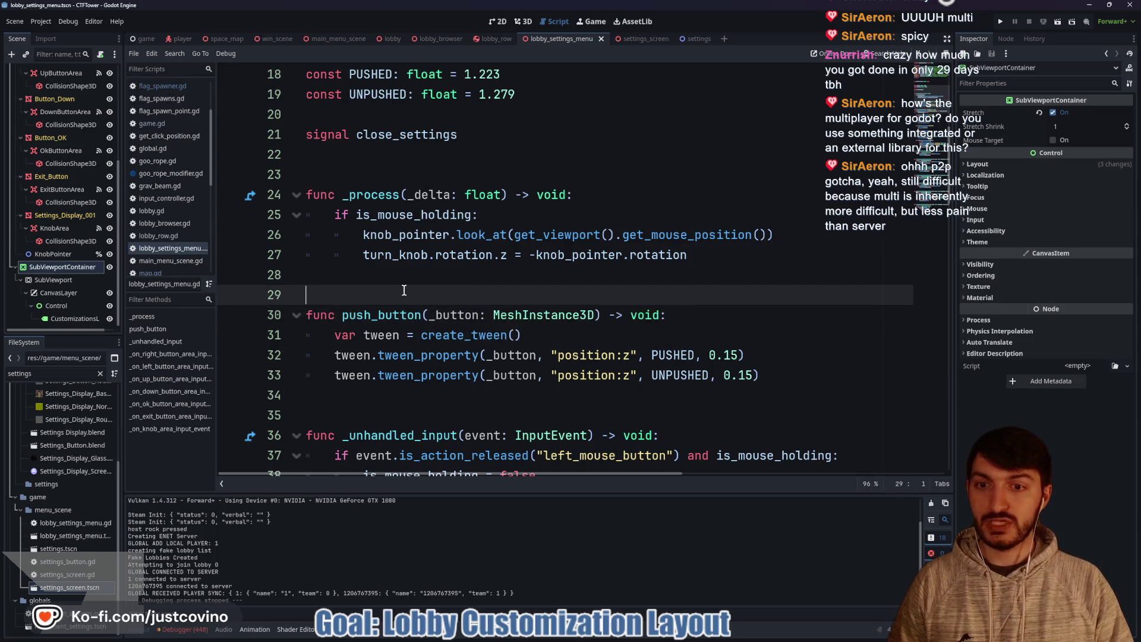
pyautogui.scroll(-7, 400, 292)
pyautogui.scroll(7, 400, 292)
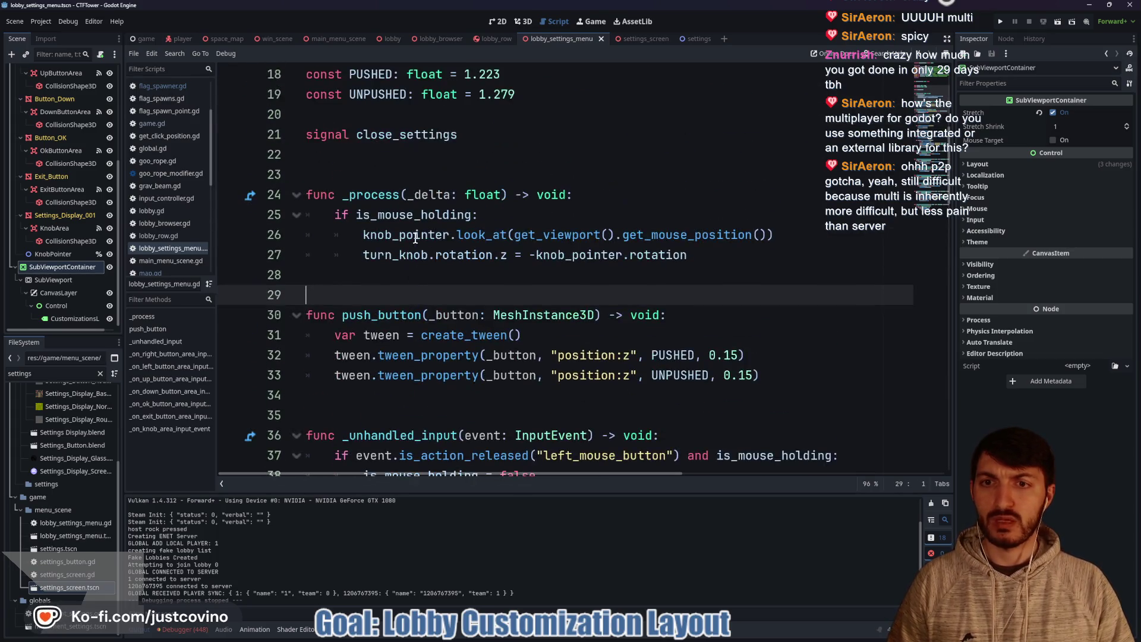
pyautogui.click(635, 39)
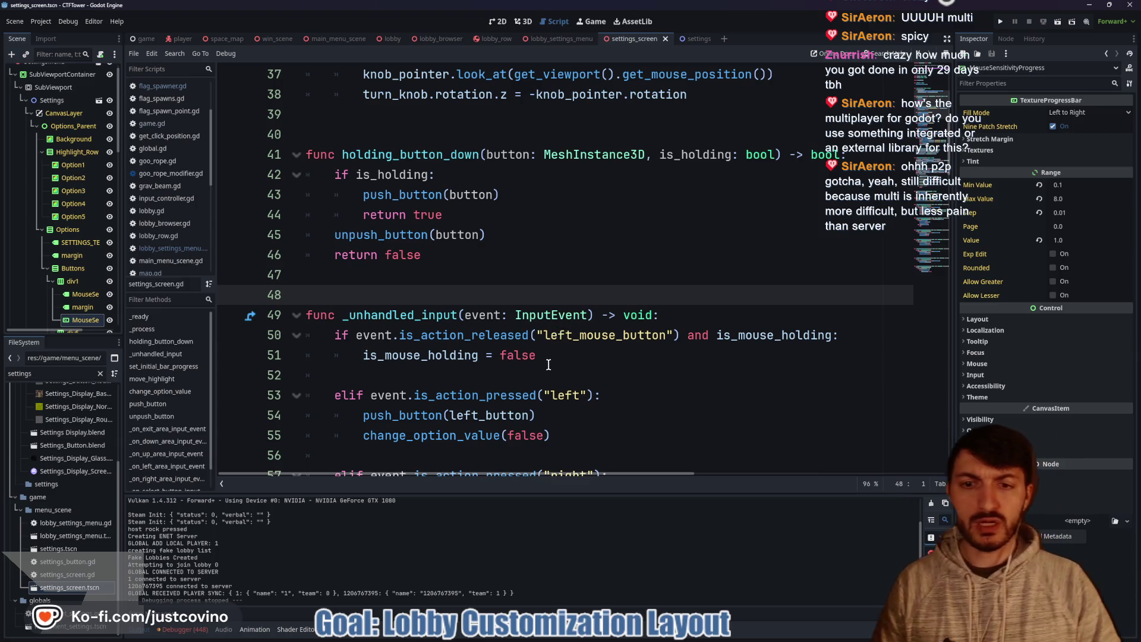
pyautogui.scroll(-2, 559, 333)
pyautogui.scroll(-2, 538, 354)
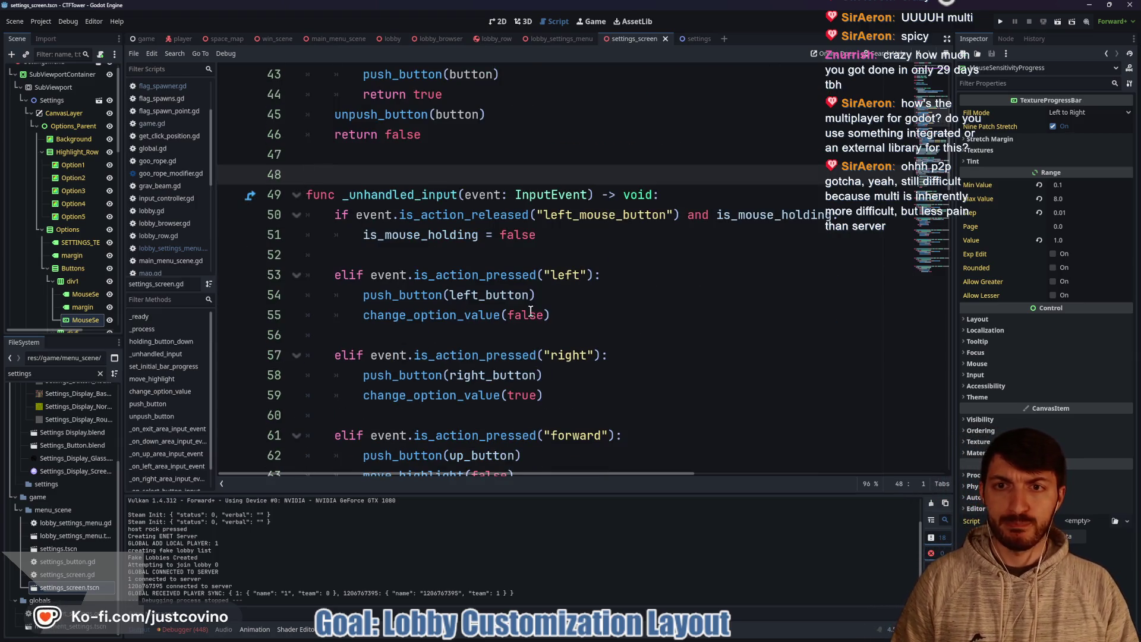
pyautogui.scroll(2, 521, 305)
pyautogui.click(385, 236)
pyautogui.scroll(-9, 523, 299)
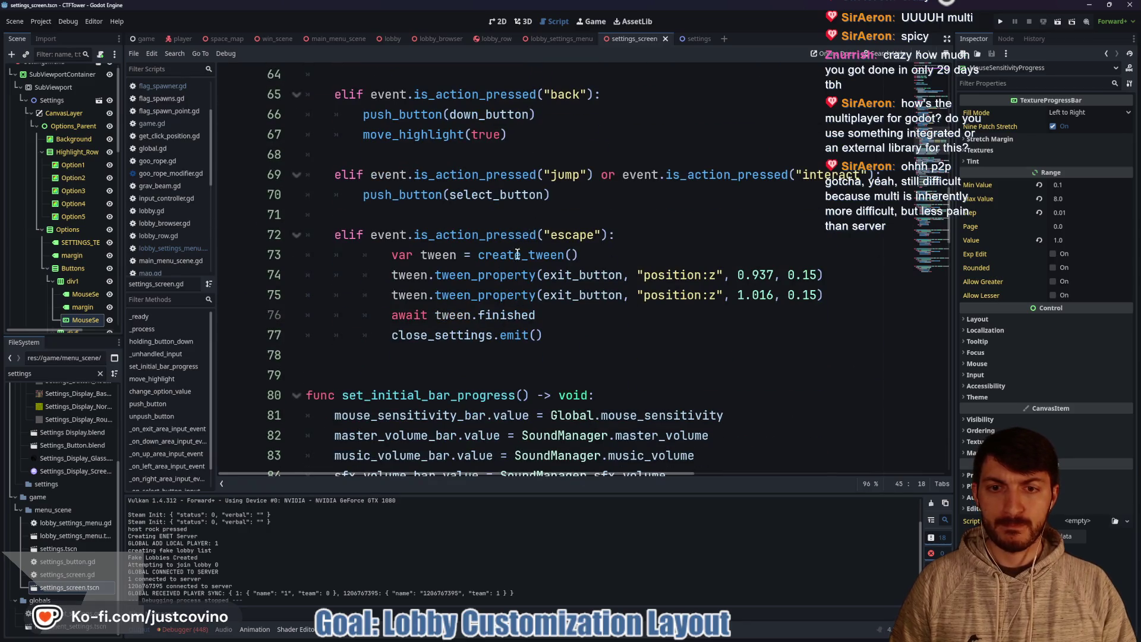
pyautogui.scroll(3, 420, 326)
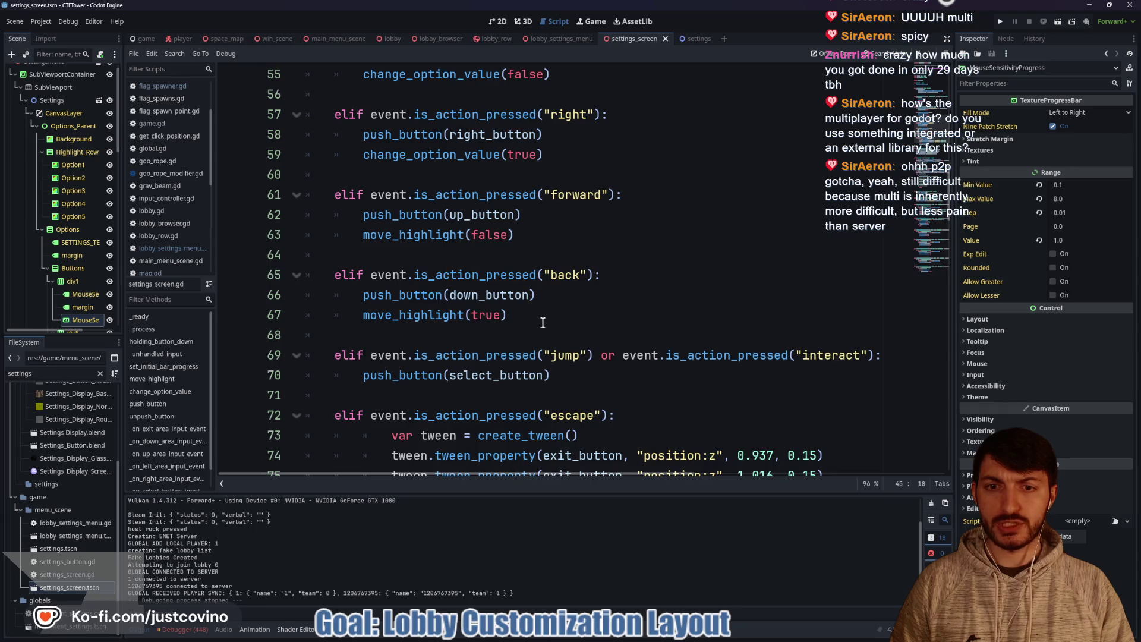
pyautogui.scroll(4, 542, 323)
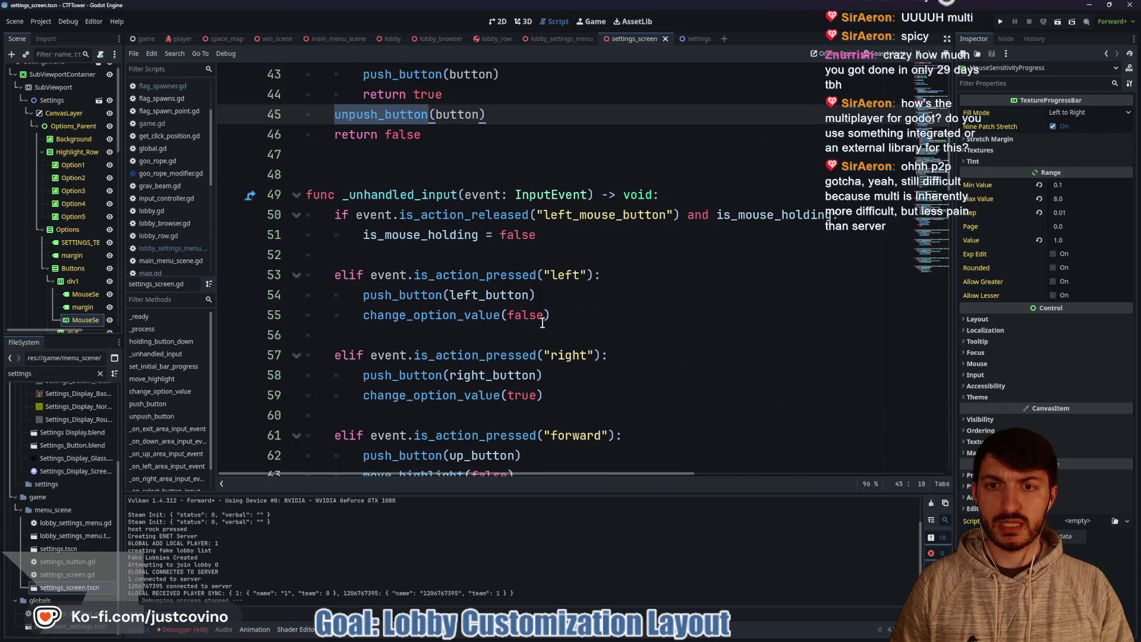
pyautogui.scroll(-1, 543, 323)
pyautogui.scroll(3, 538, 322)
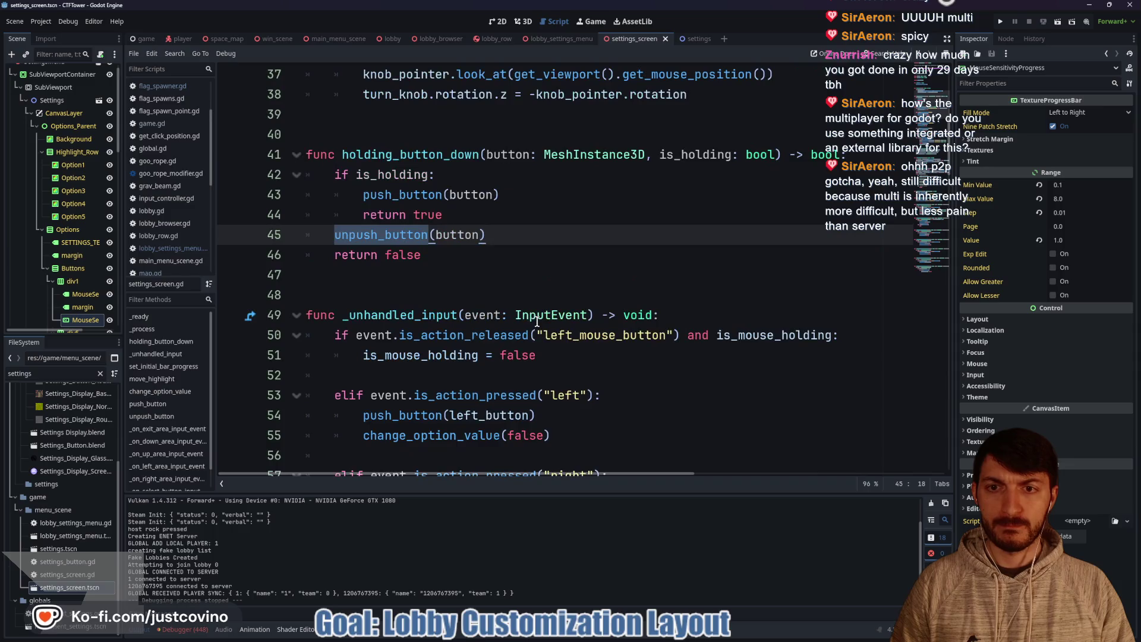
pyautogui.doubleClick(439, 154)
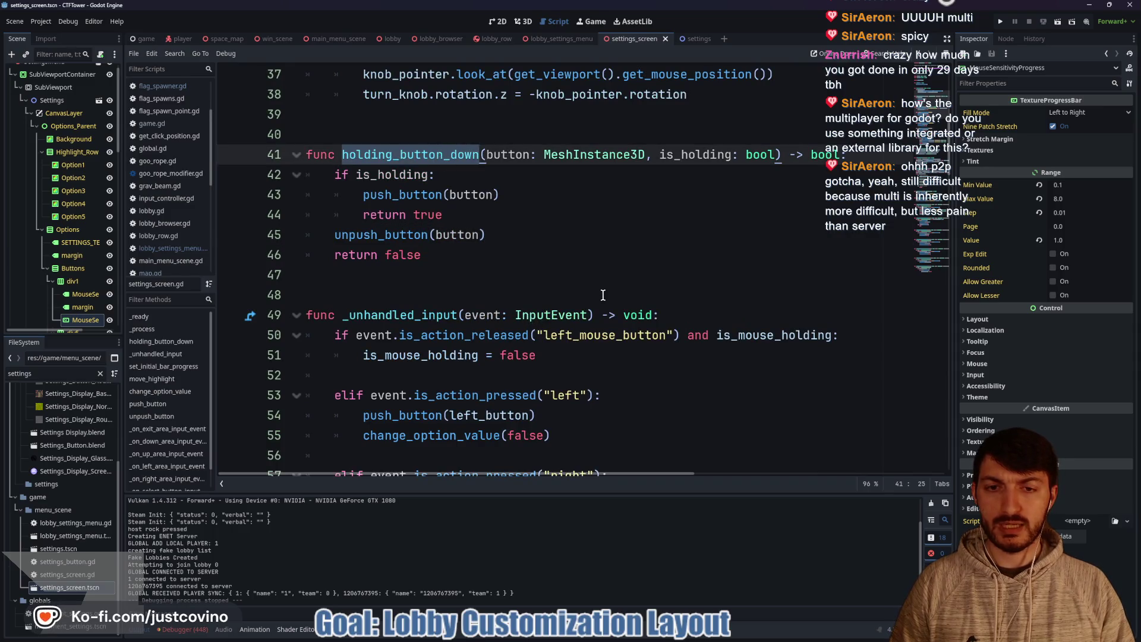
pyautogui.scroll(-3, 594, 297)
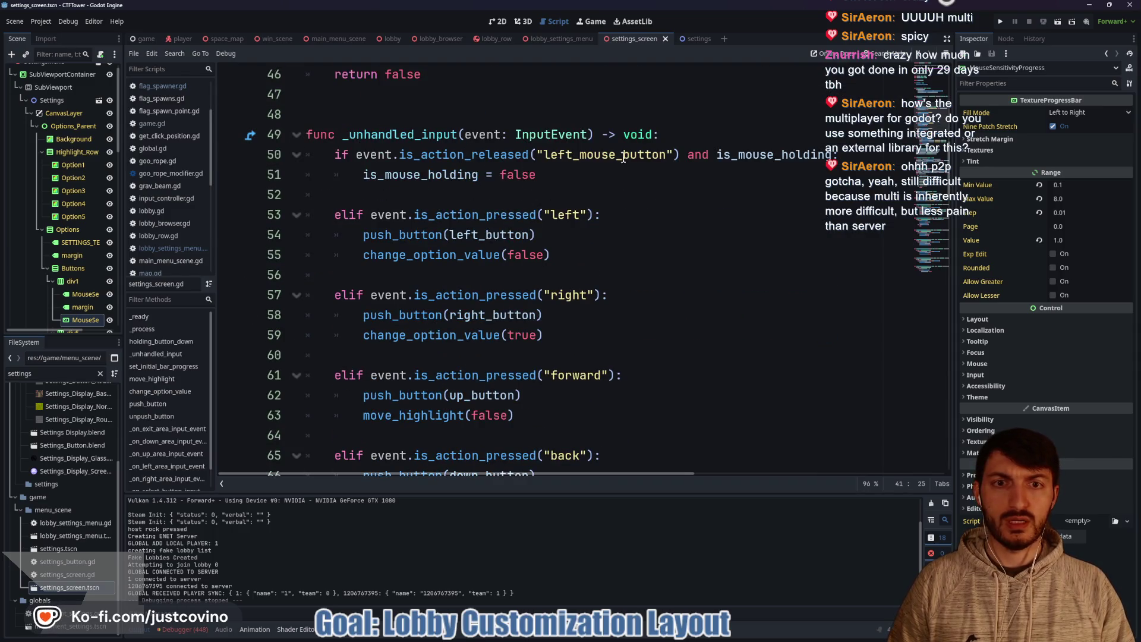
pyautogui.scroll(-3, 570, 223)
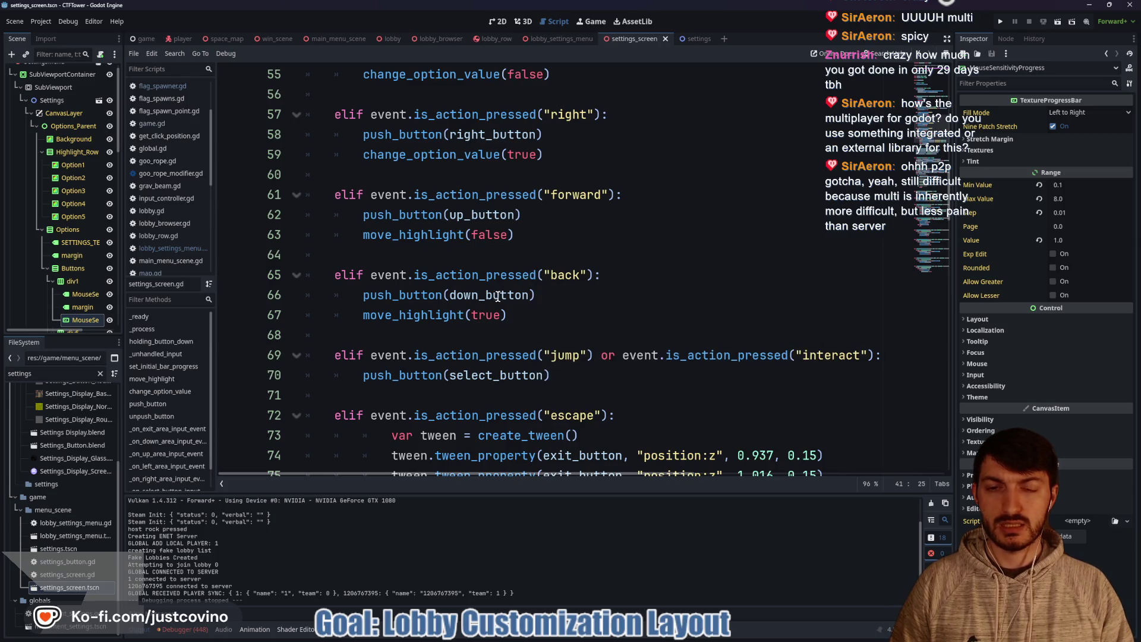
pyautogui.scroll(4, 547, 294)
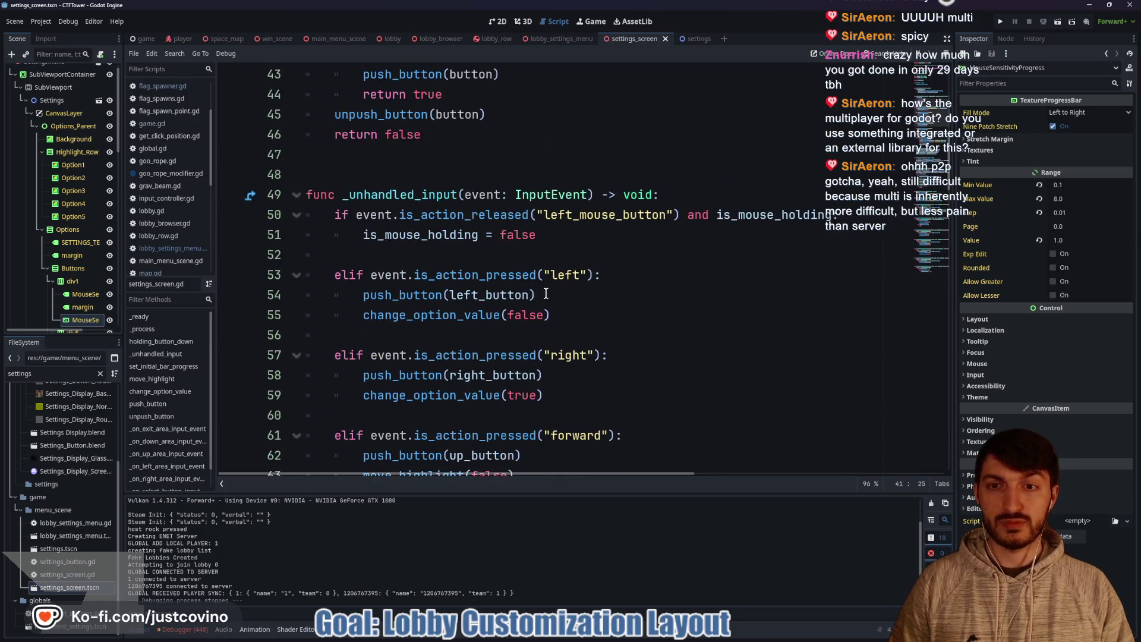
pyautogui.scroll(4, 546, 293)
pyautogui.scroll(-20, 545, 294)
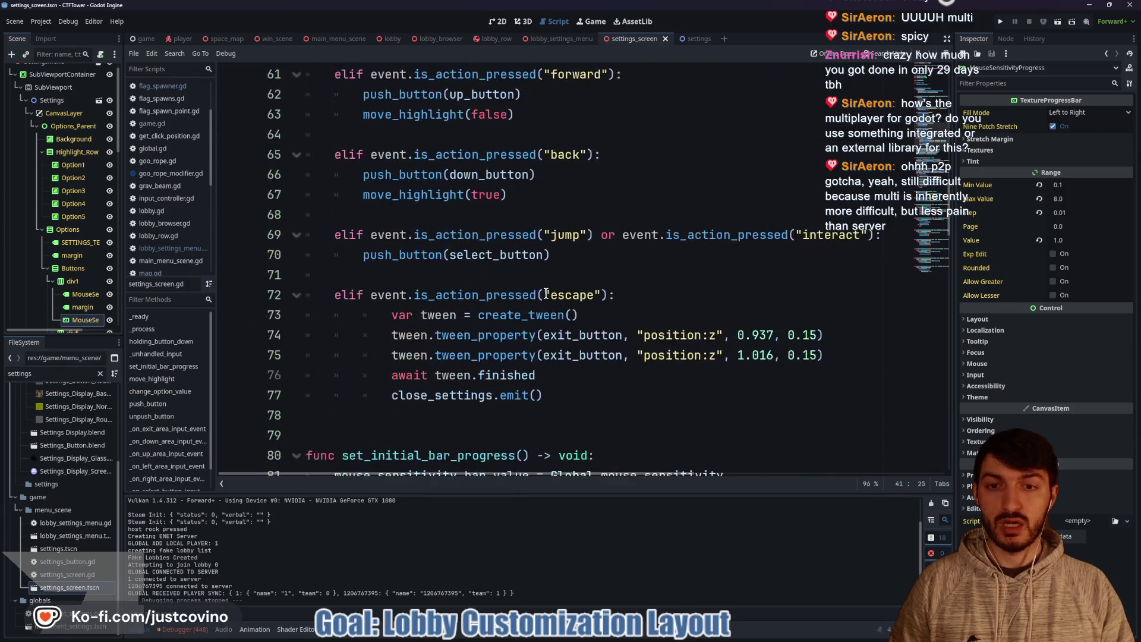
pyautogui.scroll(-13, 542, 292)
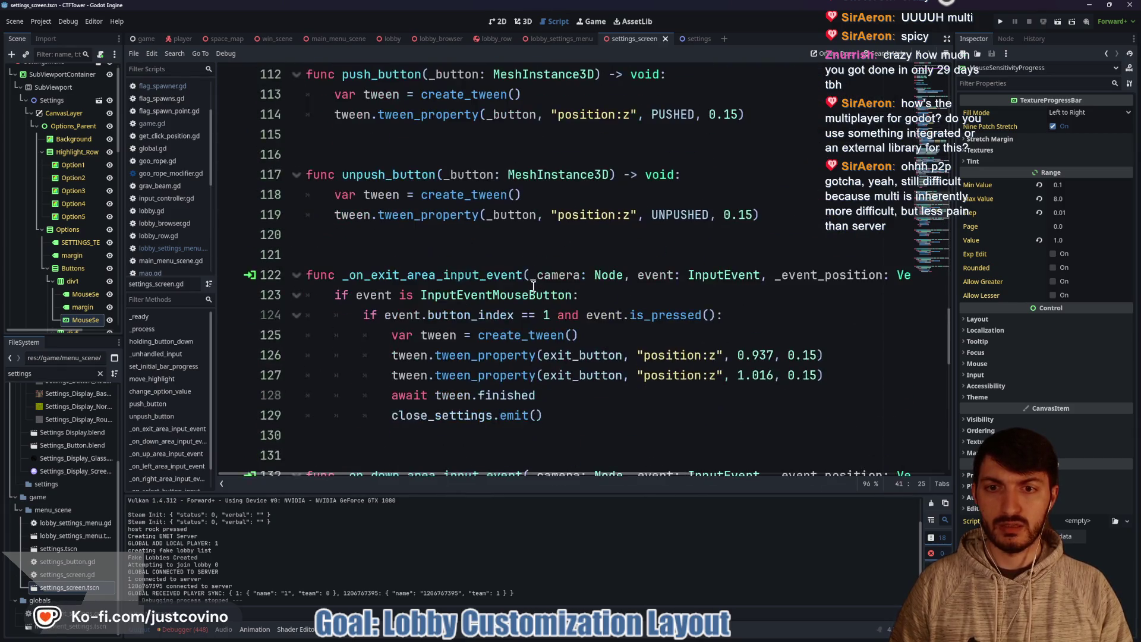
pyautogui.scroll(1, 515, 273)
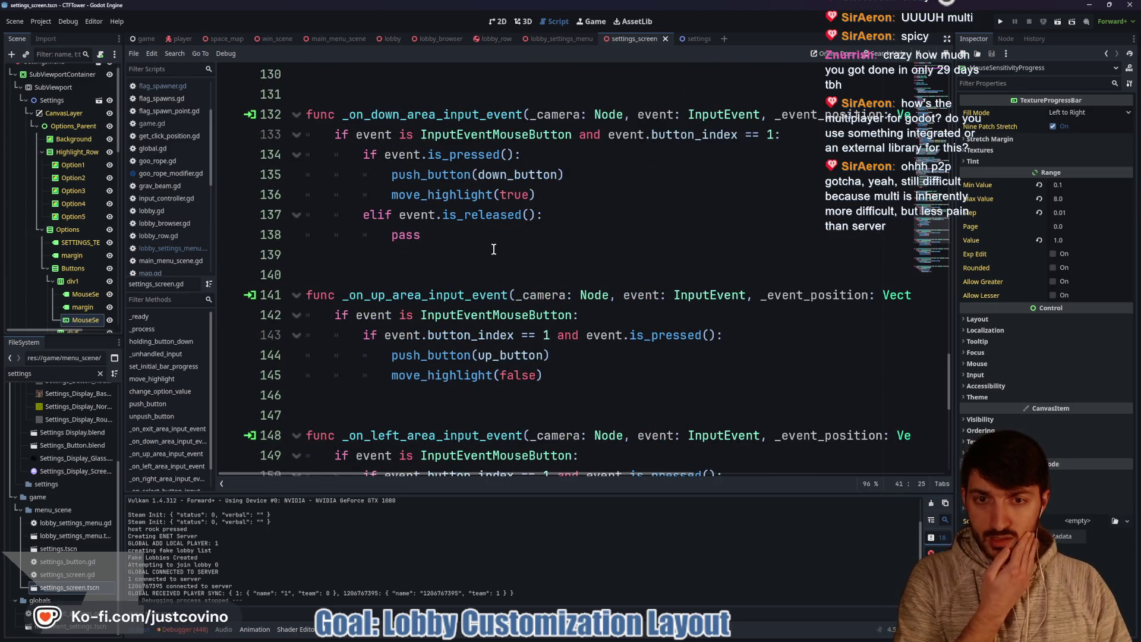
pyautogui.moveTo(582, 174); pyautogui.dragTo(396, 177)
pyautogui.moveTo(583, 174); pyautogui.dragTo(391, 176)
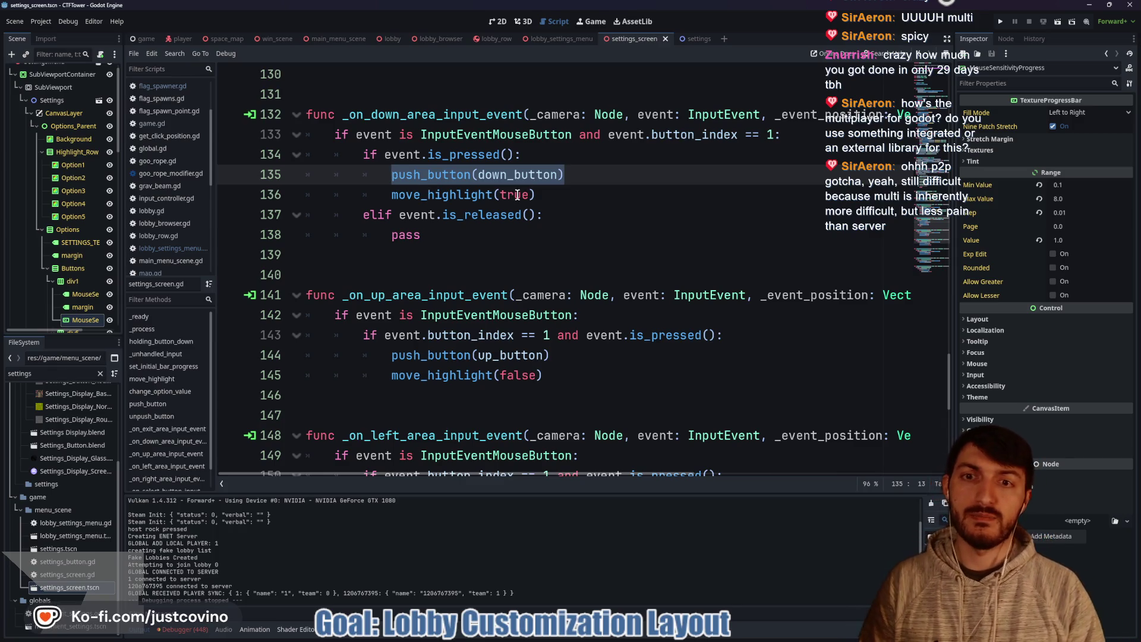
pyautogui.write('hol')
# Step: Complete the press call on line 135 as holding_button_down(down_button, true)
pyautogui.press('Return')
pyautogui.write('t')
pyautogui.press('BackSpace')
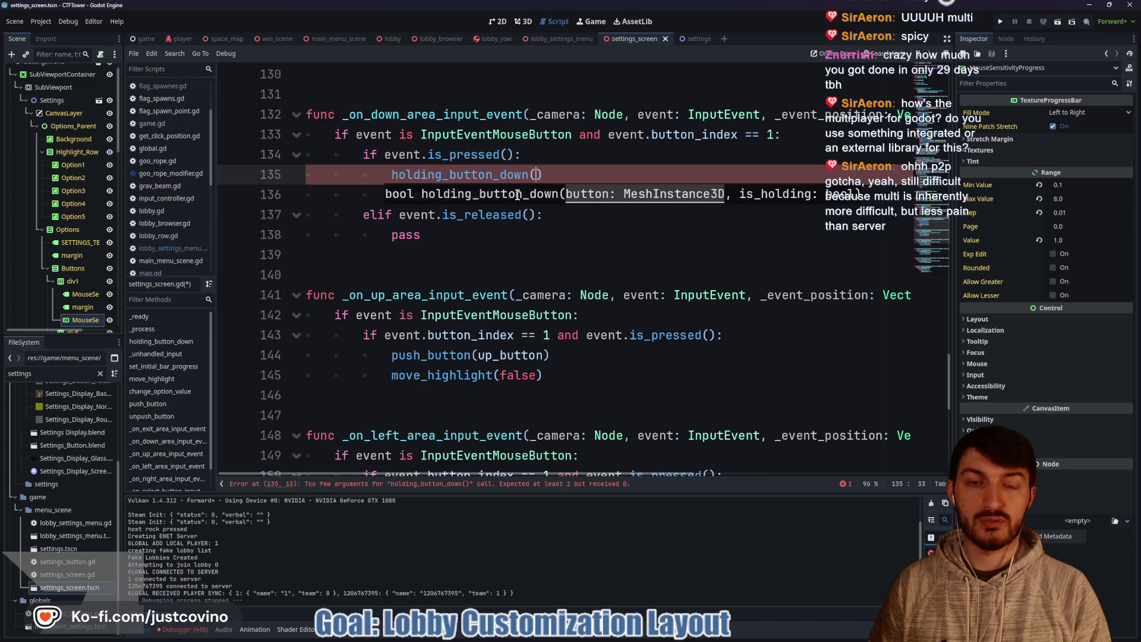
pyautogui.write('bu')
pyautogui.press('BackSpace')
pyautogui.press('BackSpace')
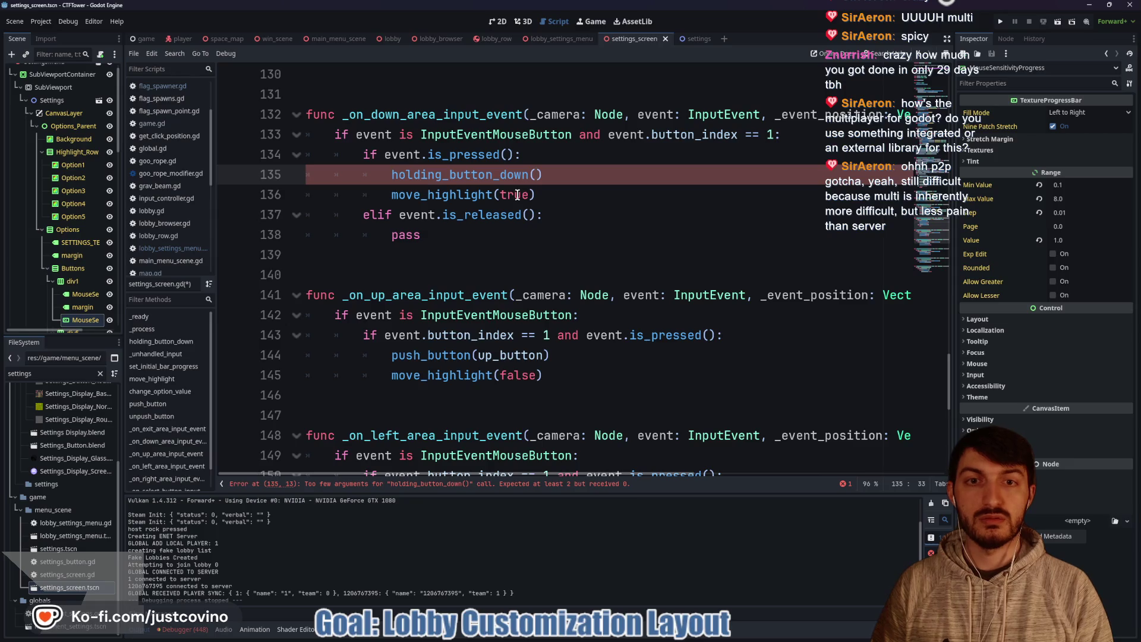
pyautogui.write('down')
pyautogui.press('Return')
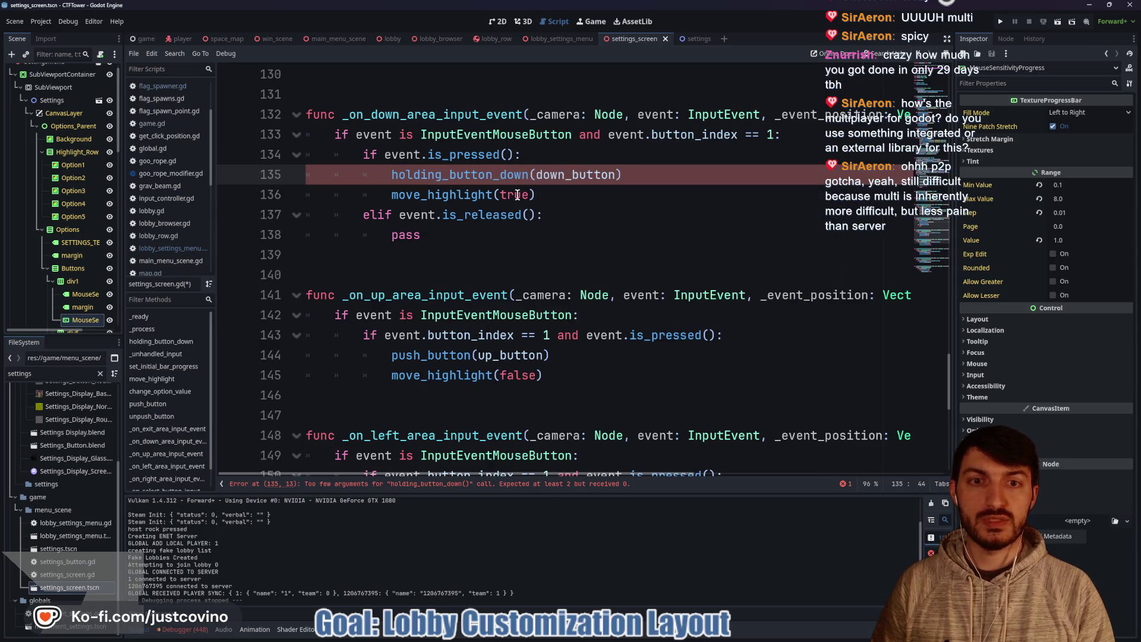
pyautogui.write(', true')
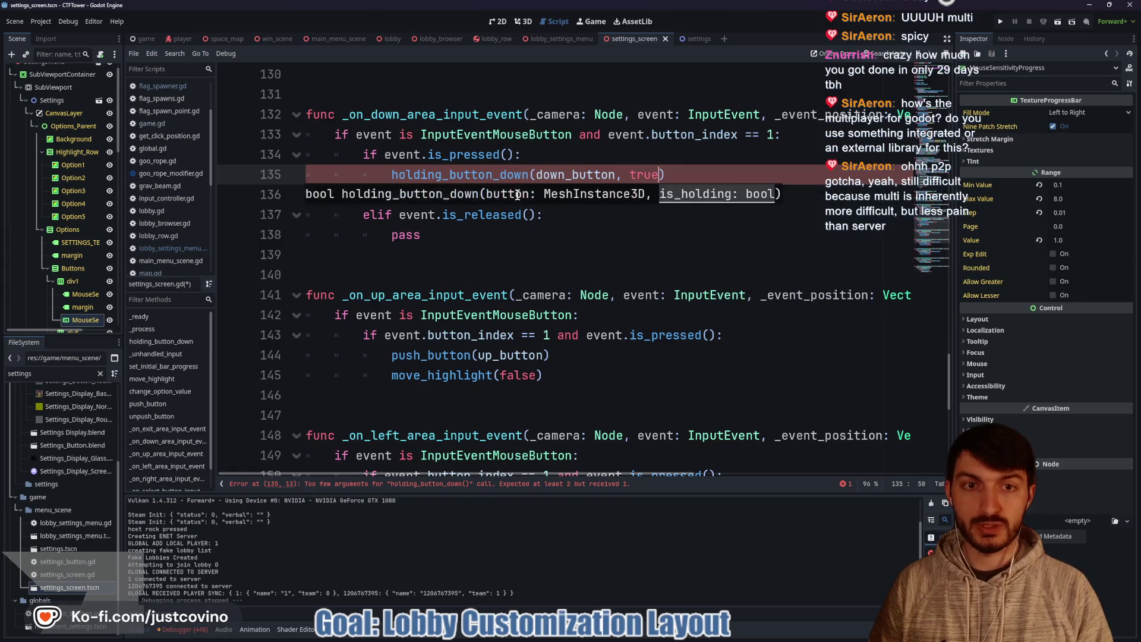
# Step: Replace pass on line 138 with holding_button_down(down_button, false) and review the calls
pyautogui.click(529, 174)
pyautogui.click(483, 230)
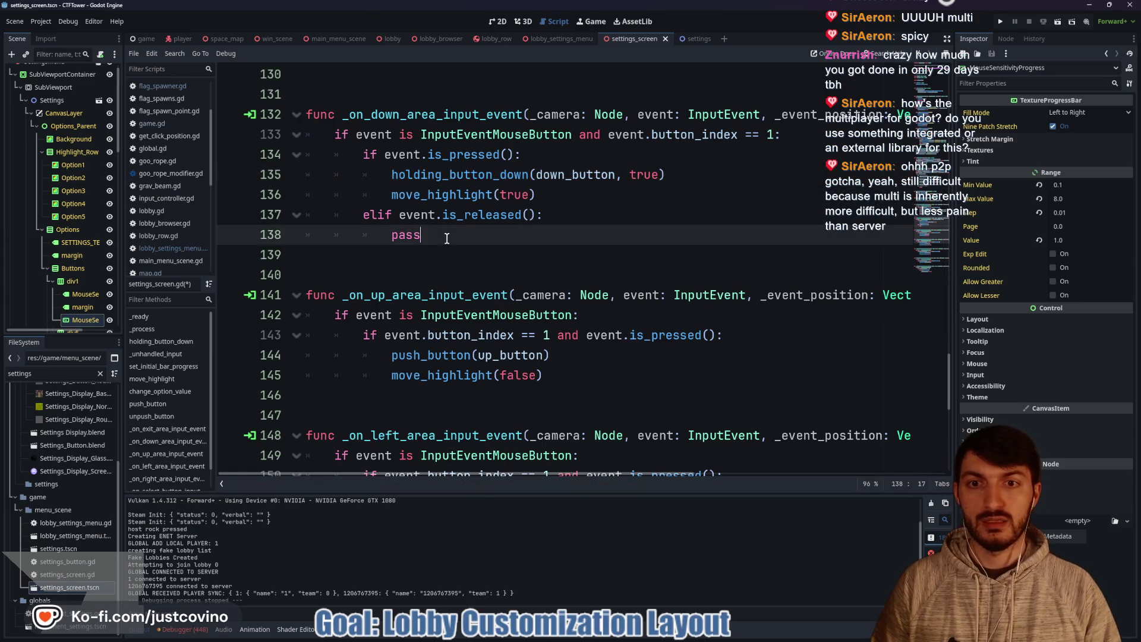
pyautogui.press('BackSpace')
pyautogui.press('BackSpace')
pyautogui.press('BackSpace')
pyautogui.write('hold')
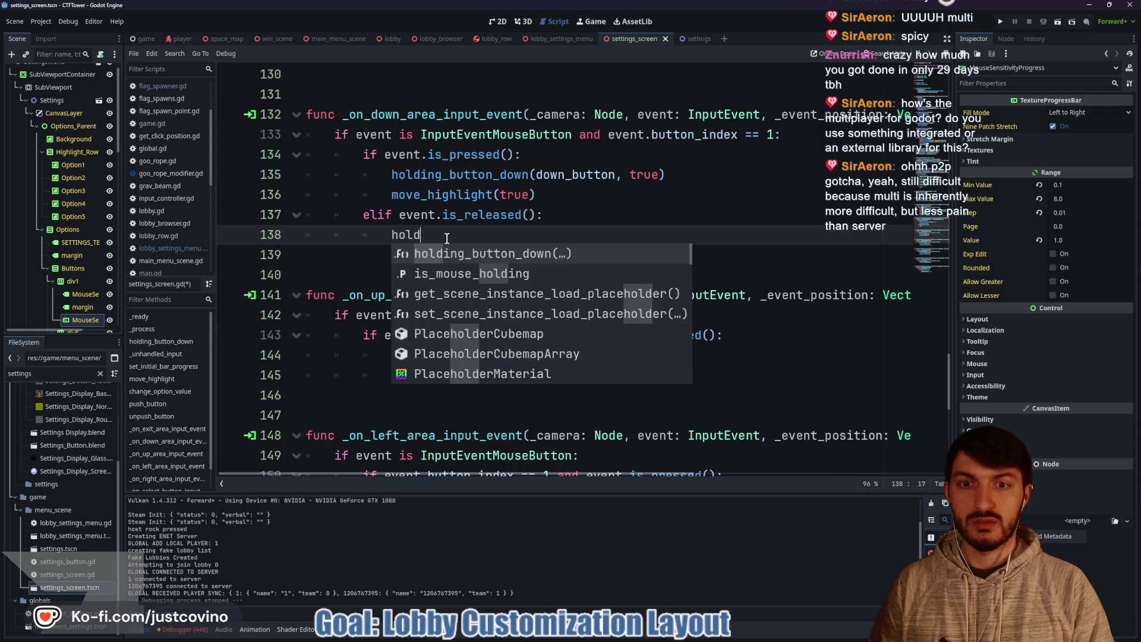
pyautogui.press('Return')
pyautogui.write('down')
pyautogui.press('Return')
pyautogui.write(', fa')
pyautogui.press('Return')
pyautogui.click(568, 204)
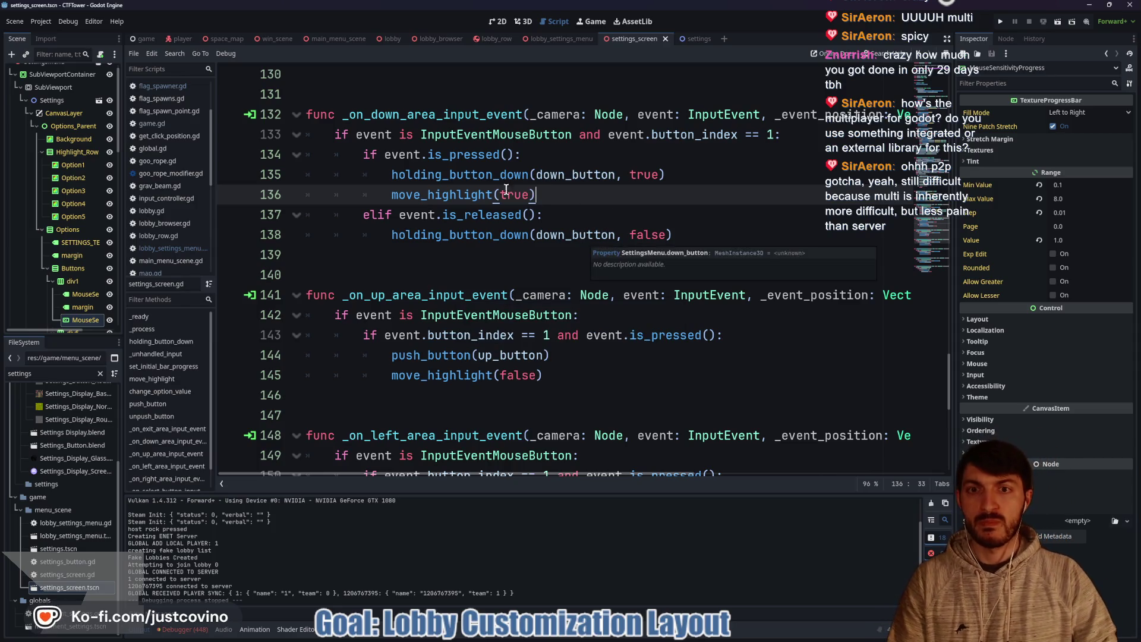
pyautogui.doubleClick(482, 174)
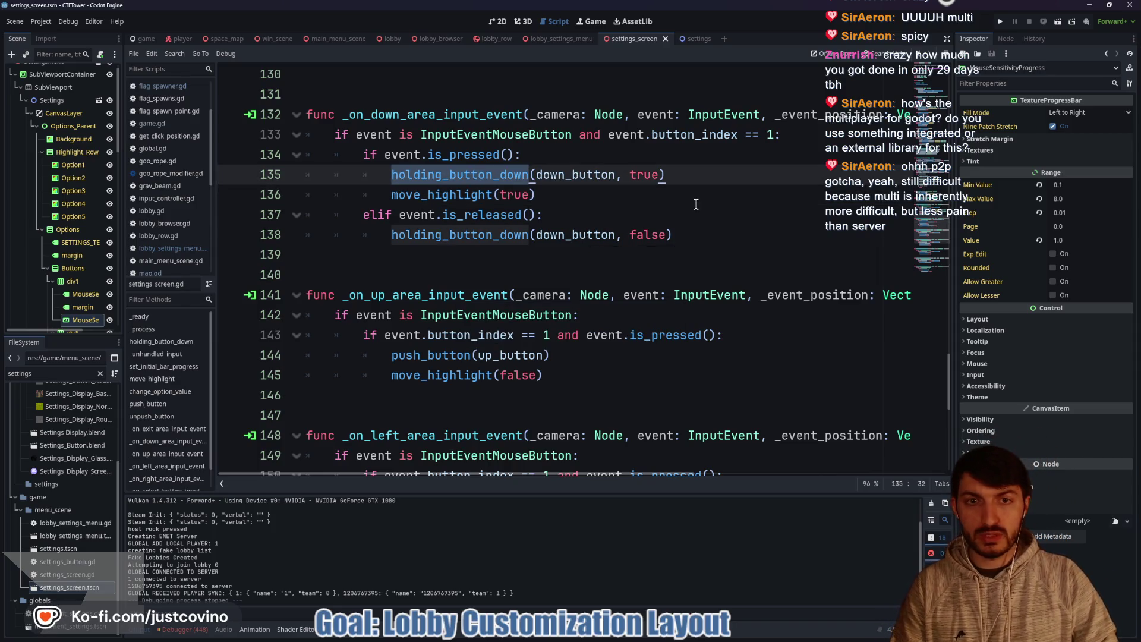
pyautogui.click(1001, 22)
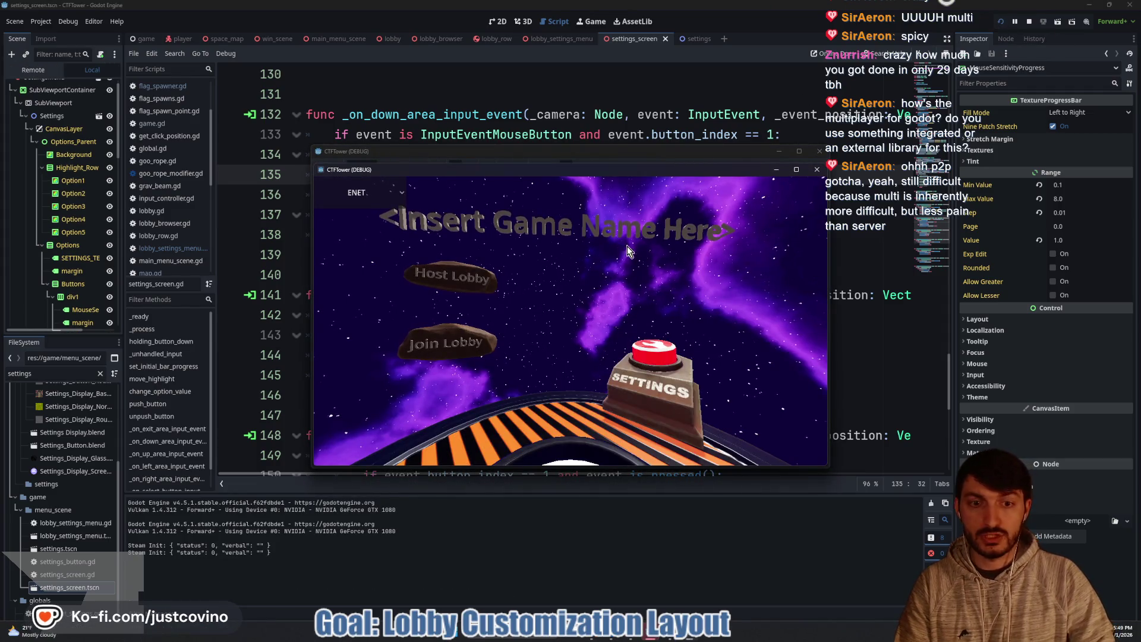
pyautogui.click(660, 354)
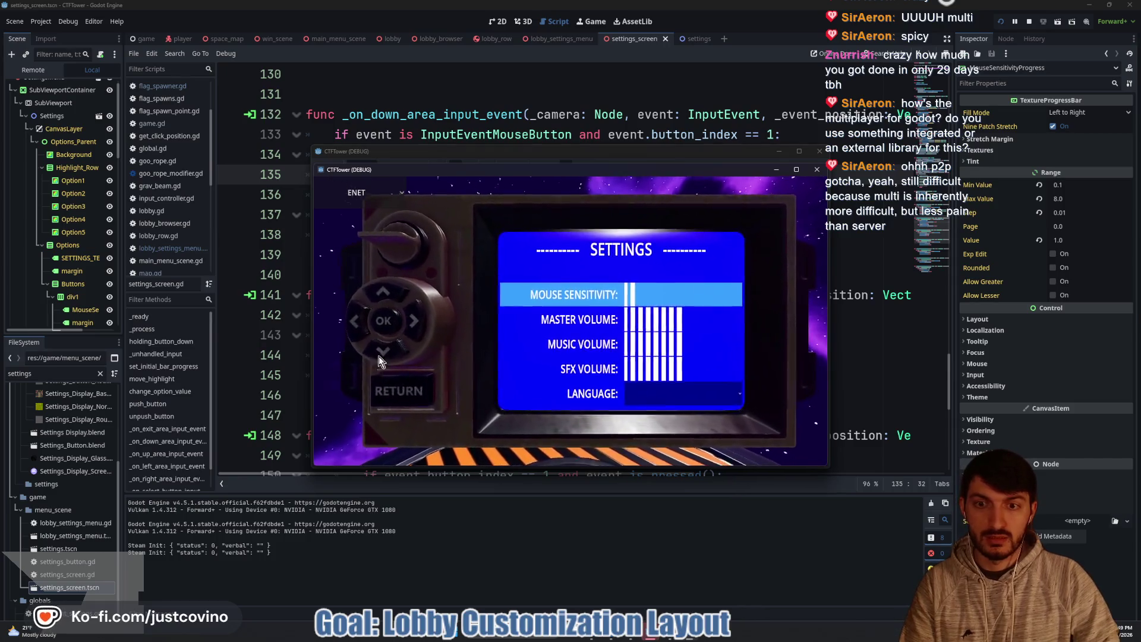
pyautogui.click(370, 354)
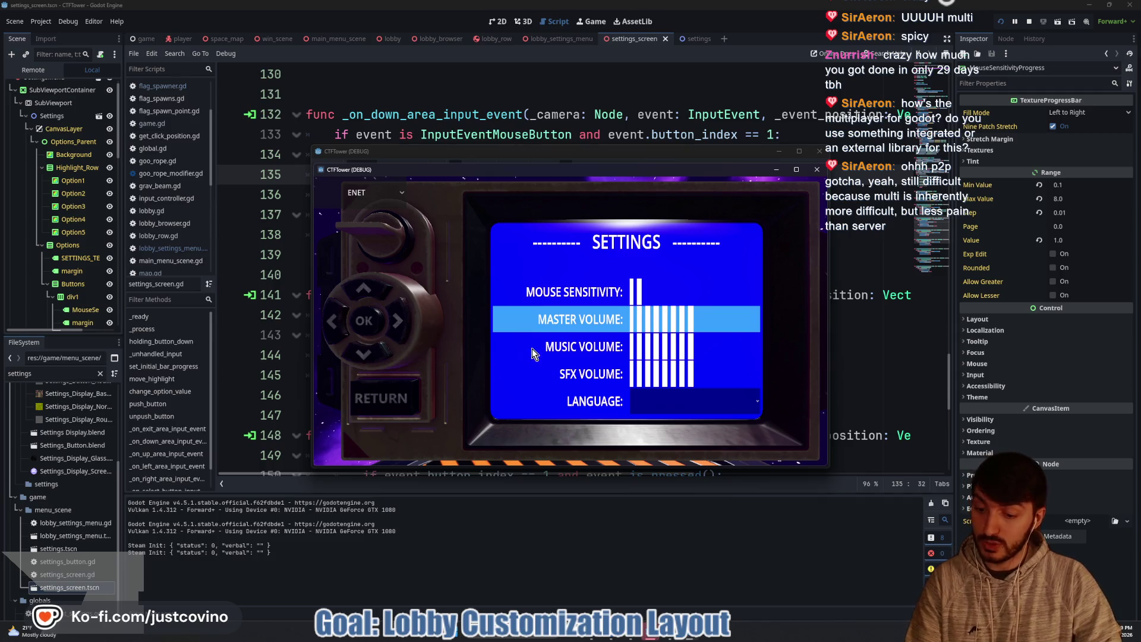
pyautogui.click(511, 343)
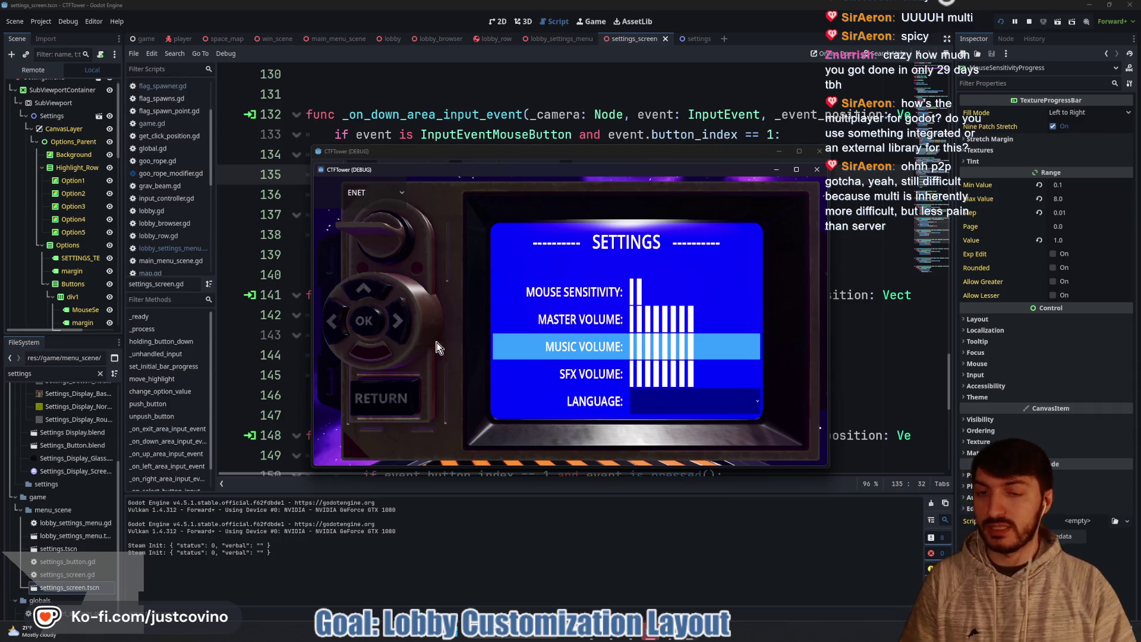
pyautogui.click(366, 355)
pyautogui.click(372, 355)
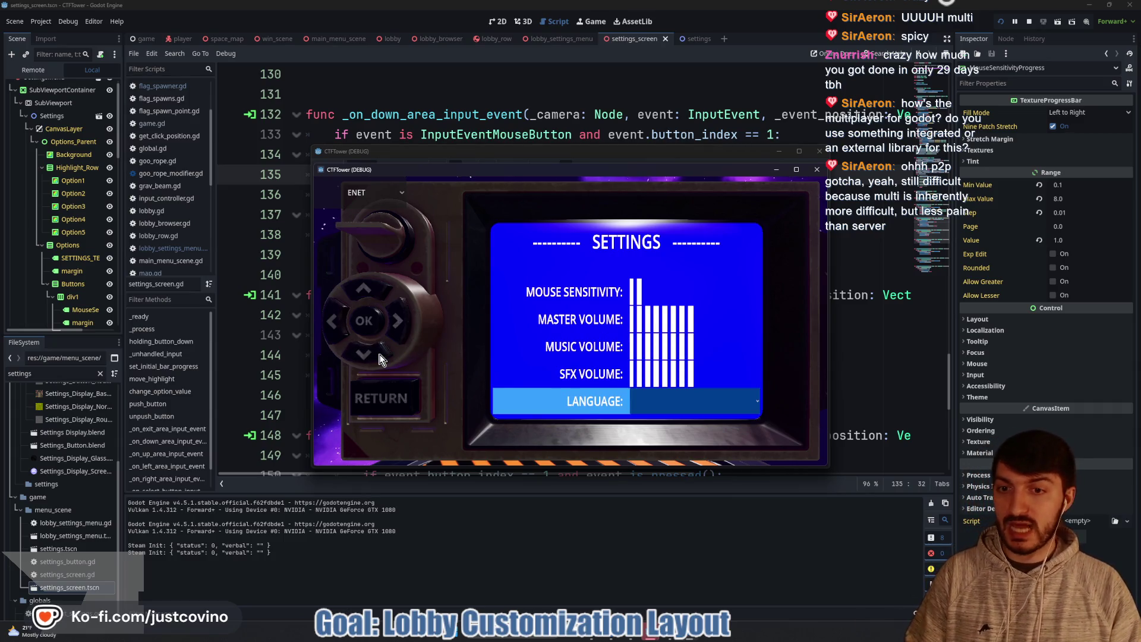
pyautogui.click(379, 358)
pyautogui.click(379, 358)
pyautogui.click(380, 358)
pyautogui.click(379, 357)
pyautogui.click(379, 356)
pyautogui.click(378, 356)
pyautogui.click(378, 356)
pyautogui.click(377, 355)
pyautogui.click(377, 355)
pyautogui.click(376, 354)
pyautogui.click(376, 354)
pyautogui.click(377, 354)
pyautogui.click(376, 354)
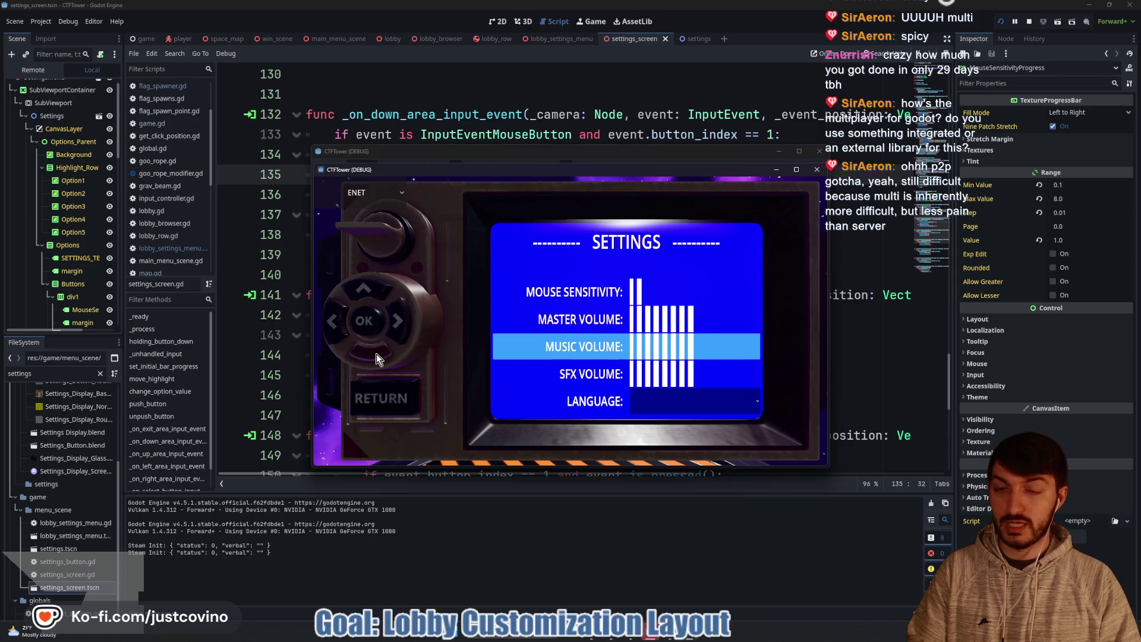
pyautogui.click(376, 355)
pyautogui.click(376, 354)
pyautogui.click(376, 355)
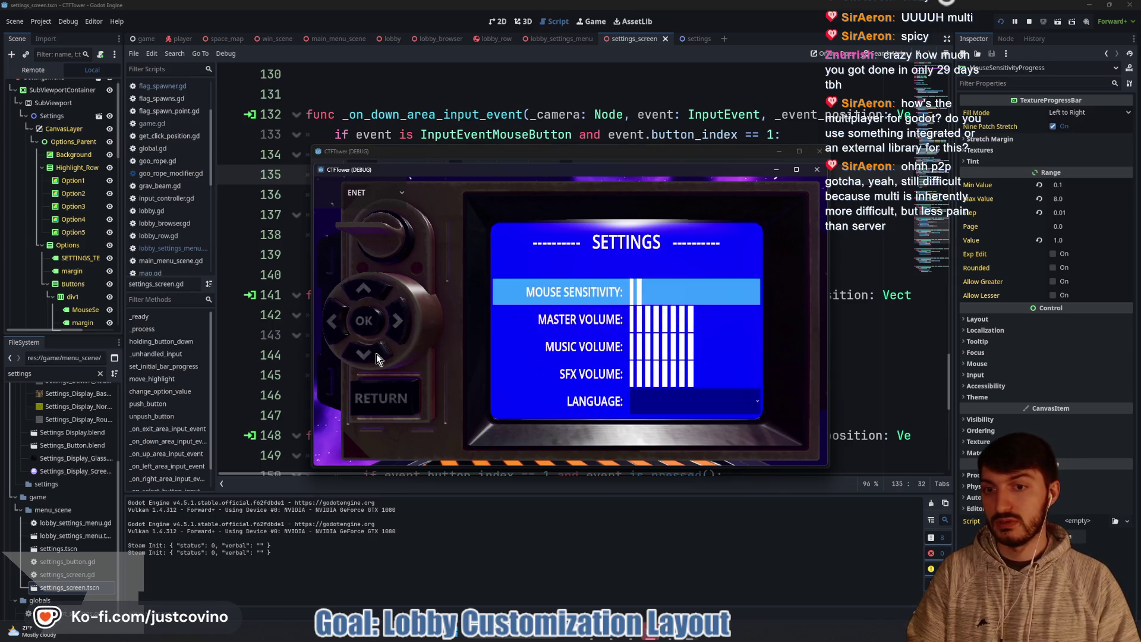
pyautogui.click(376, 354)
pyautogui.click(376, 354)
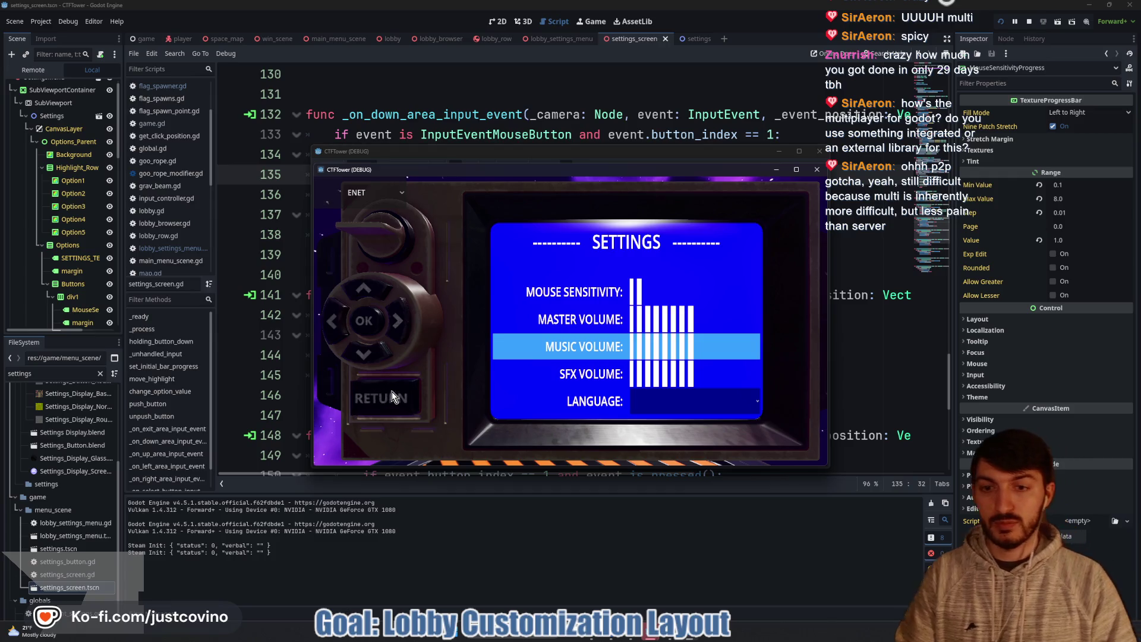
pyautogui.click(391, 397)
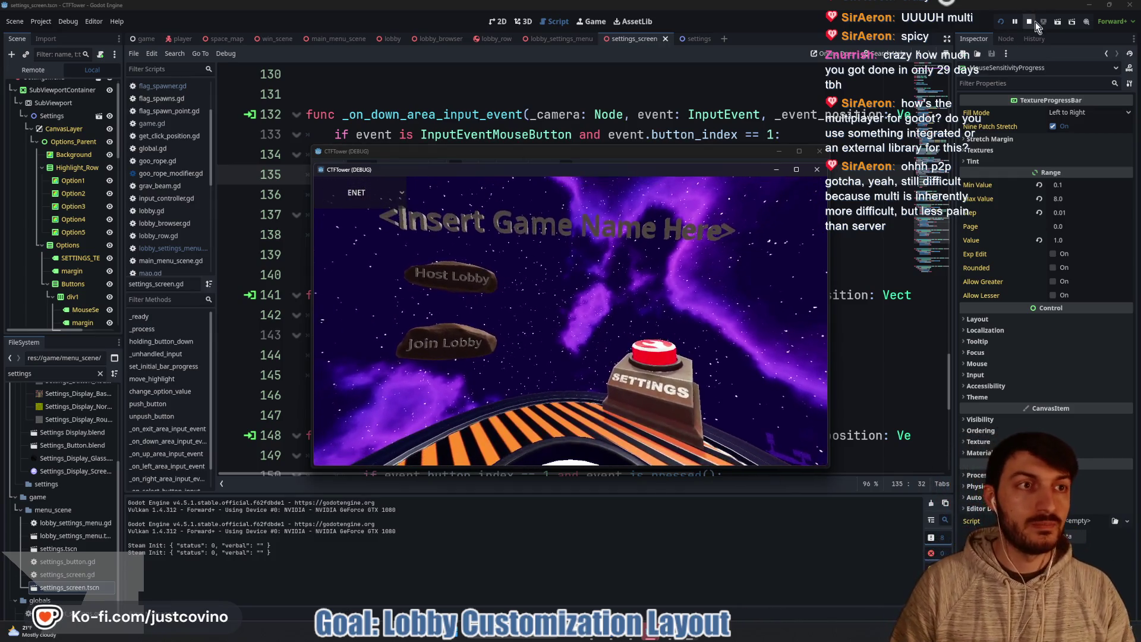
pyautogui.click(1035, 24)
pyautogui.click(591, 201)
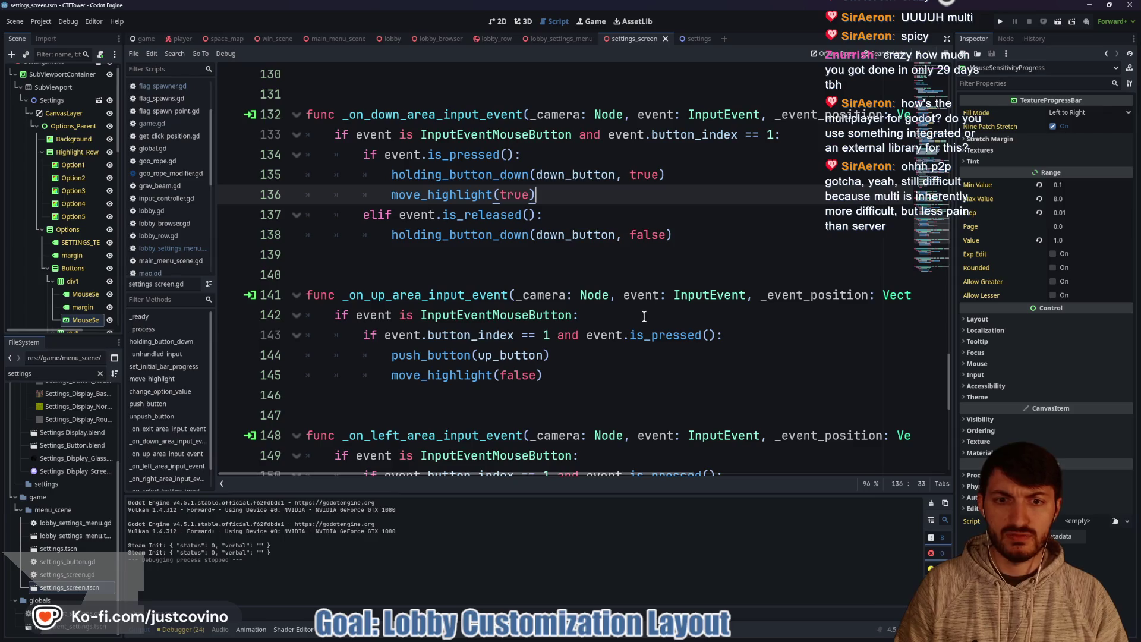
pyautogui.scroll(4, 558, 323)
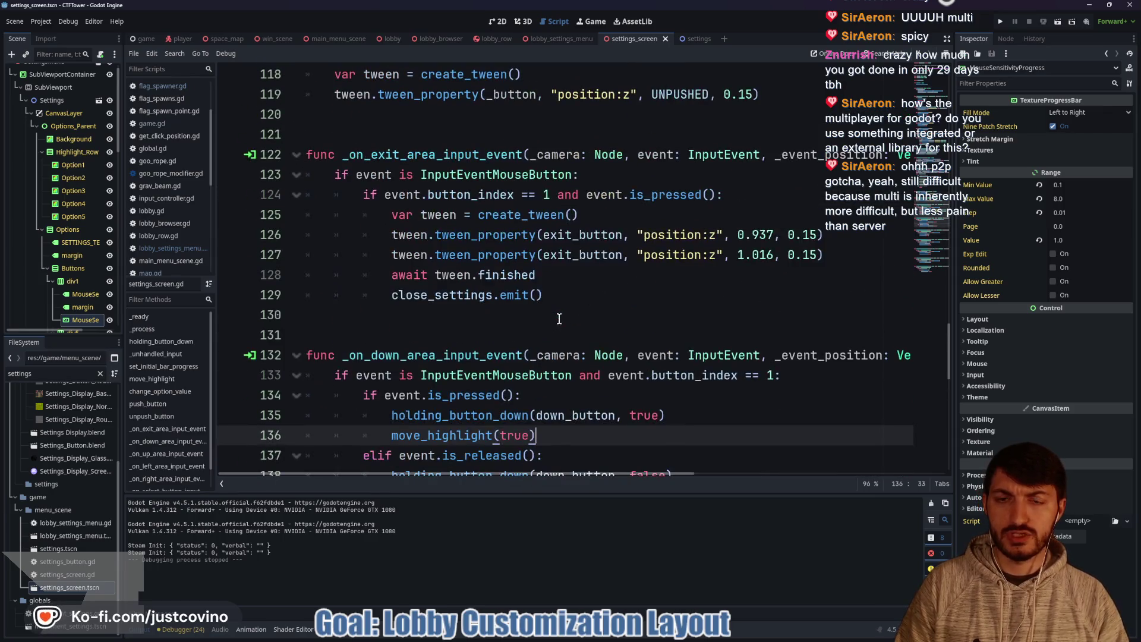
pyautogui.scroll(6, 550, 318)
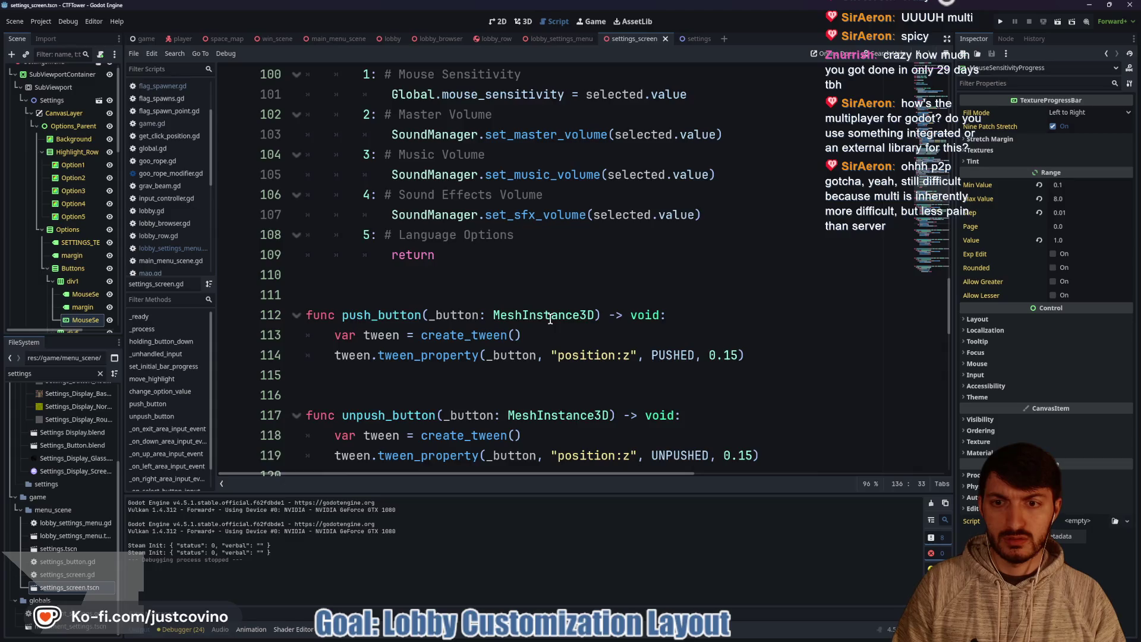
pyautogui.scroll(-5, 550, 319)
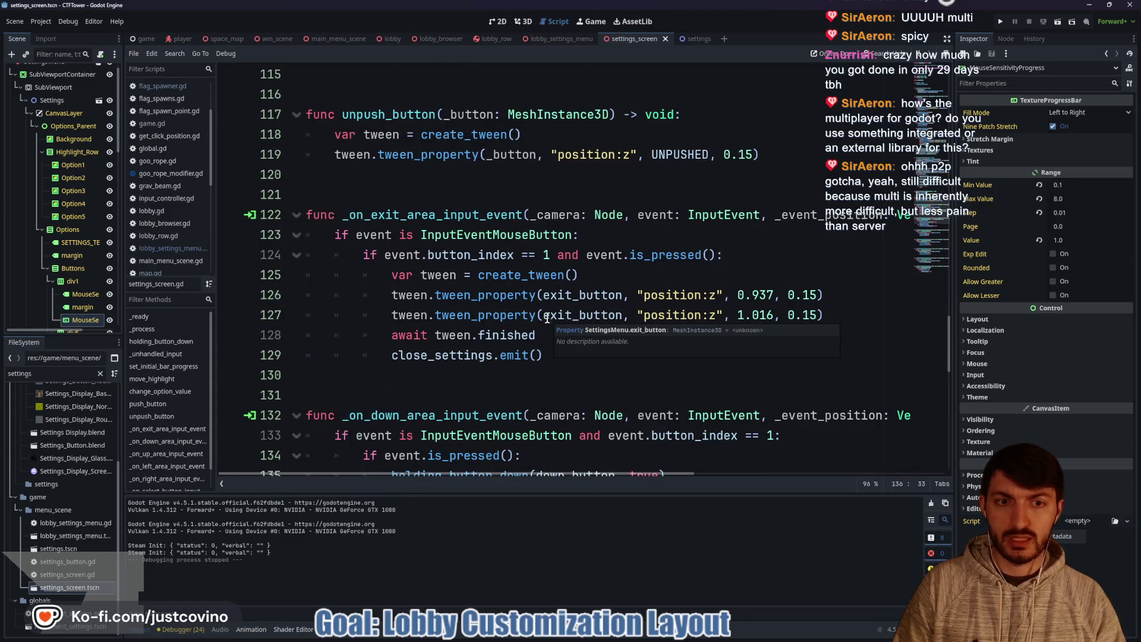
pyautogui.scroll(-1, 550, 318)
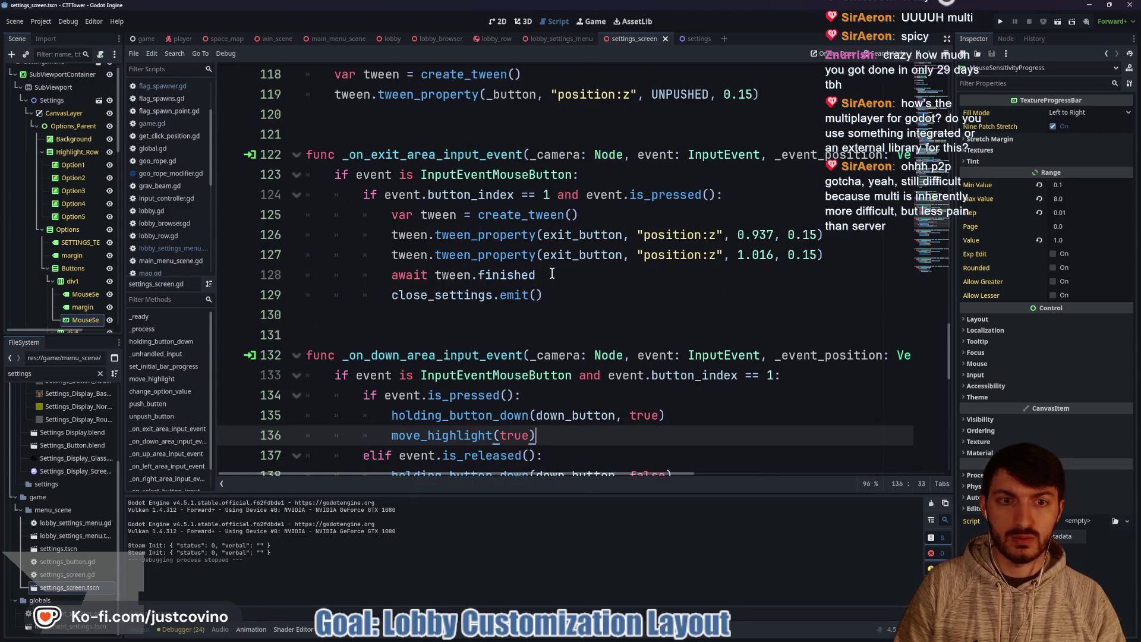
pyautogui.moveTo(552, 263)
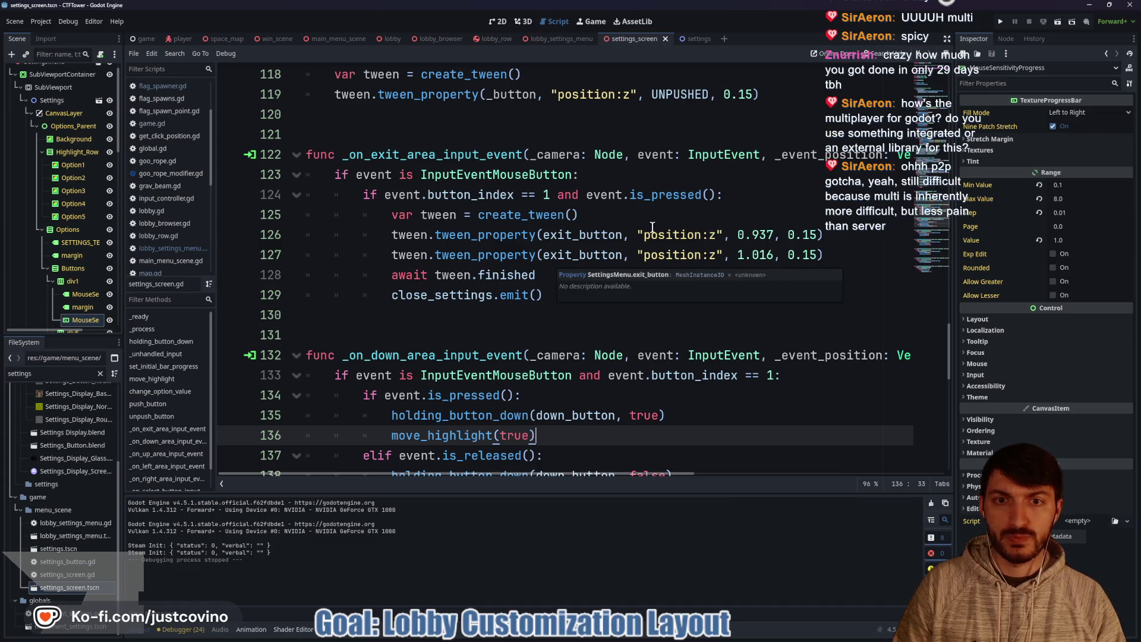
pyautogui.click(573, 174)
pyautogui.moveTo(592, 194)
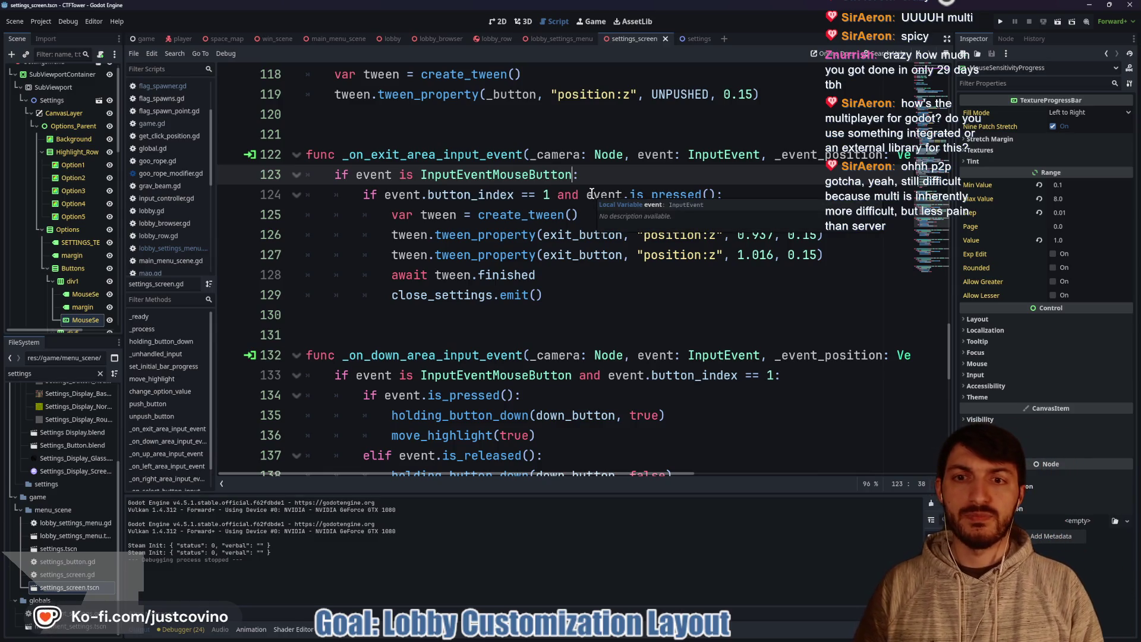
# Step: Add 'and event.button_index == 1' to line 123's if and delete the redundant check on line 124
pyautogui.write('and event.bus')
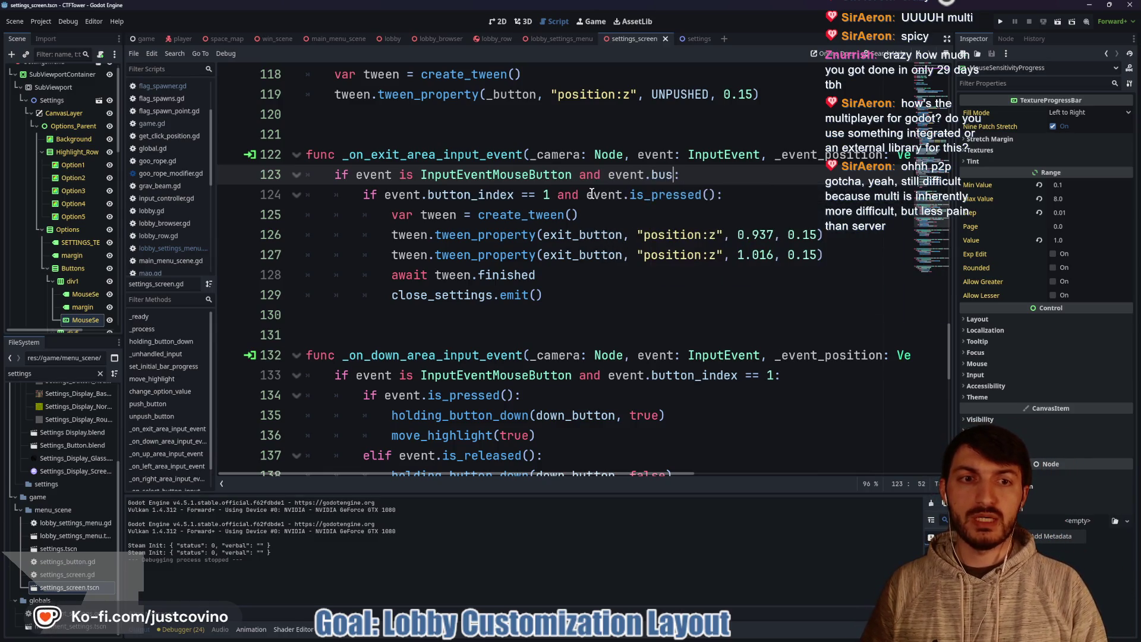
pyautogui.write('index ')
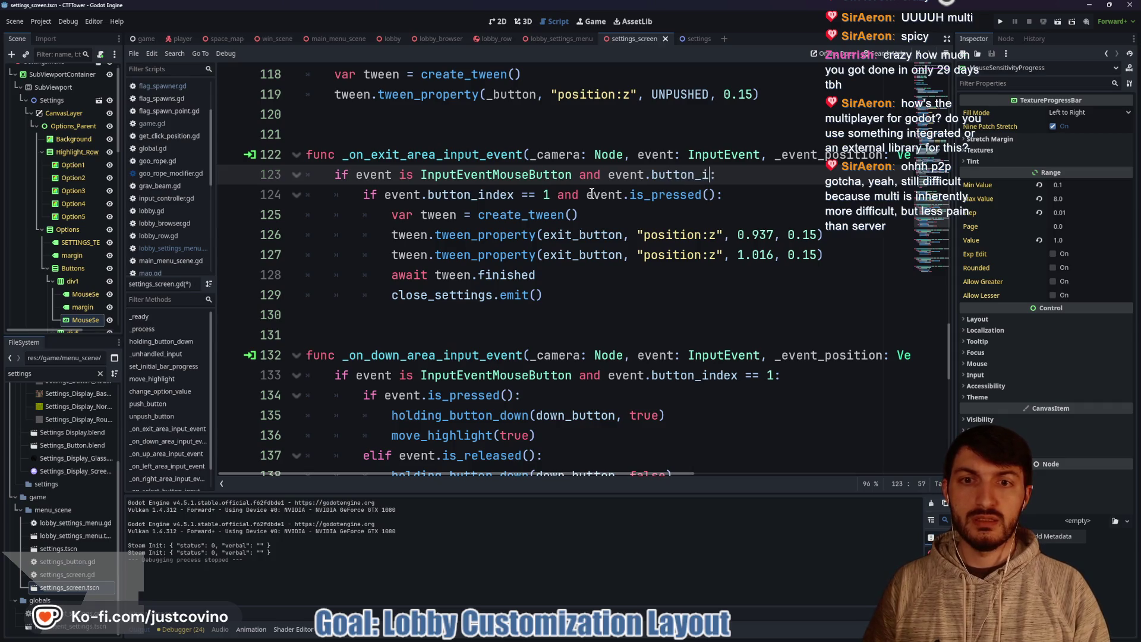
pyautogui.write('== 1')
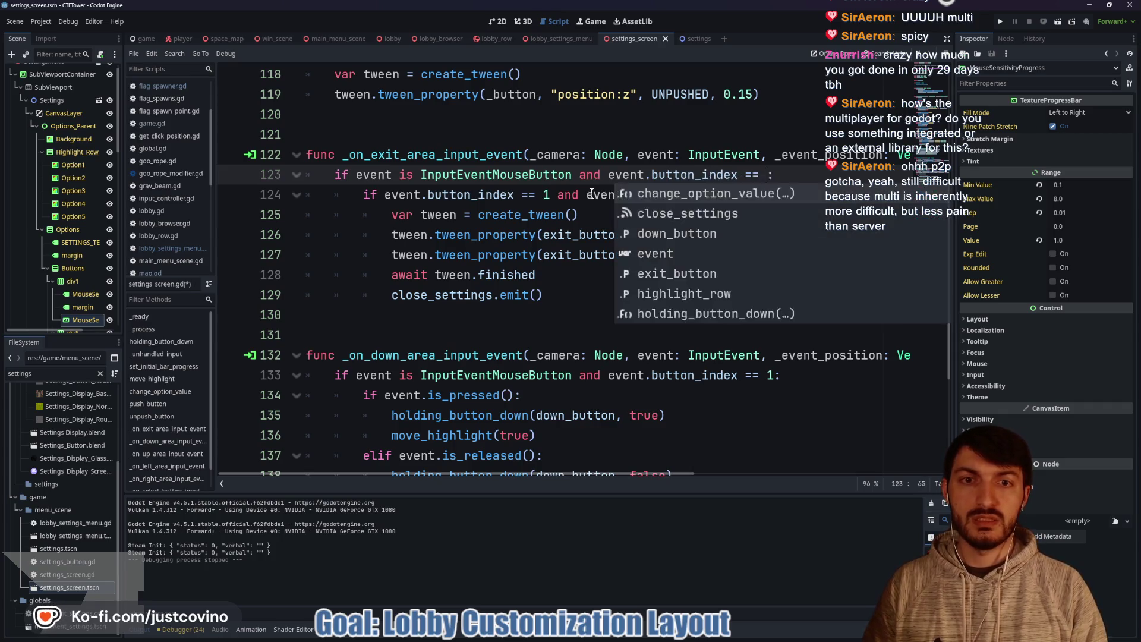
pyautogui.moveTo(587, 196); pyautogui.dragTo(382, 195)
pyautogui.press('BackSpace')
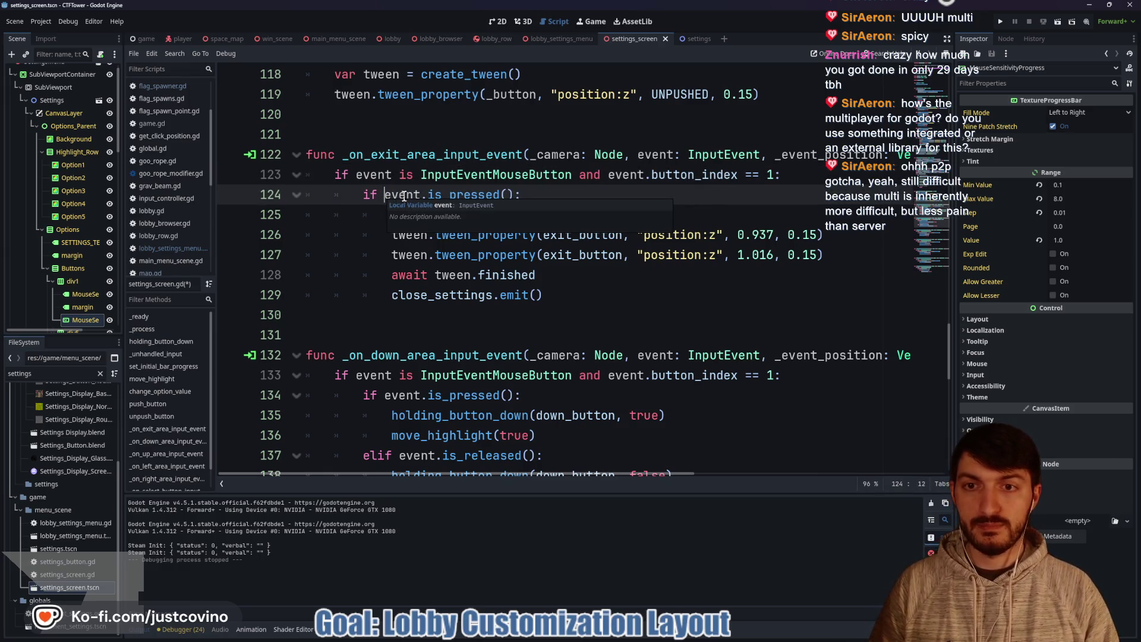
pyautogui.click(561, 193)
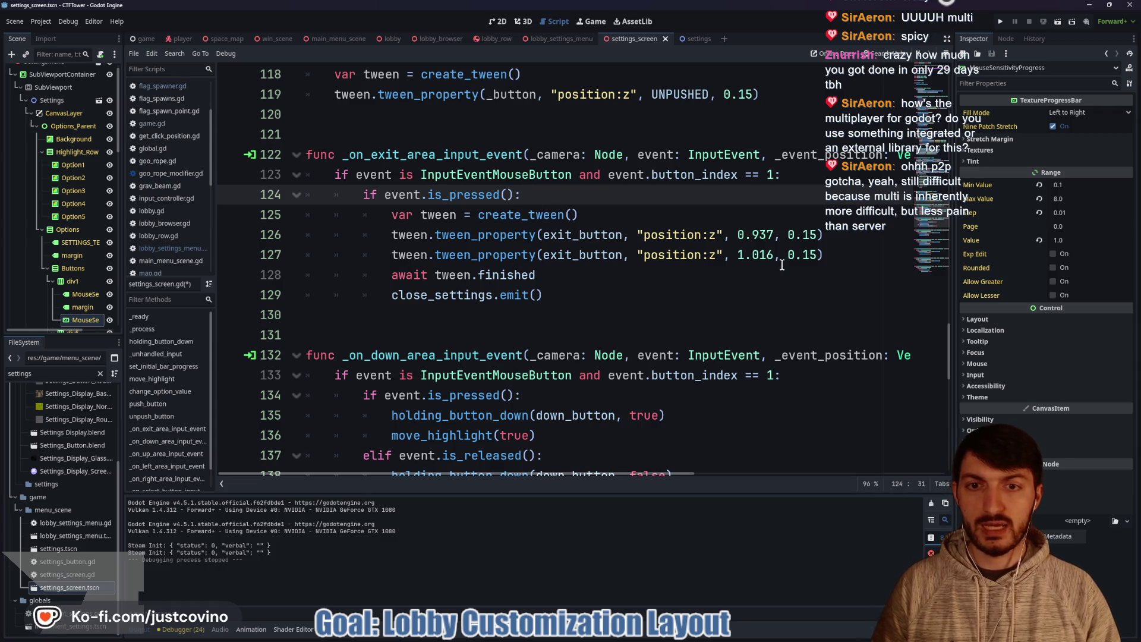
# Step: Add an elif event.is_released() branch creating a tween, then save the script
pyautogui.click(832, 240)
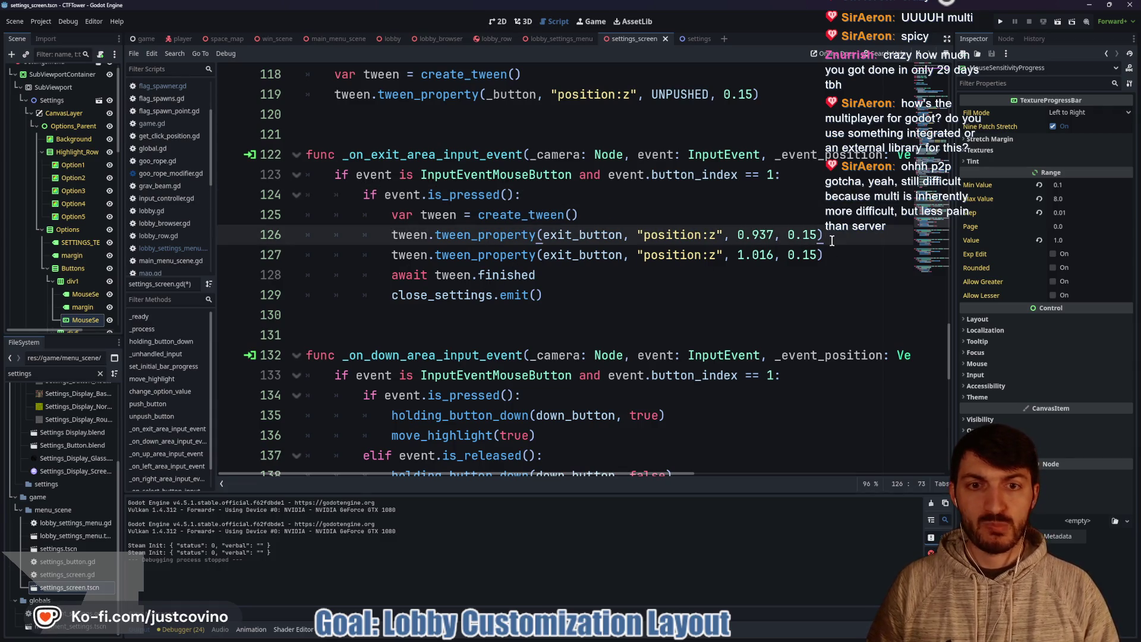
pyautogui.press('Return')
pyautogui.press('BackSpace')
pyautogui.write('elif event.is_rea')
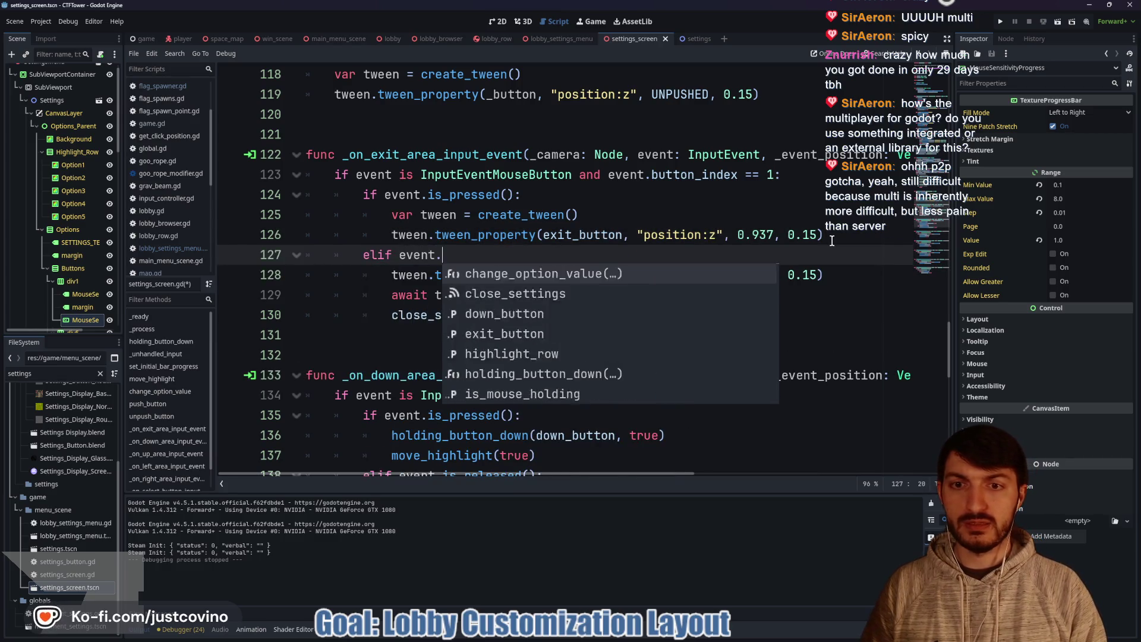
pyautogui.press('Return')
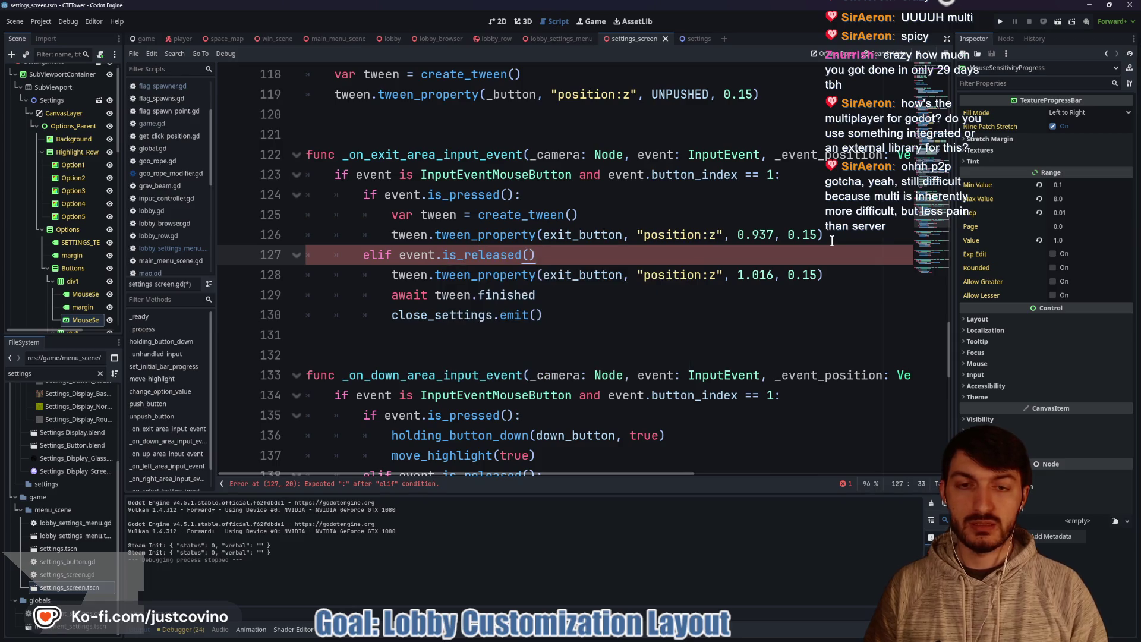
pyautogui.press('Return')
pyautogui.write('va')
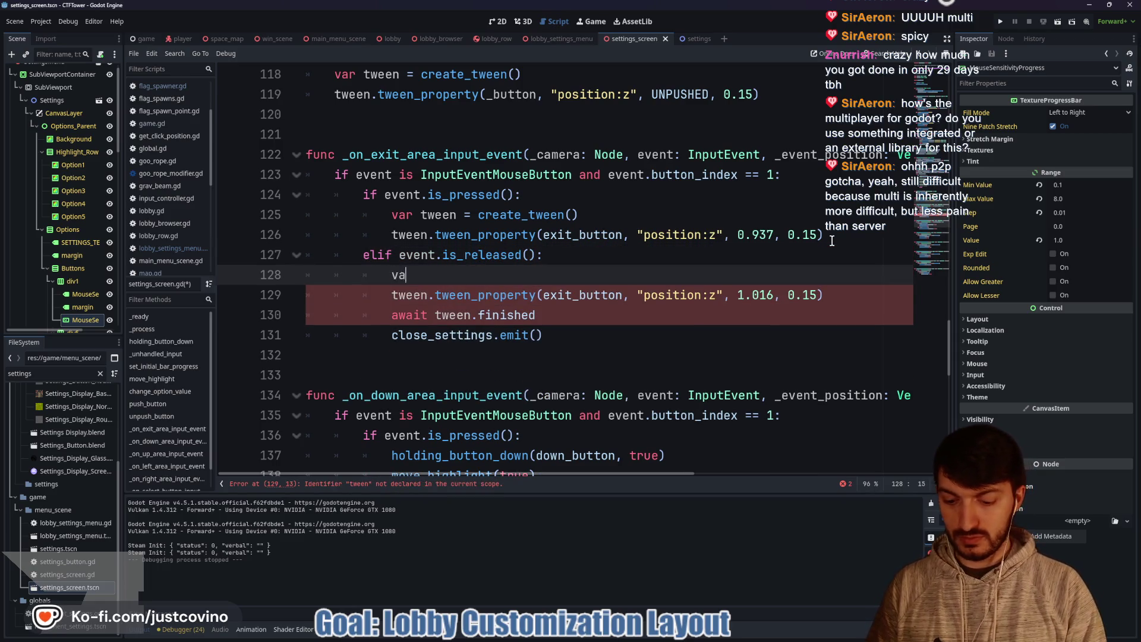
pyautogui.write('r tween = create')
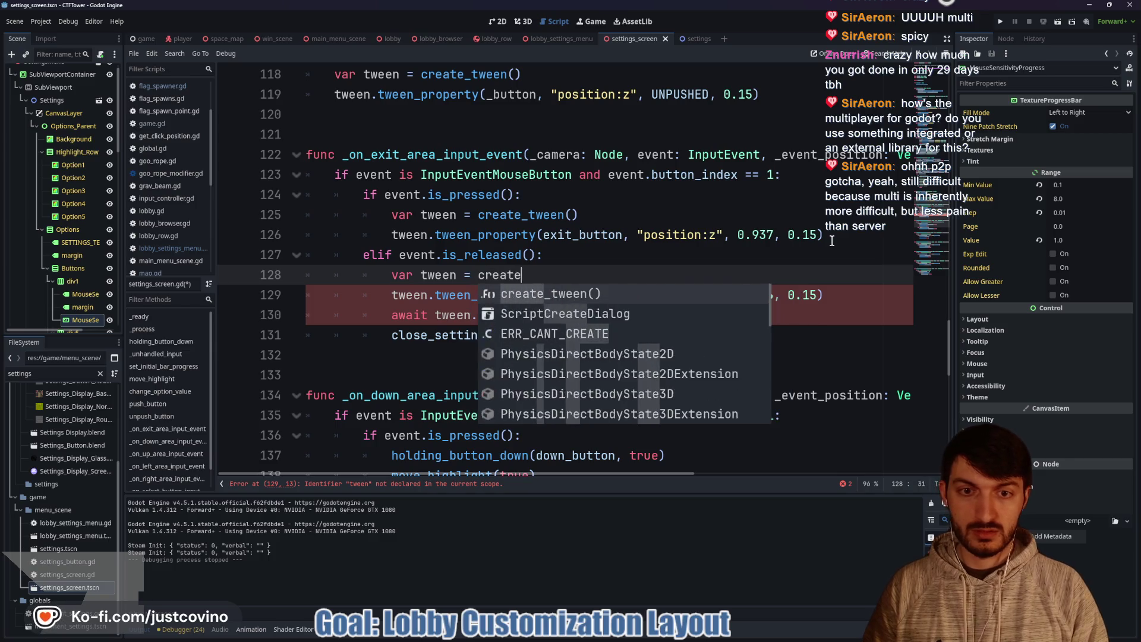
pyautogui.press('Return')
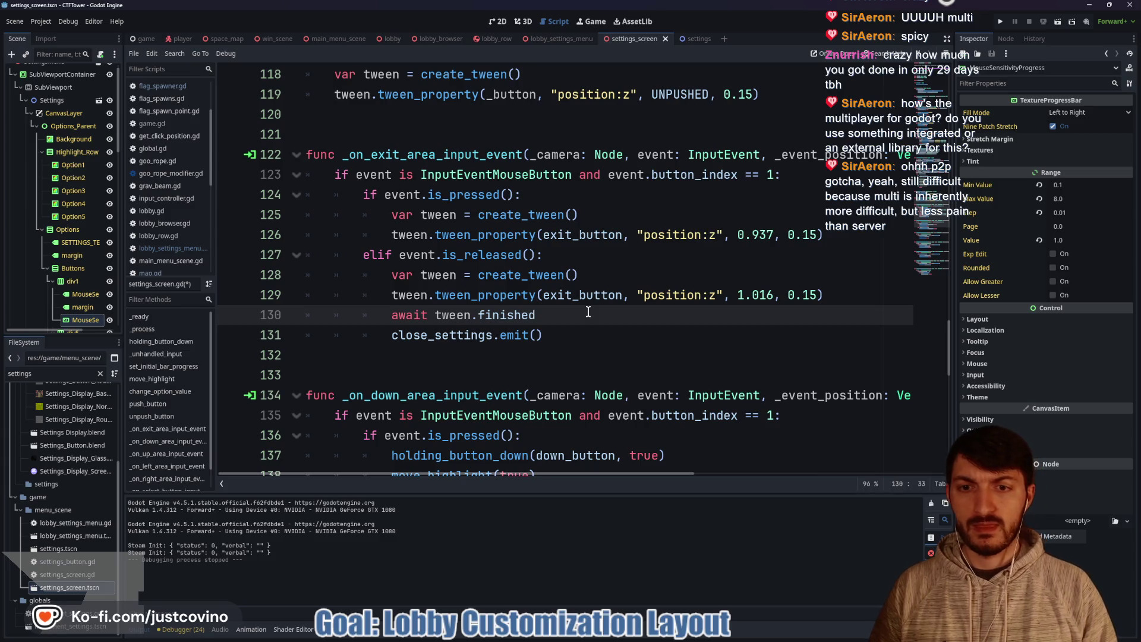
pyautogui.click(835, 235)
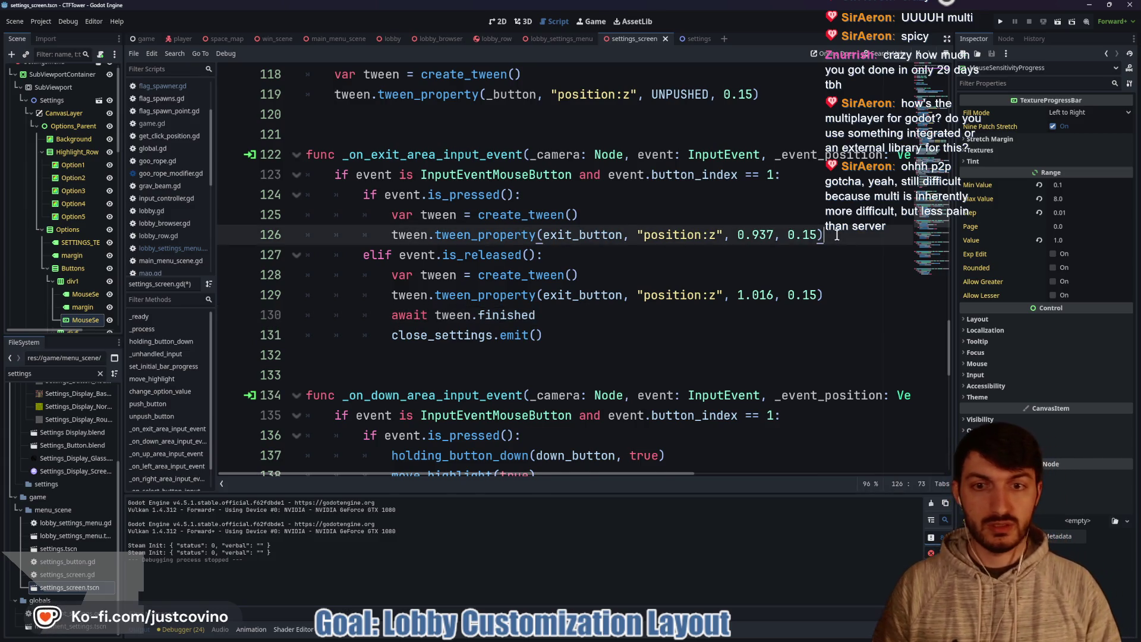
pyautogui.press('Return')
pyautogui.hotkey('ctrl', 's')
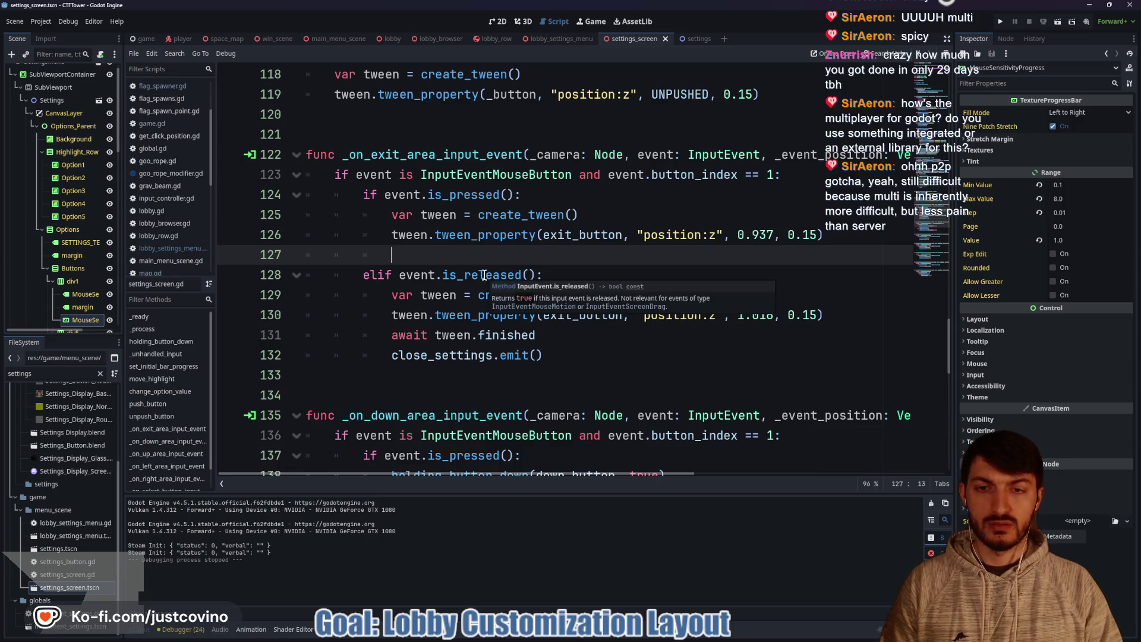
# Step: Move the button_index == 1 check from line 146 into line 145's mouse-button if
pyautogui.scroll(-4, 484, 275)
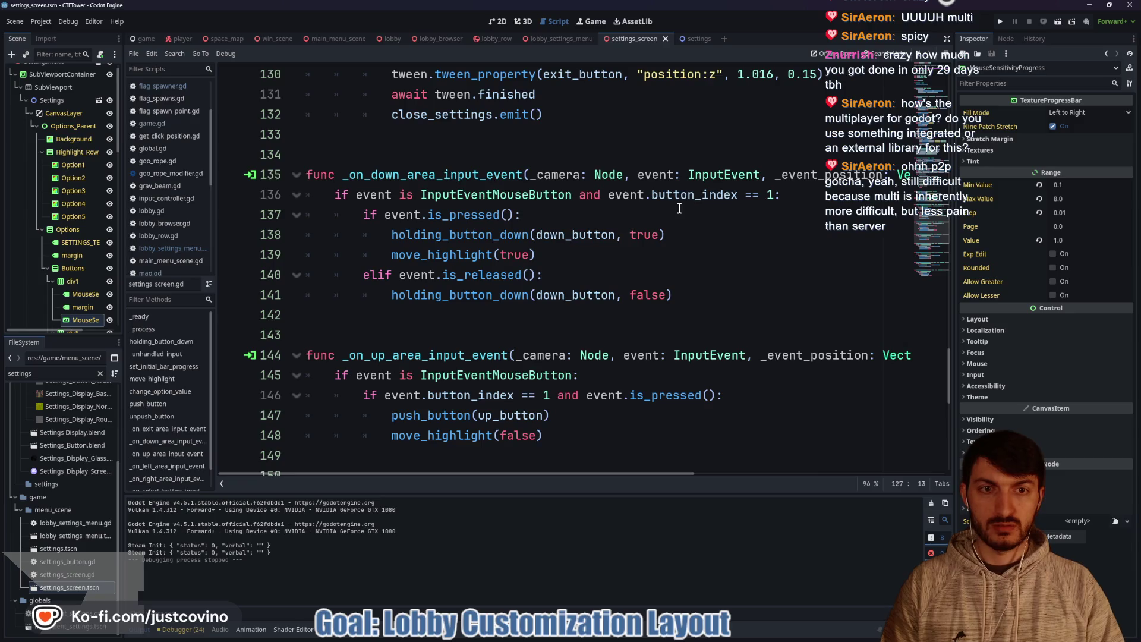
pyautogui.scroll(-2, 679, 208)
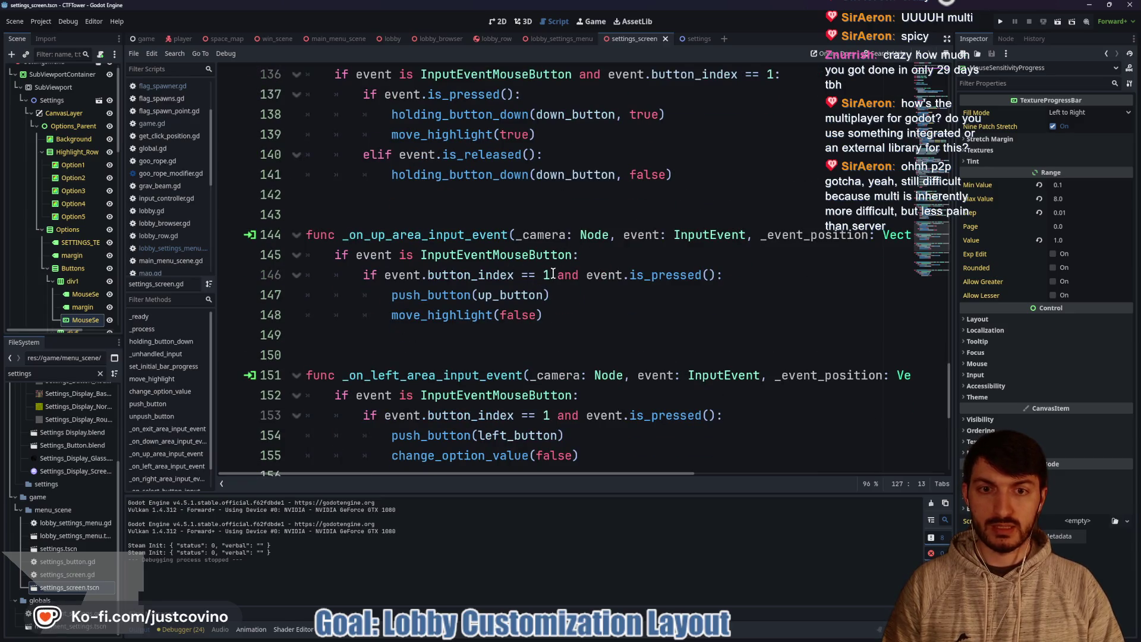
pyautogui.moveTo(551, 274); pyautogui.dragTo(387, 280)
pyautogui.hotkey('ctrl', 'c')
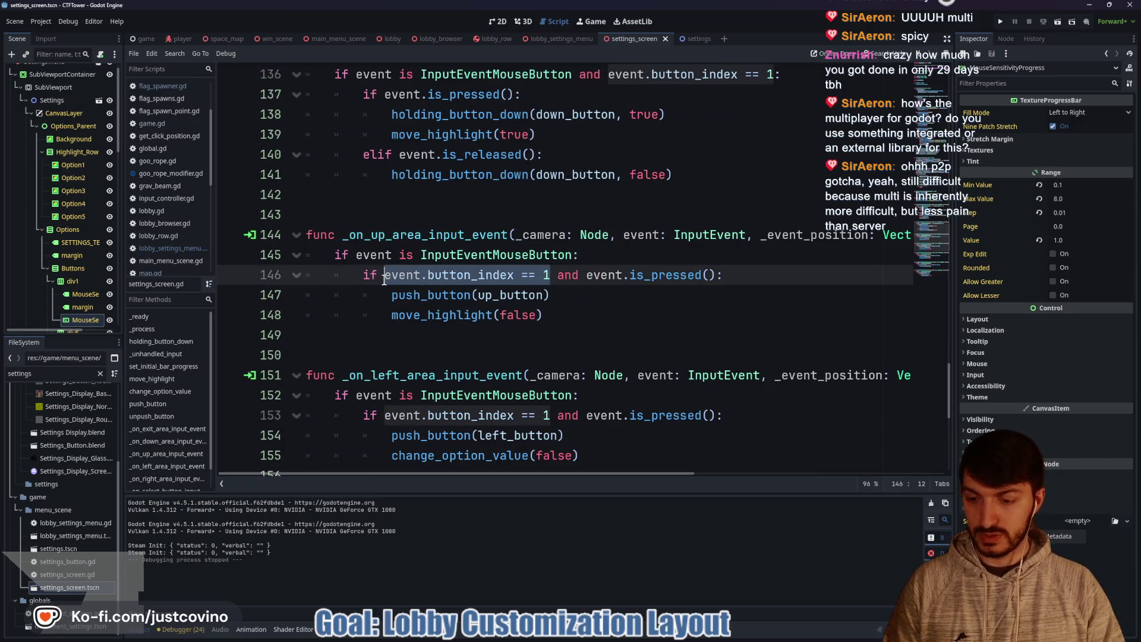
pyautogui.press('BackSpace')
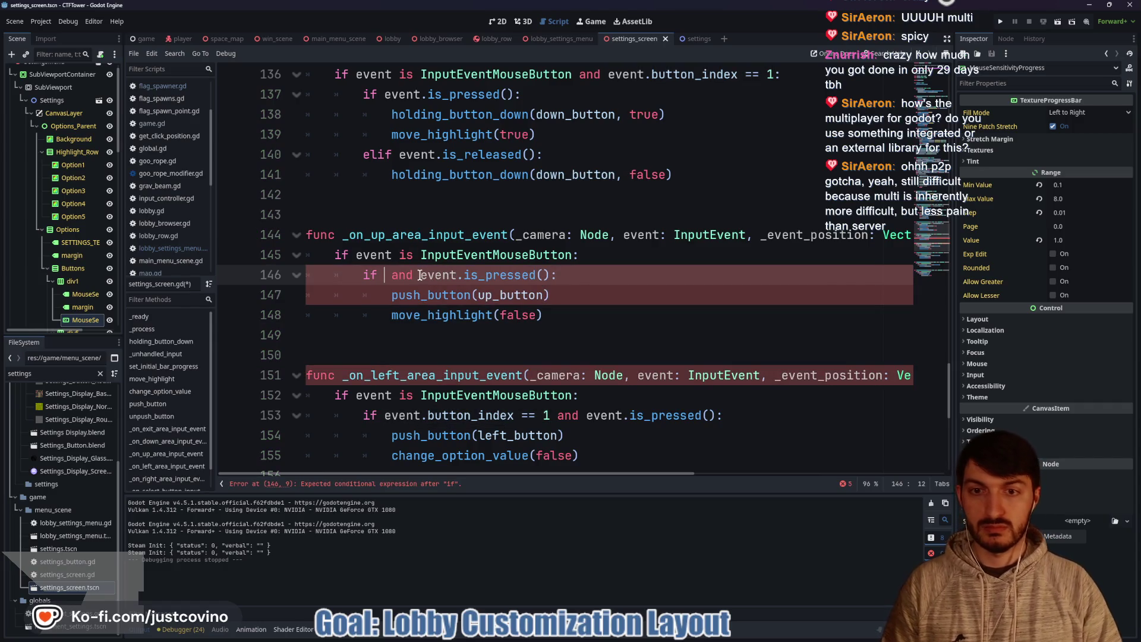
pyautogui.hotkey('ctrl', 'shift', 'Left')
pyautogui.press('BackSpace')
pyautogui.press('BackSpace')
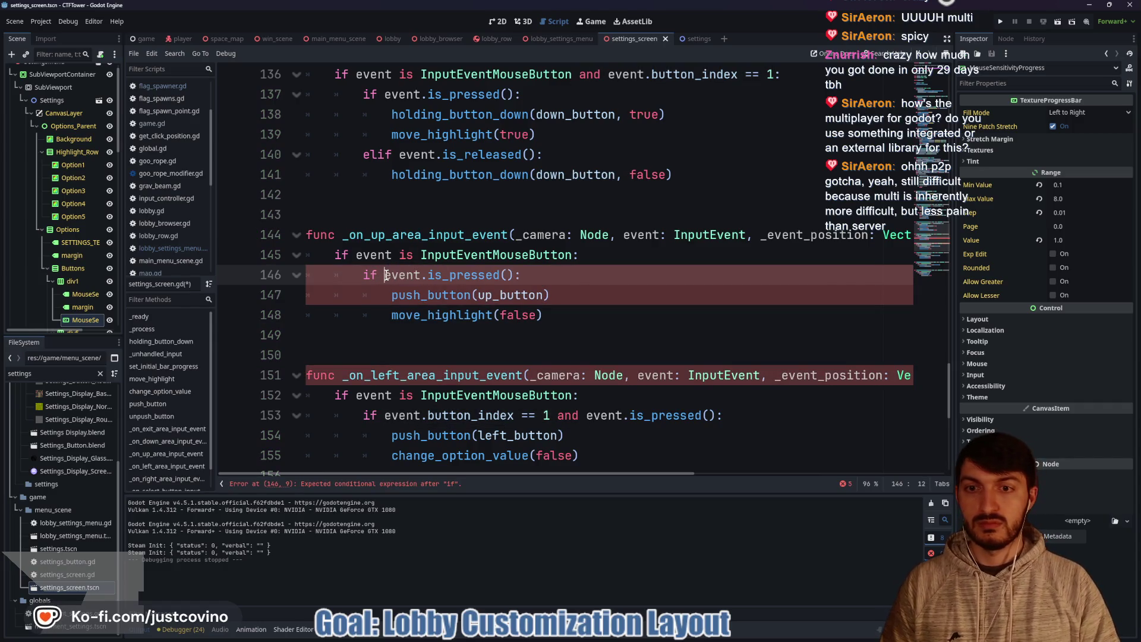
pyautogui.click(570, 255)
pyautogui.hotkey('ctrl', 'v')
pyautogui.write('and')
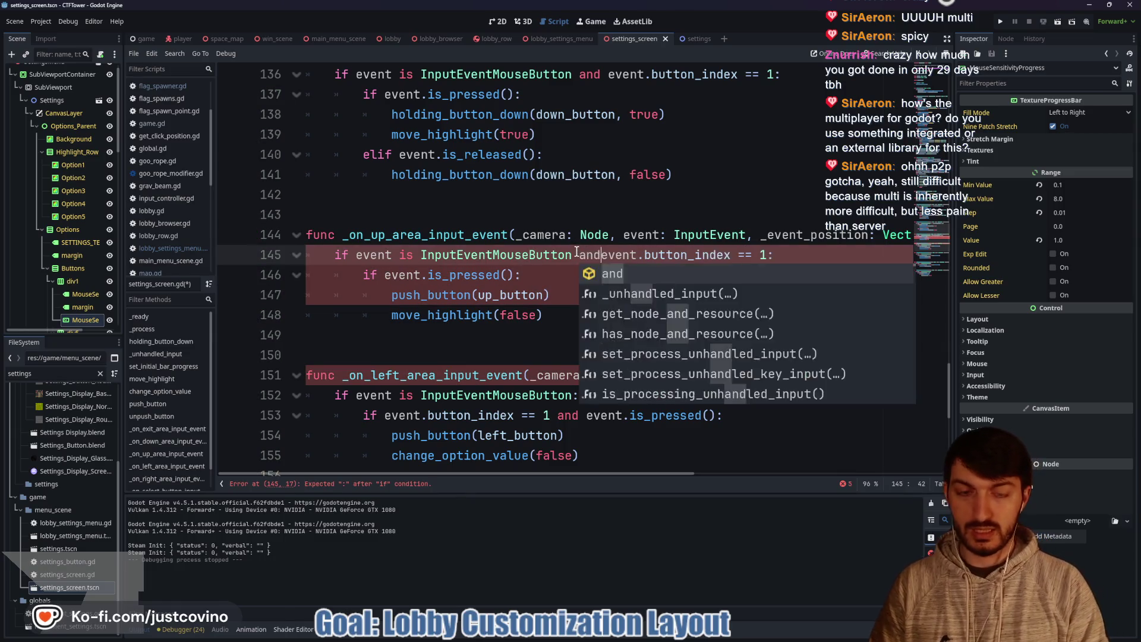
pyautogui.click(562, 277)
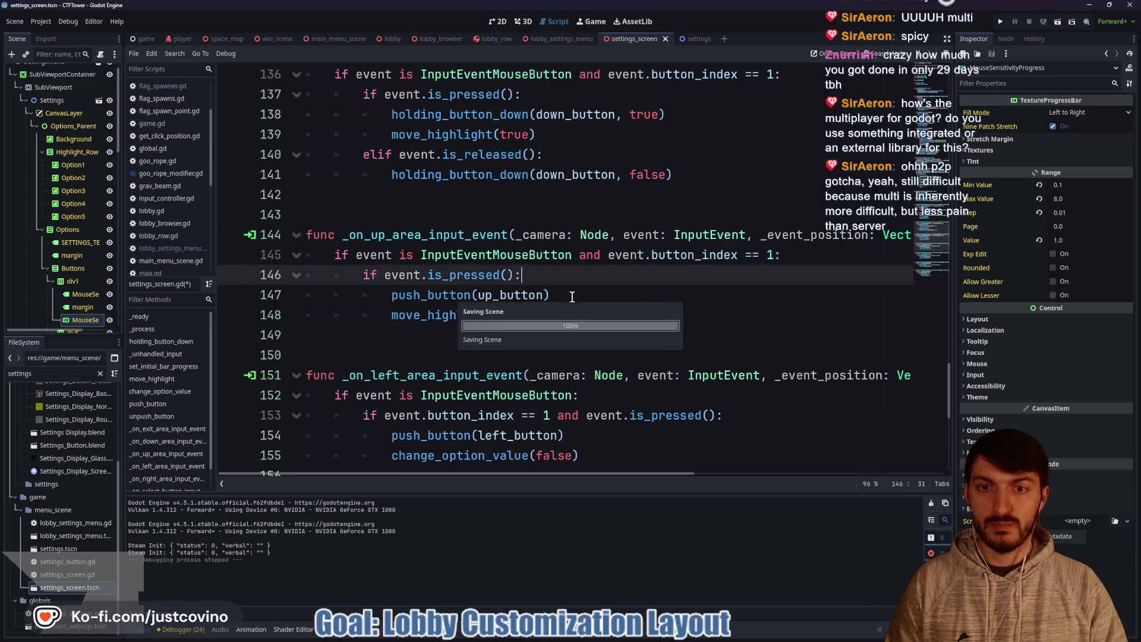
# Step: Replace push_button(up_button) with holding_button_down(up_button, true)
pyautogui.moveTo(550, 295); pyautogui.dragTo(390, 298)
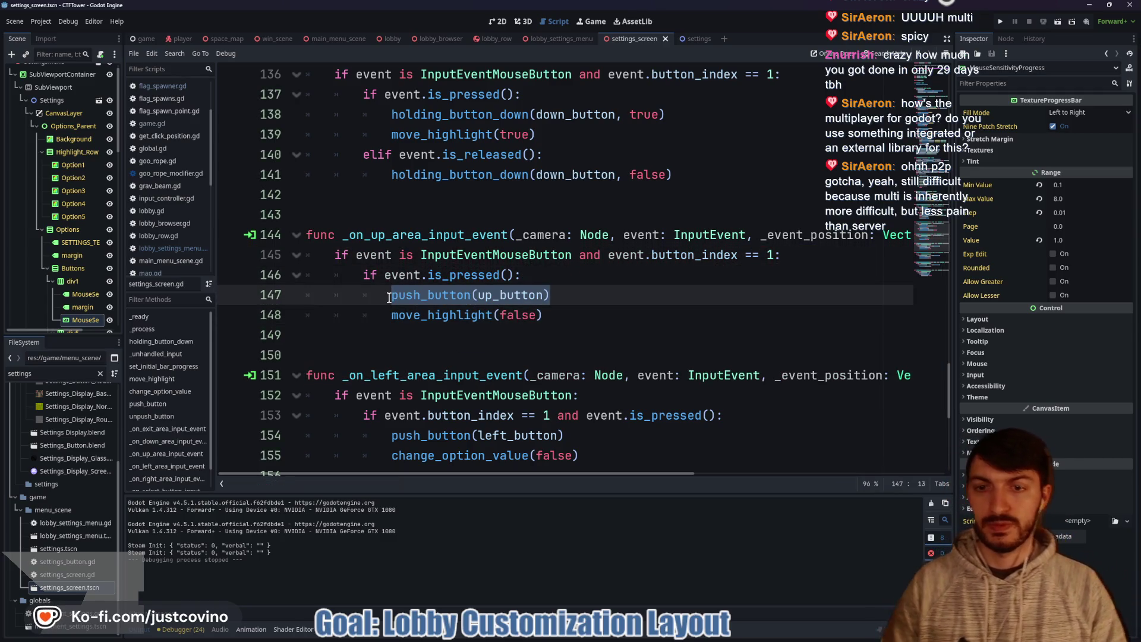
pyautogui.write('ho')
pyautogui.press('Return')
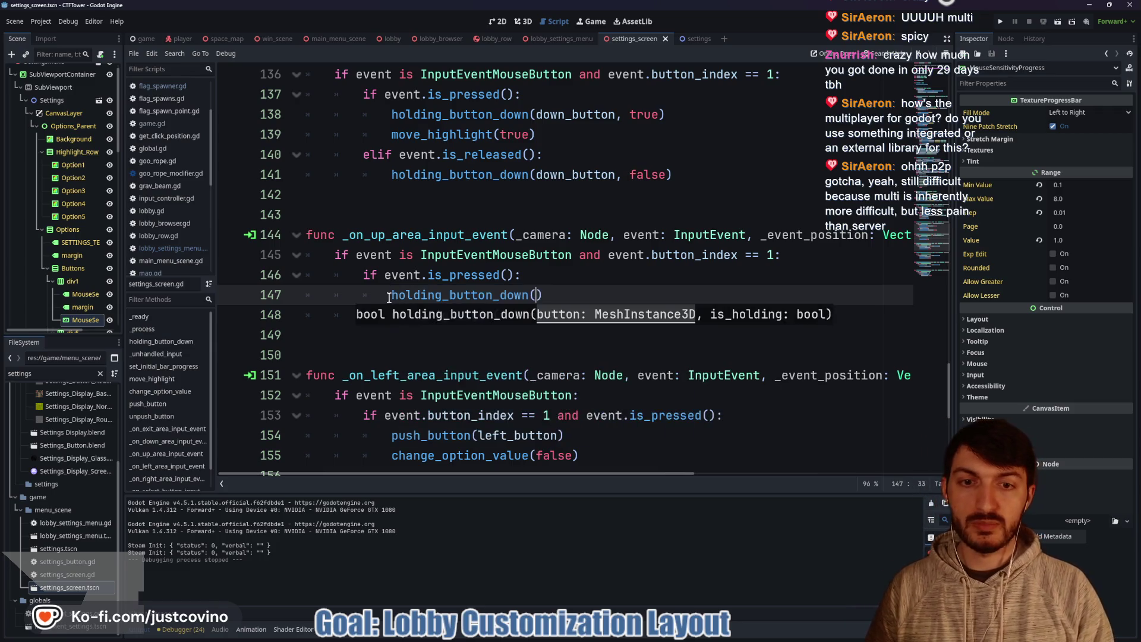
pyautogui.write('up')
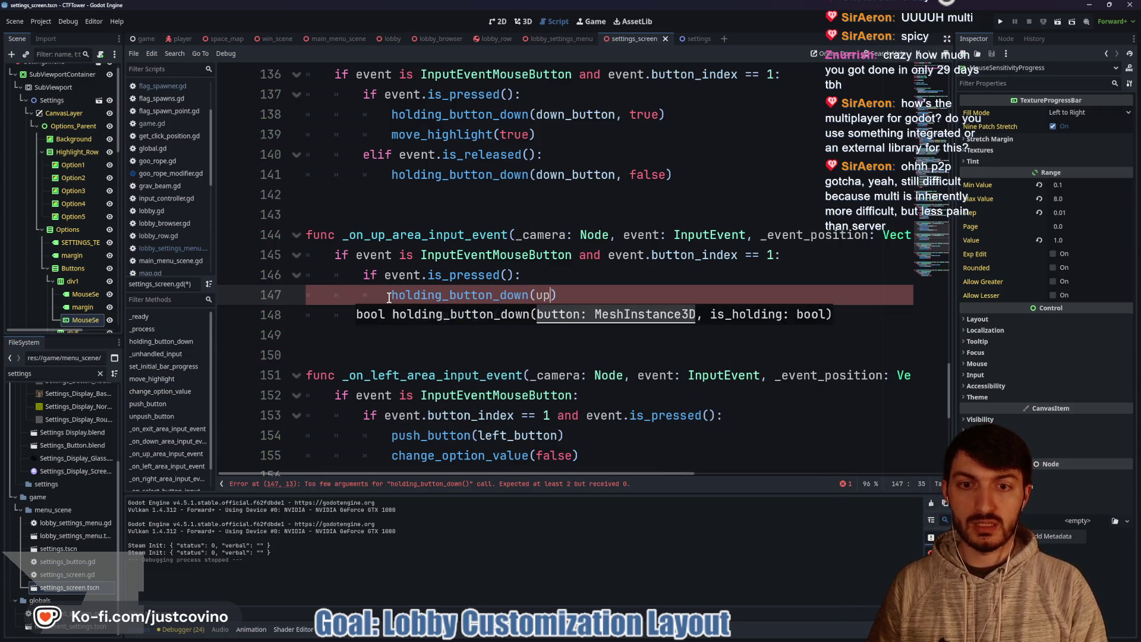
pyautogui.press('Return')
pyautogui.write(', true')
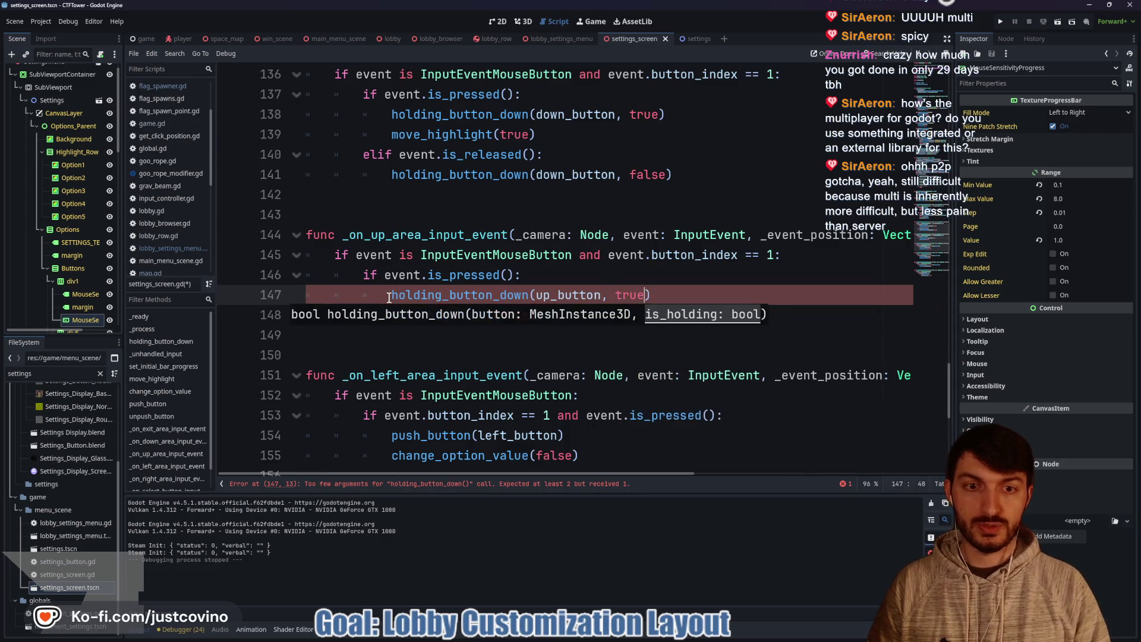
pyautogui.press('Down')
pyautogui.press('Down')
pyautogui.press('Down')
# Step: Add an elif event.is_released() branch calling holding_button_down(up_button, false)
pyautogui.click(532, 333)
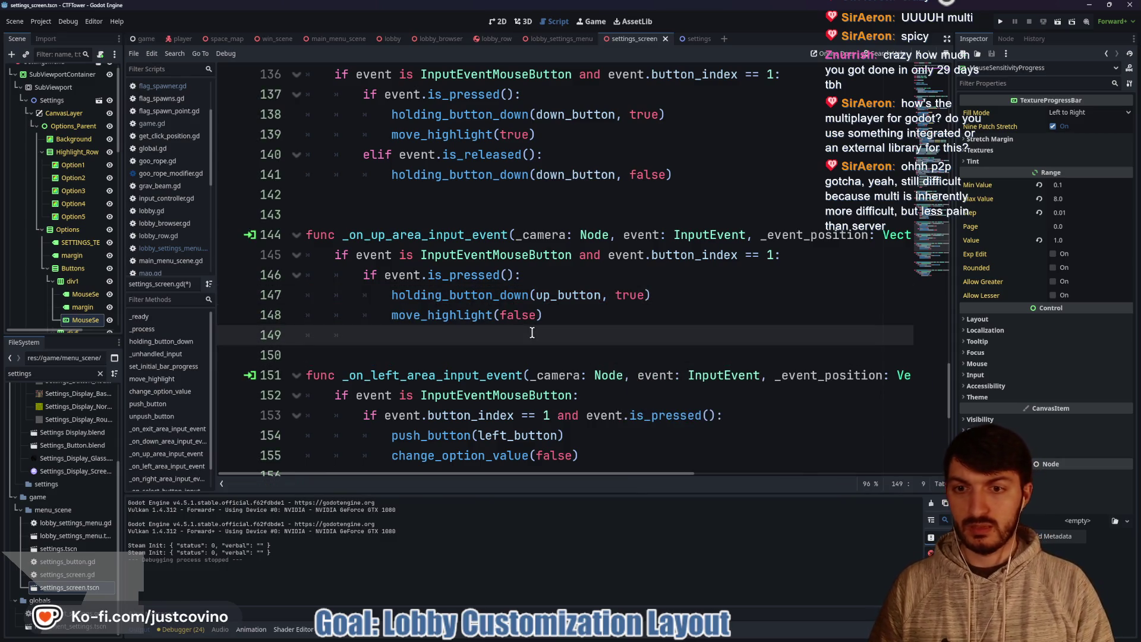
pyautogui.write('elif')
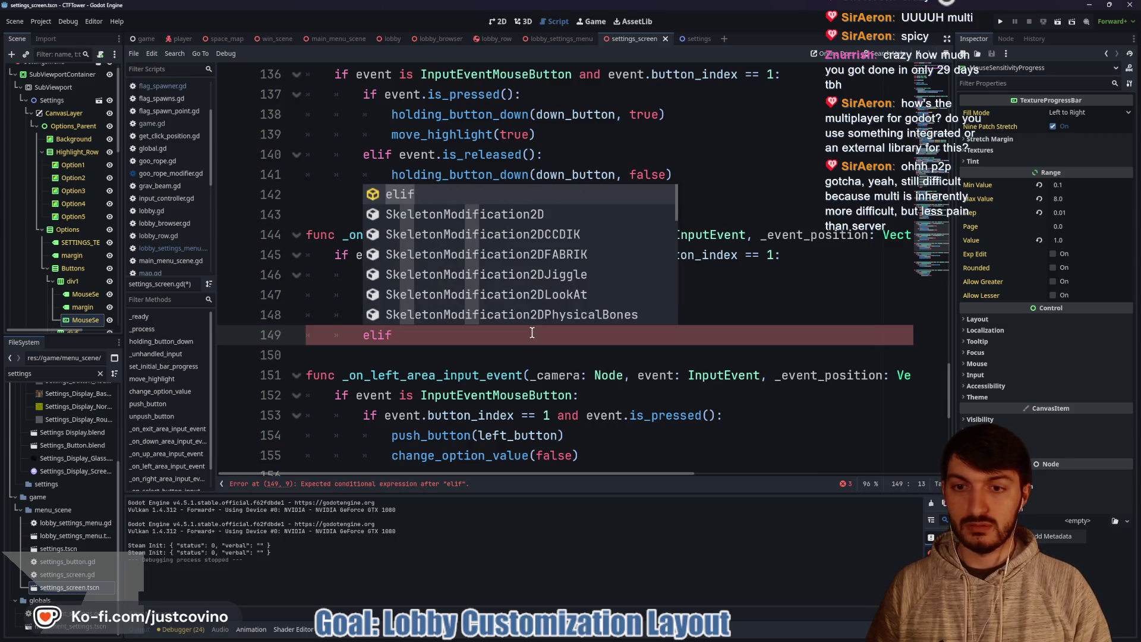
pyautogui.write(' button')
pyautogui.press('BackSpace')
pyautogui.press('BackSpace')
pyautogui.press('BackSpace')
pyautogui.press('BackSpace')
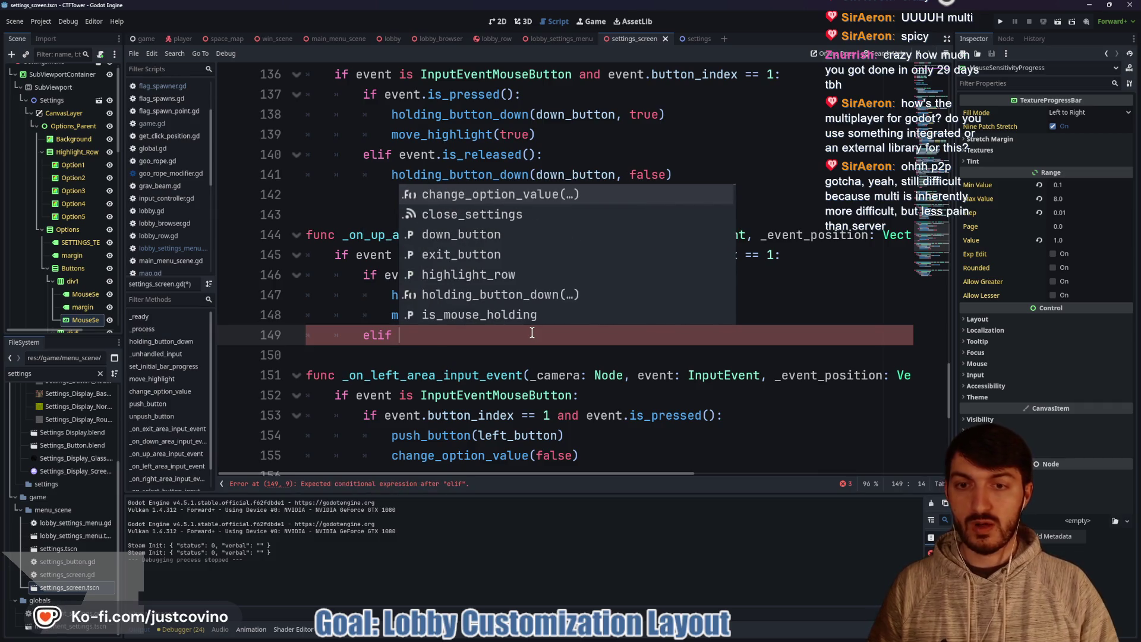
pyautogui.write('event.is_re')
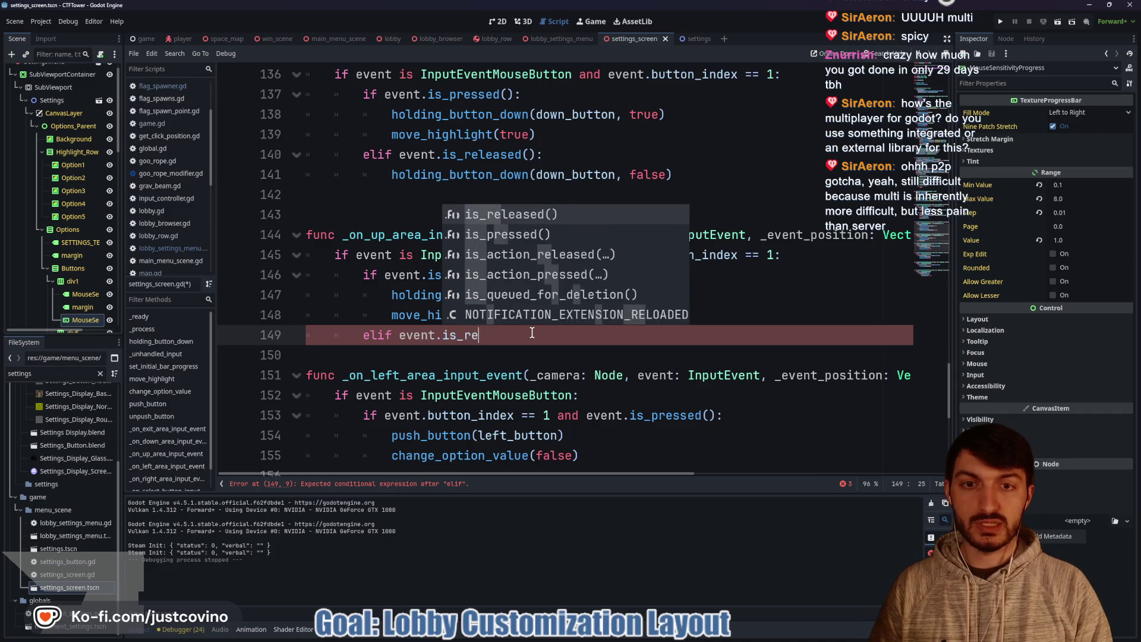
pyautogui.press('Return')
pyautogui.write(':')
pyautogui.press('Return')
pyautogui.write('ol')
pyautogui.press('Return')
pyautogui.write('up')
pyautogui.press('Return')
pyautogui.write(', fal')
pyautogui.press('Return')
pyautogui.click(587, 312)
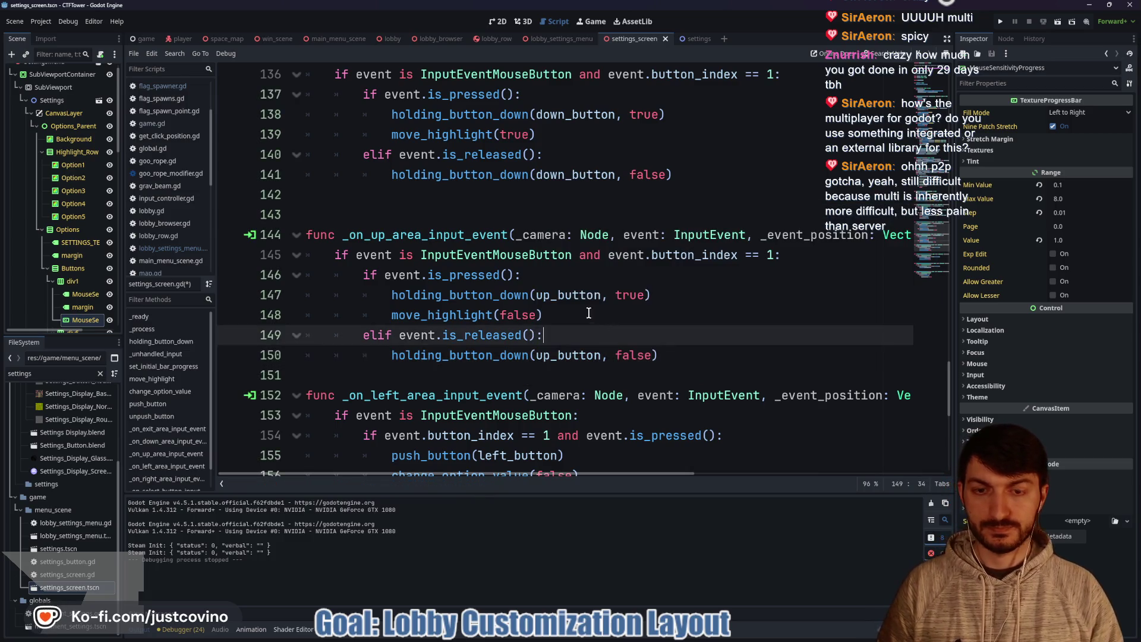
pyautogui.press('Return')
pyautogui.scroll(-2, 575, 312)
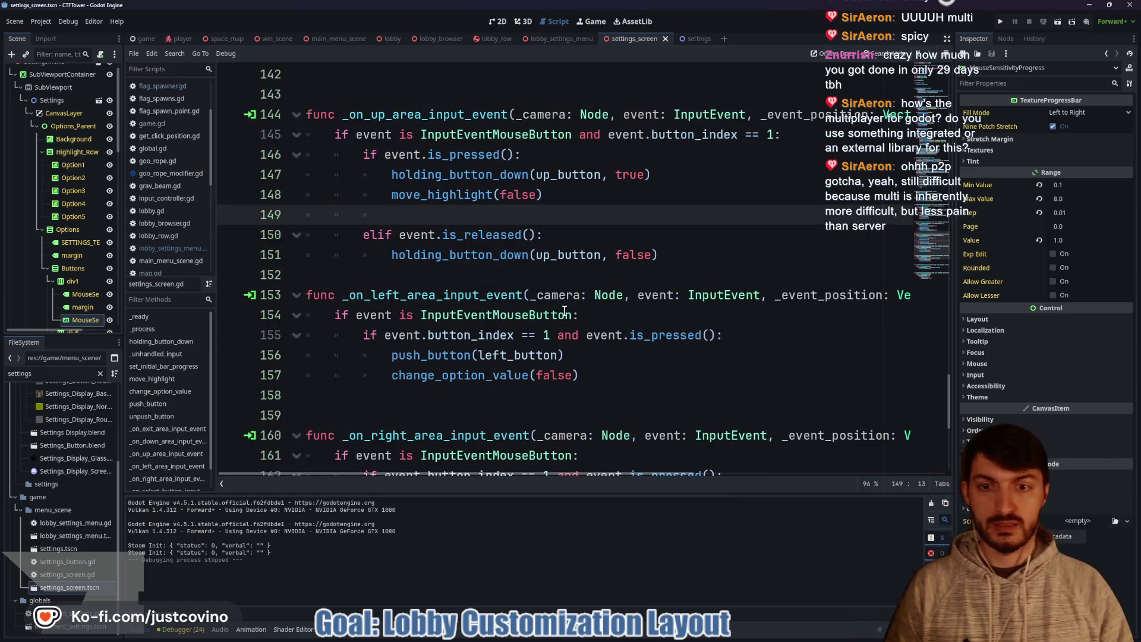
# Step: Add 'and event.button_index == 1' to line 154's if and delete the redundant check on line 155
pyautogui.moveTo(564, 312)
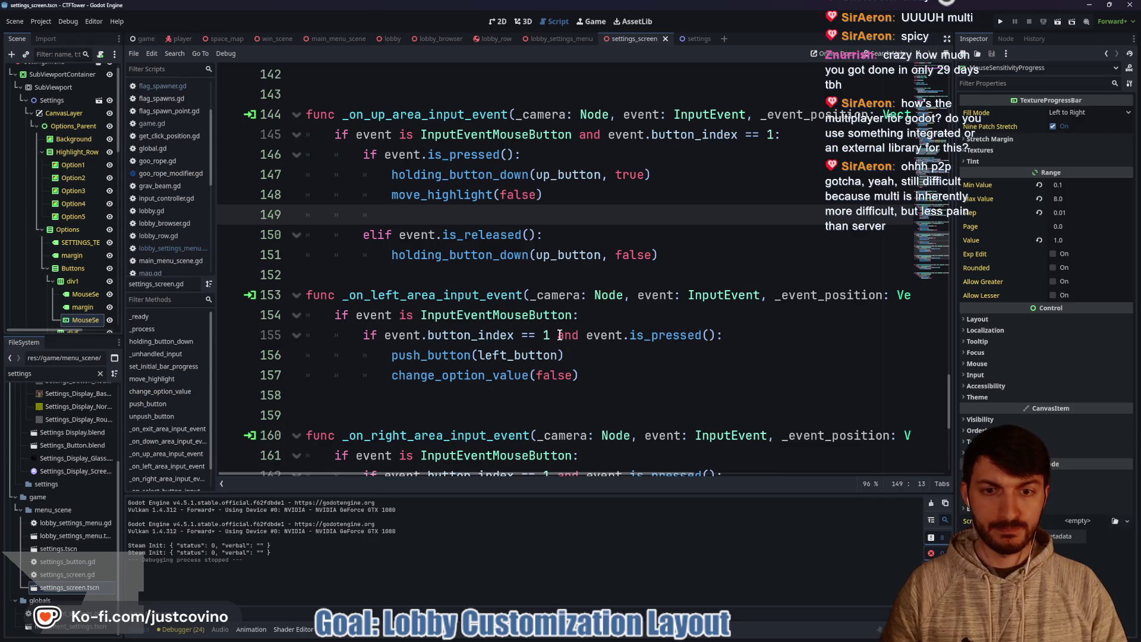
pyautogui.click(573, 314)
pyautogui.write('and eve')
pyautogui.write('nt.button_index ')
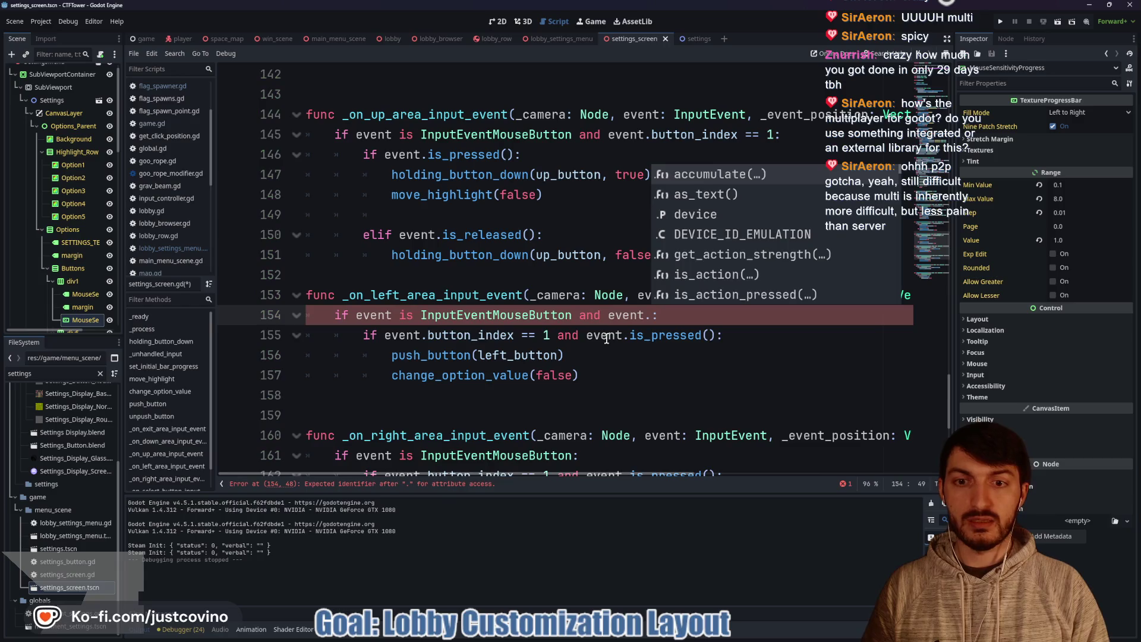
pyautogui.write('== 1')
pyautogui.moveTo(588, 335); pyautogui.dragTo(385, 335)
pyautogui.press('BackSpace')
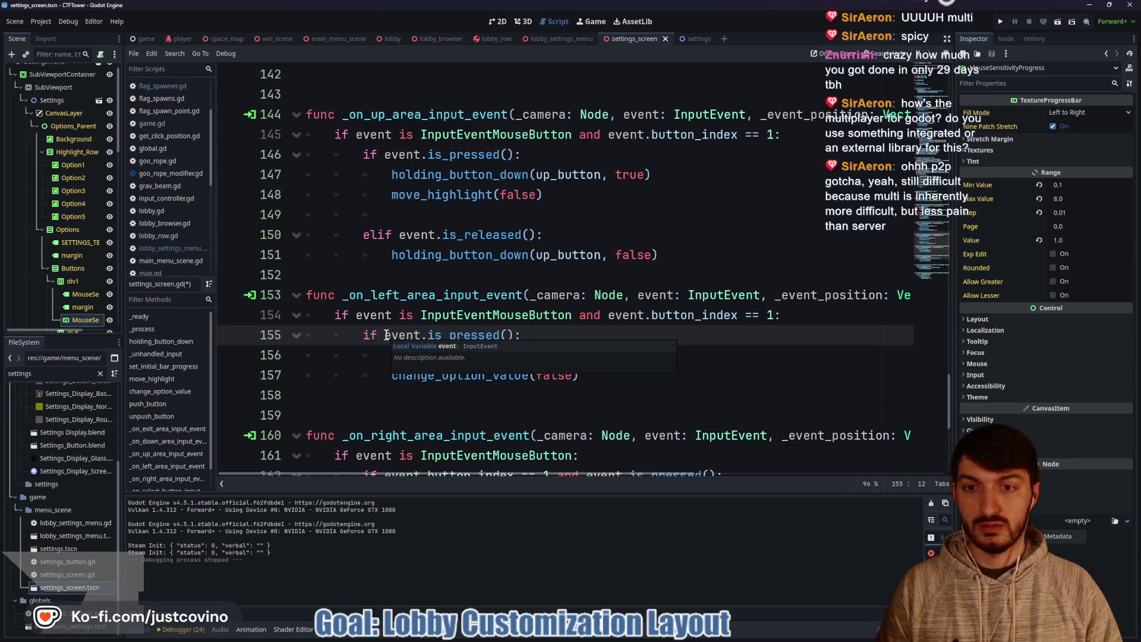
# Step: Replace push_button(left_button) with holding_button_down(left_button, true)
pyautogui.moveTo(564, 355); pyautogui.dragTo(387, 355)
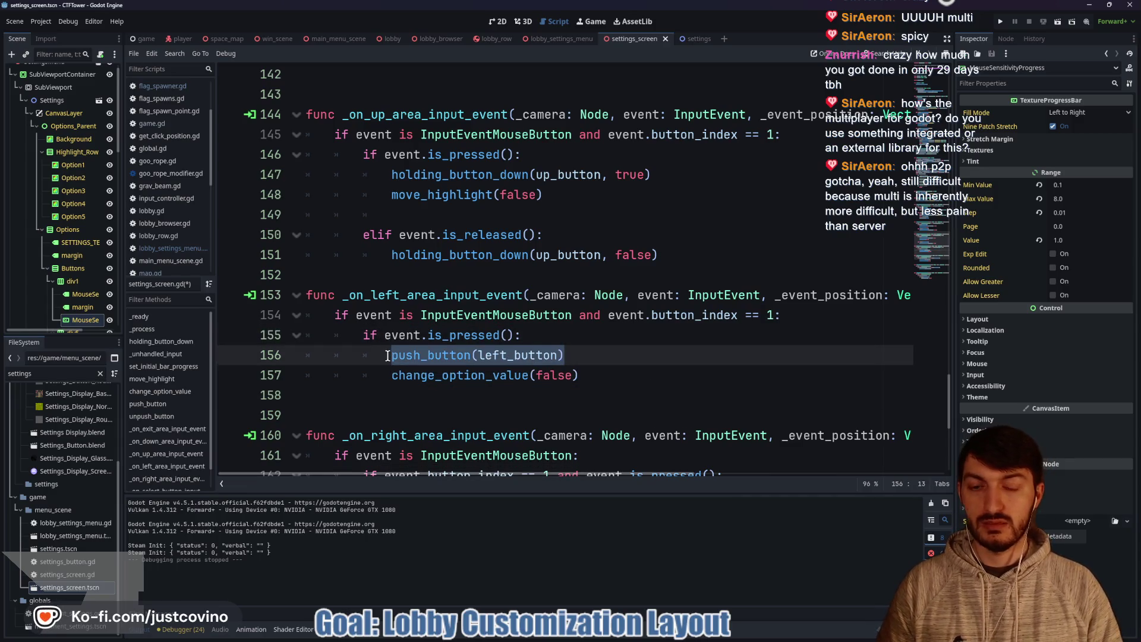
pyautogui.write('hold')
pyautogui.press('Return')
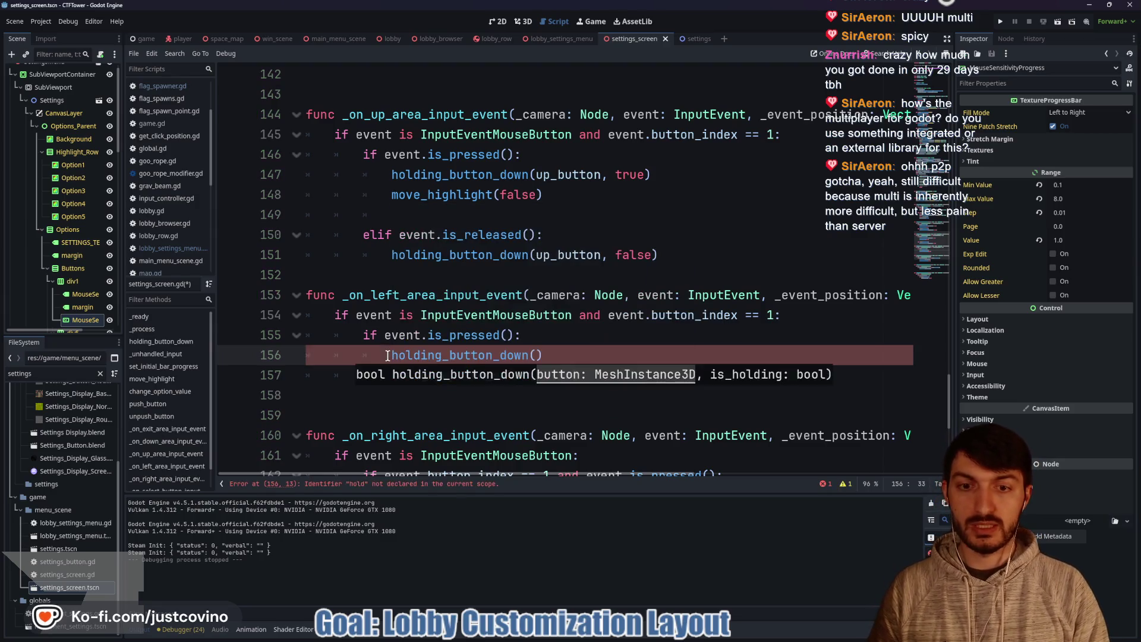
pyautogui.write('left_button, true')
# Step: Add an elif event.is_released() branch calling holding_button_down(left_button, false)
pyautogui.click(467, 389)
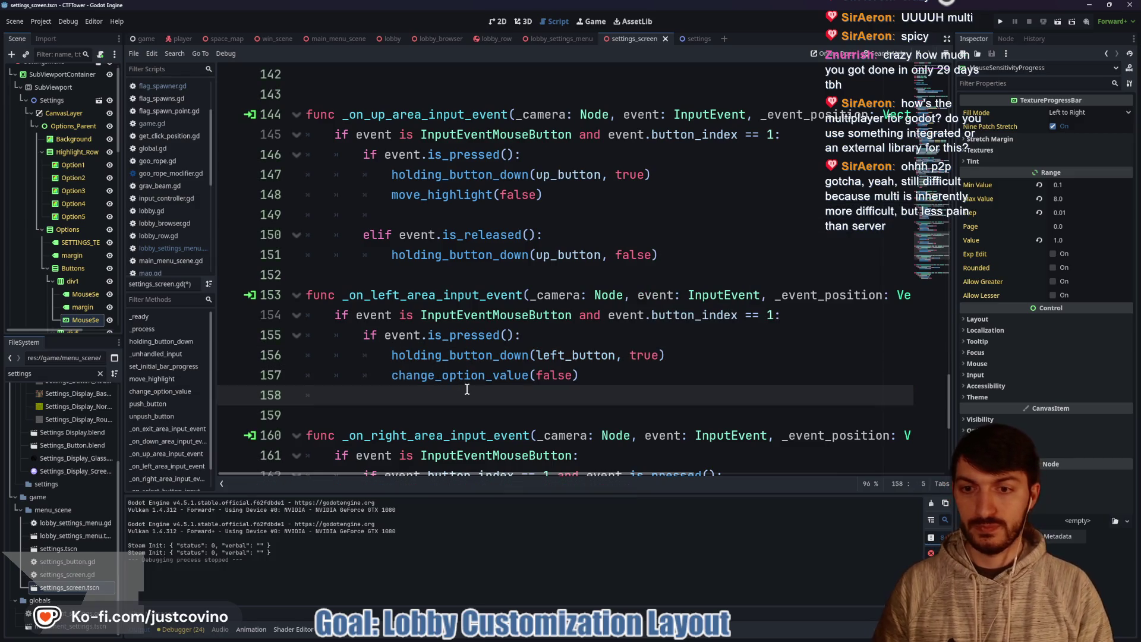
pyautogui.write('elif even')
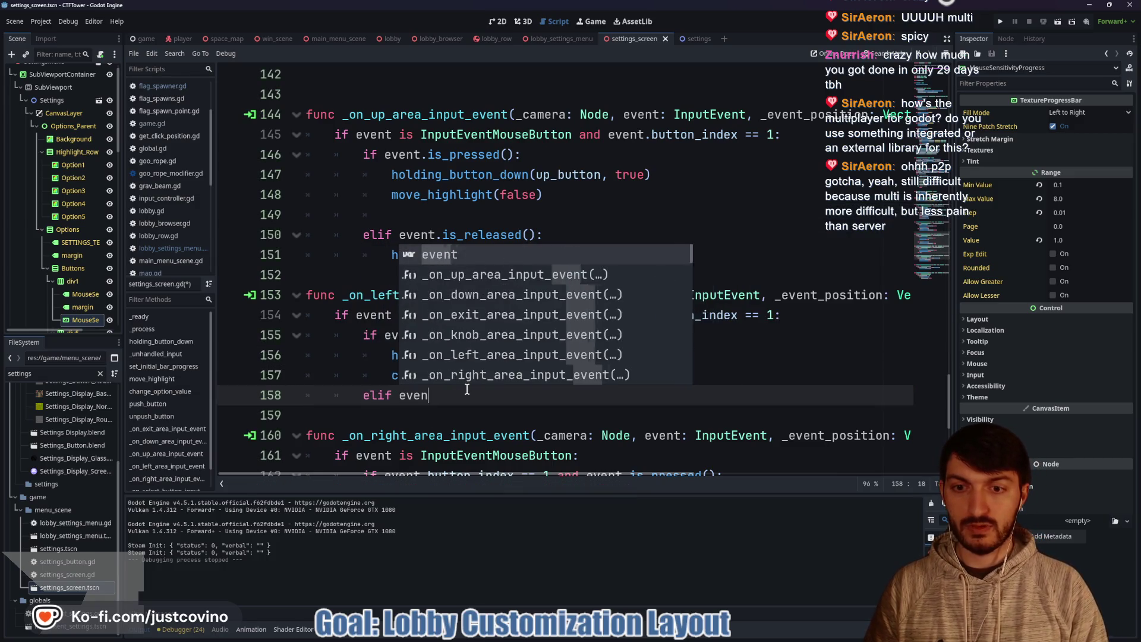
pyautogui.write('t.is_r')
pyautogui.press('Return')
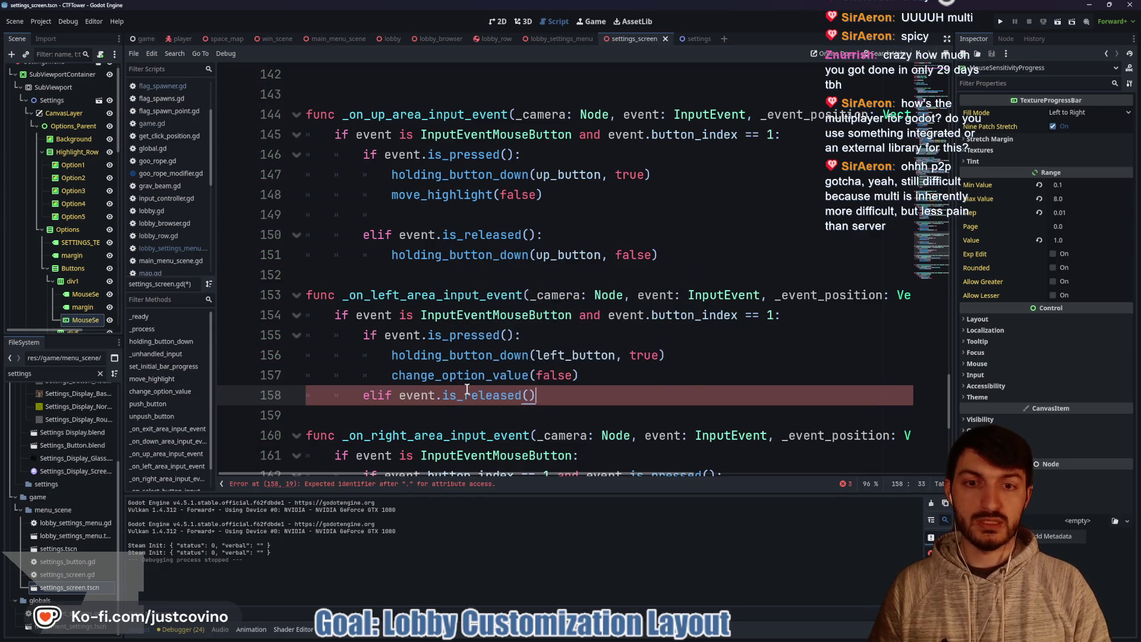
pyautogui.write(':')
pyautogui.press('Return')
pyautogui.write('ho')
pyautogui.press('Return')
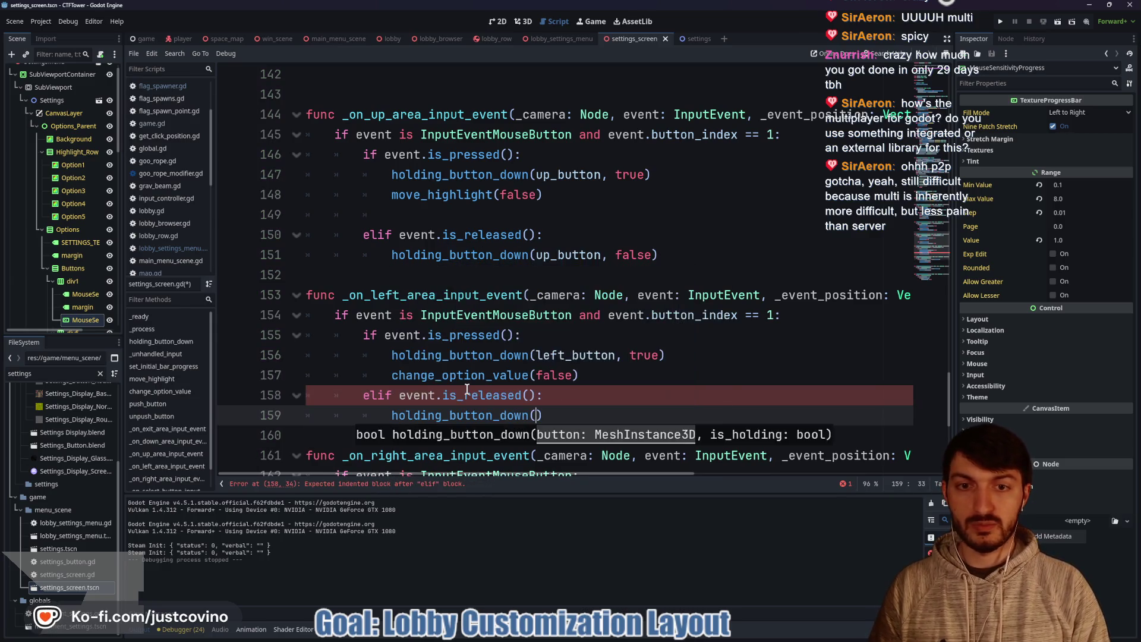
pyautogui.press('Return')
pyautogui.write(', f')
pyautogui.press('Return')
pyautogui.hotkey('ctrl', 'z')
pyautogui.hotkey('ctrl', 'z')
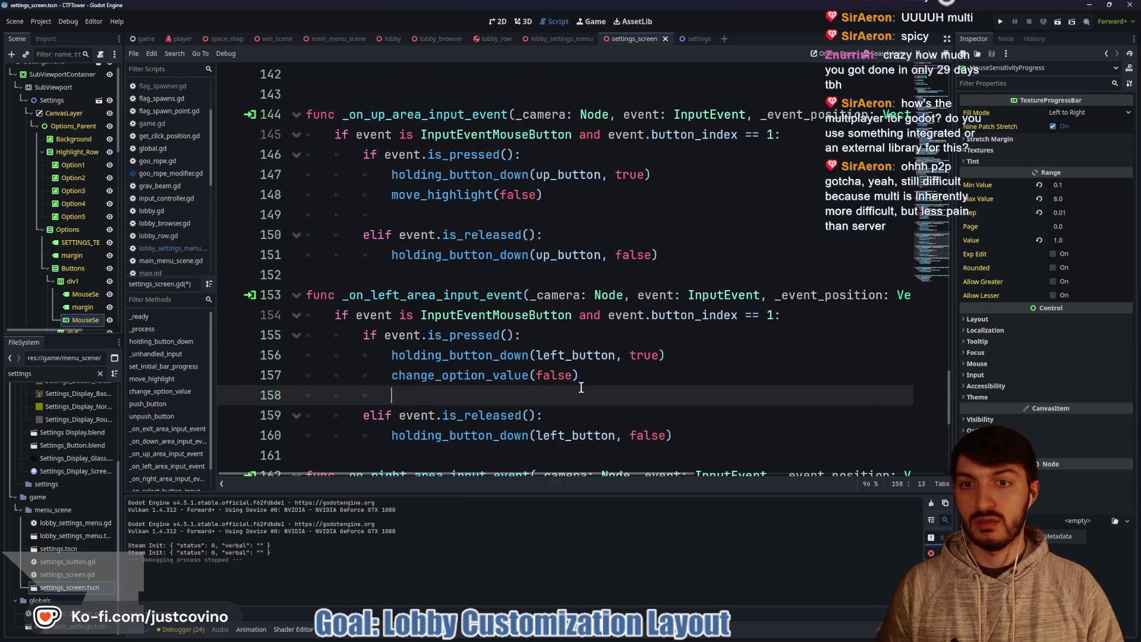
pyautogui.scroll(4, 581, 385)
pyautogui.scroll(-5, 559, 261)
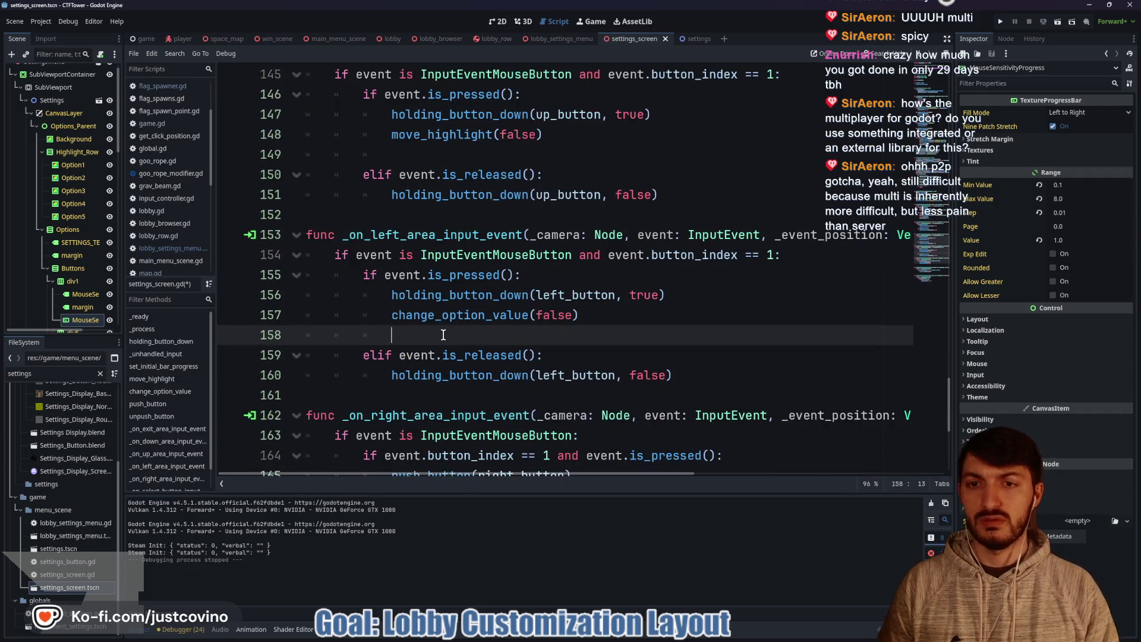
pyautogui.scroll(4, 433, 319)
pyautogui.click(561, 194)
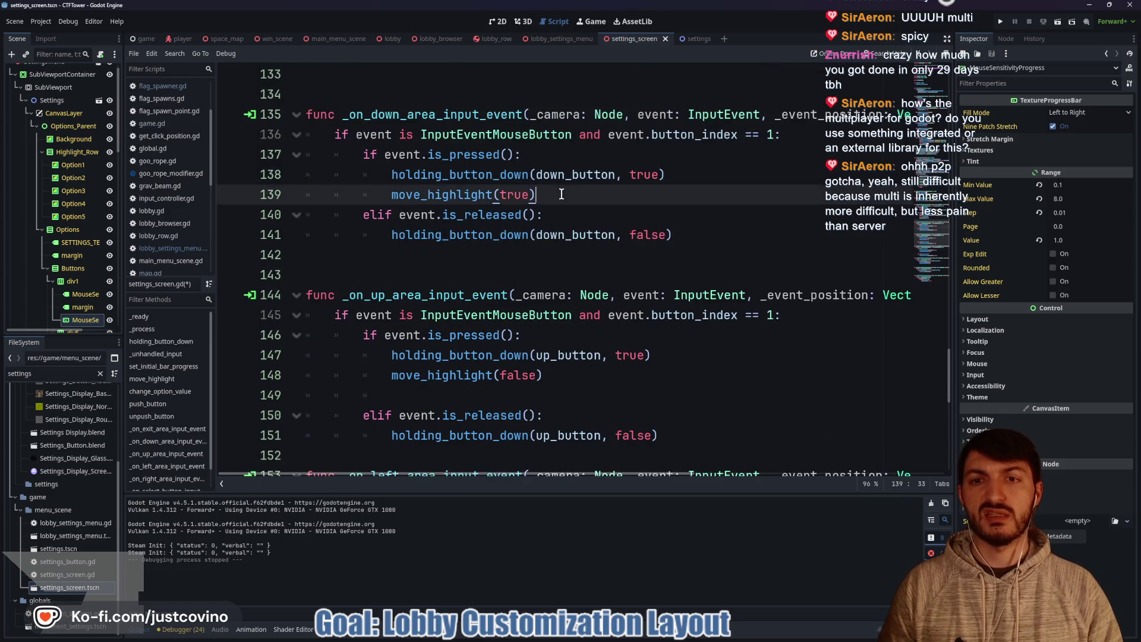
# Step: Add a blank line after line 139 and extra spacing before the left-area handler
pyautogui.press('Return')
pyautogui.hotkey('ctrl', 'z')
pyautogui.scroll(4, 570, 198)
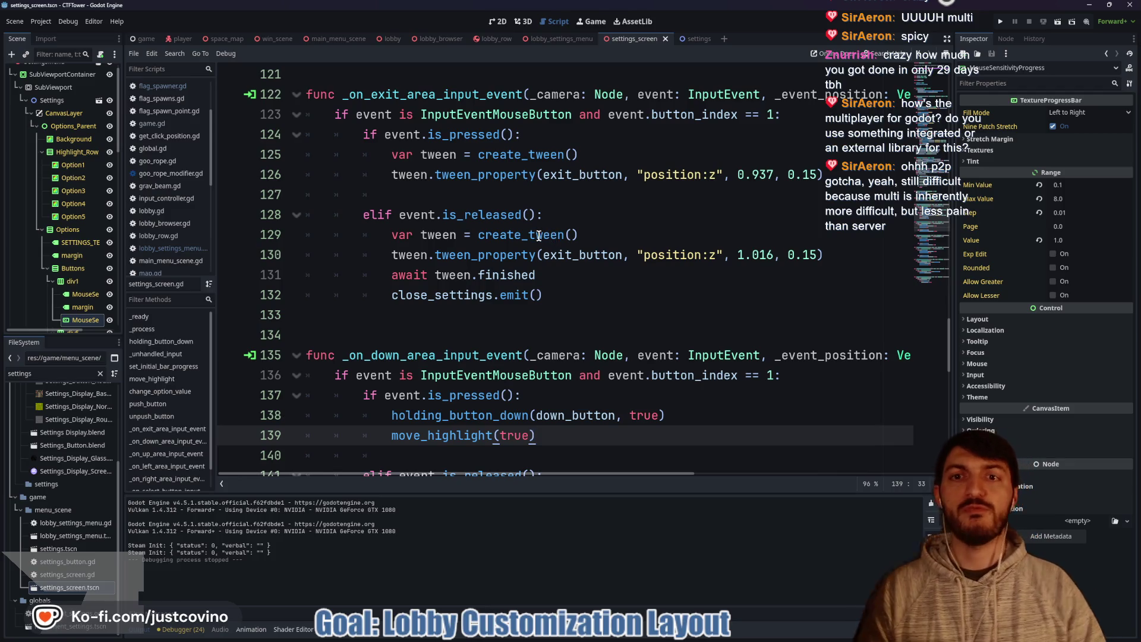
pyautogui.scroll(-9, 505, 230)
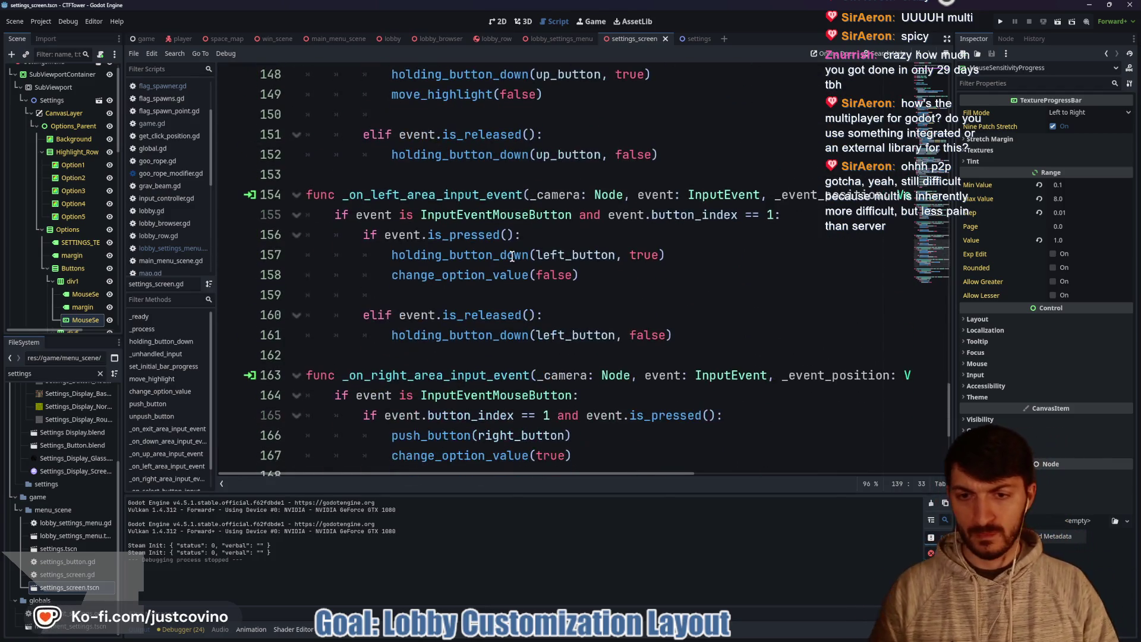
pyautogui.click(439, 181)
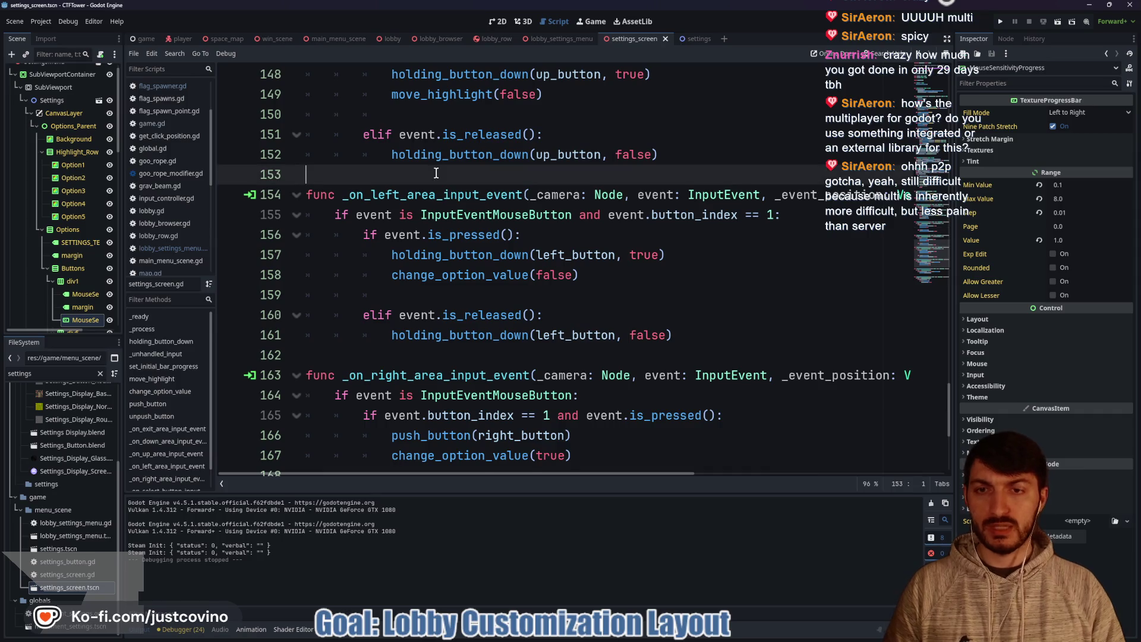
pyautogui.press('Return')
pyautogui.scroll(4, 450, 208)
pyautogui.scroll(-6, 429, 226)
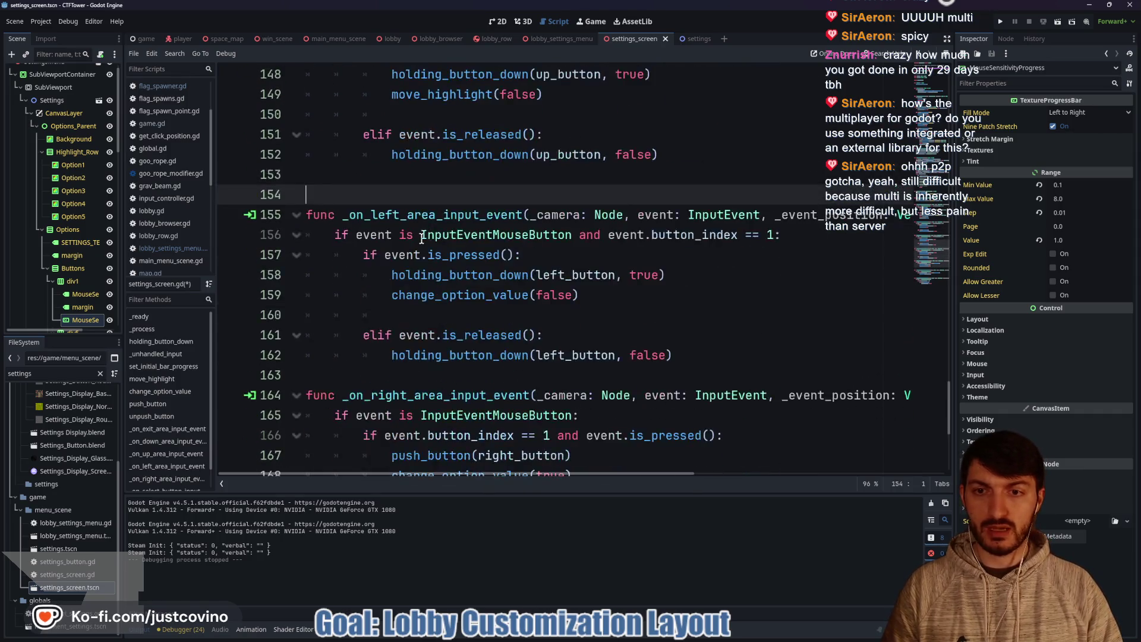
# Step: Add extra blank lines before the right-area and select button handlers
pyautogui.click(396, 260)
pyautogui.press('Return')
pyautogui.scroll(-3, 397, 270)
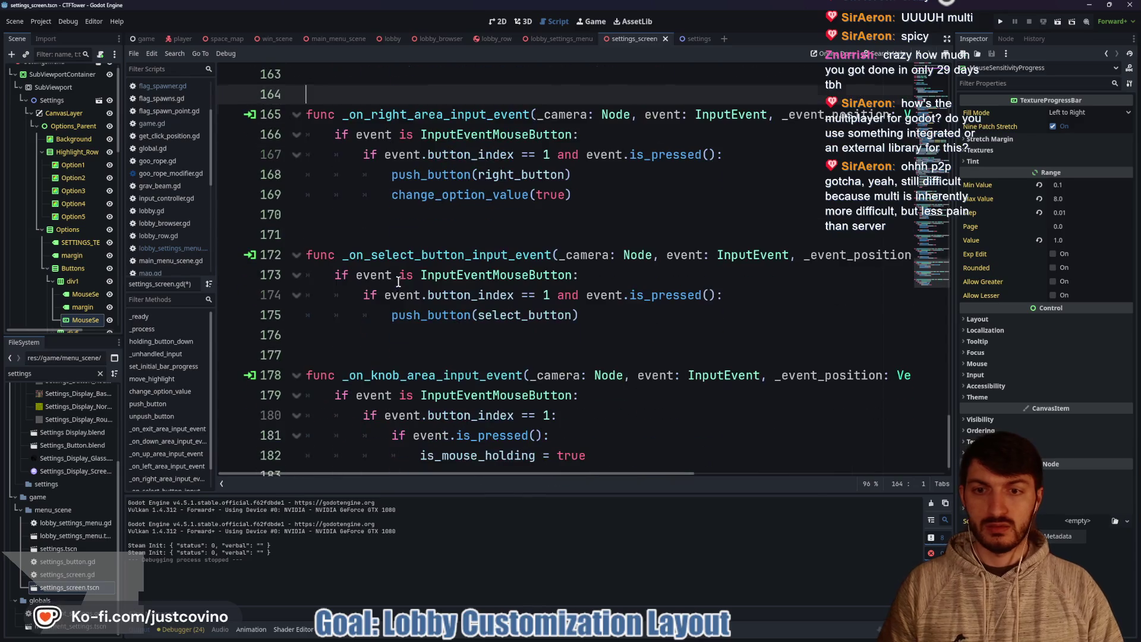
pyautogui.click(397, 232)
pyautogui.press('Return')
pyautogui.scroll(1, 506, 263)
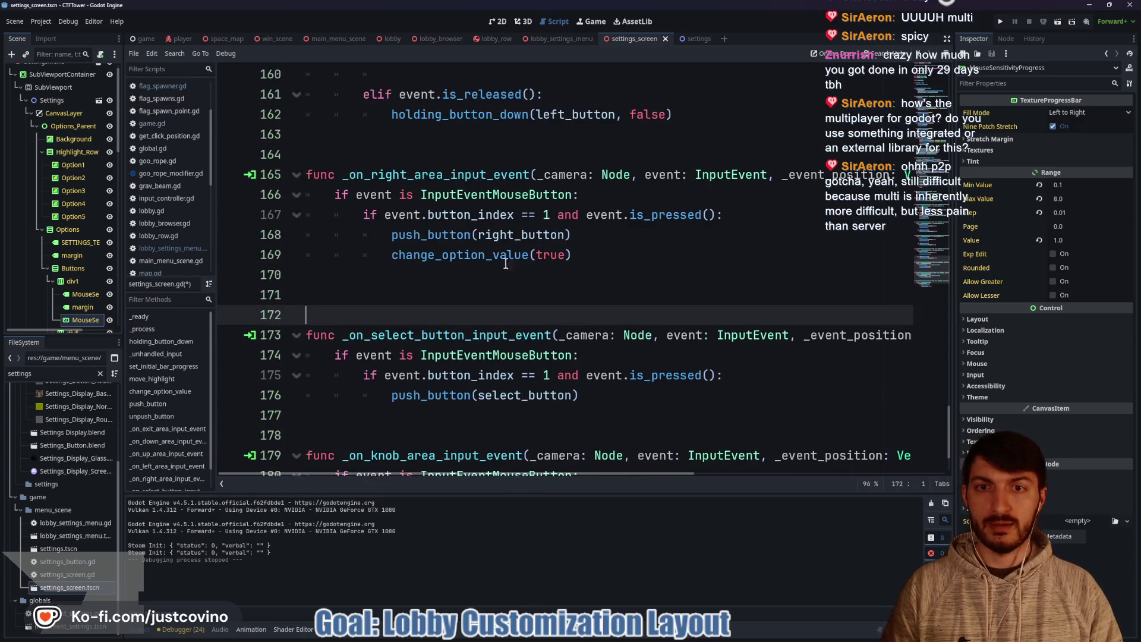
# Step: Move the left-click button check into line 166's outer condition and delete the redundant line-167 check
pyautogui.click(574, 196)
pyautogui.write('a')
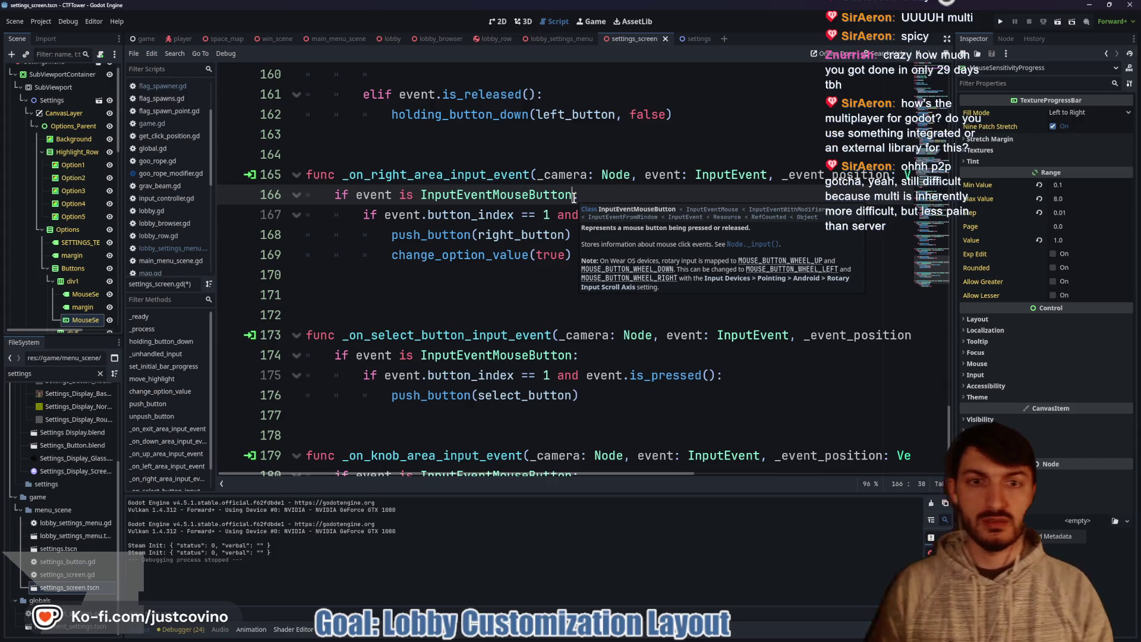
pyautogui.write('nd event.button_index == 1')
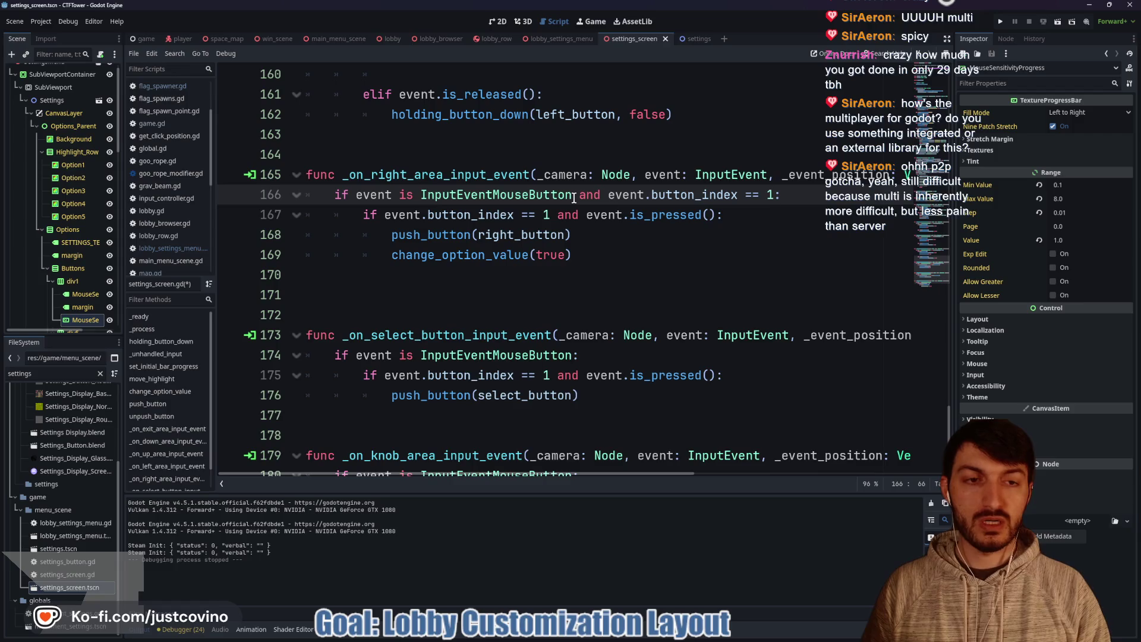
pyautogui.moveTo(586, 215); pyautogui.dragTo(384, 214)
pyautogui.press('BackSpace')
# Step: Replace push_button(right_button) with holding_button_down(right_button, true) in the pressed branch
pyautogui.click(521, 278)
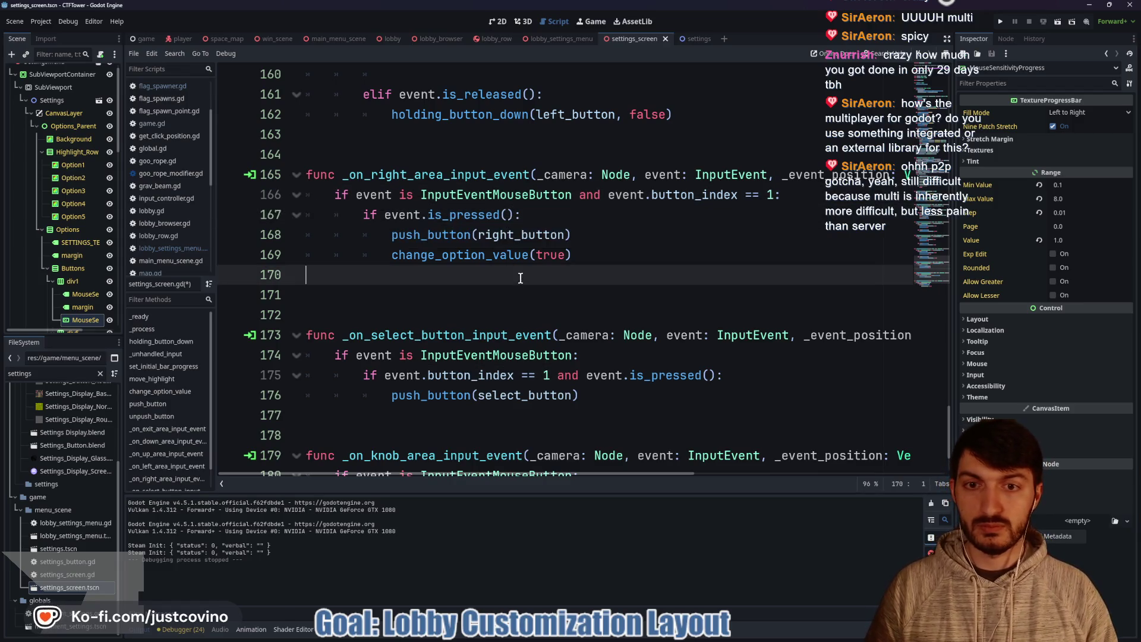
pyautogui.moveTo(581, 234); pyautogui.dragTo(389, 239)
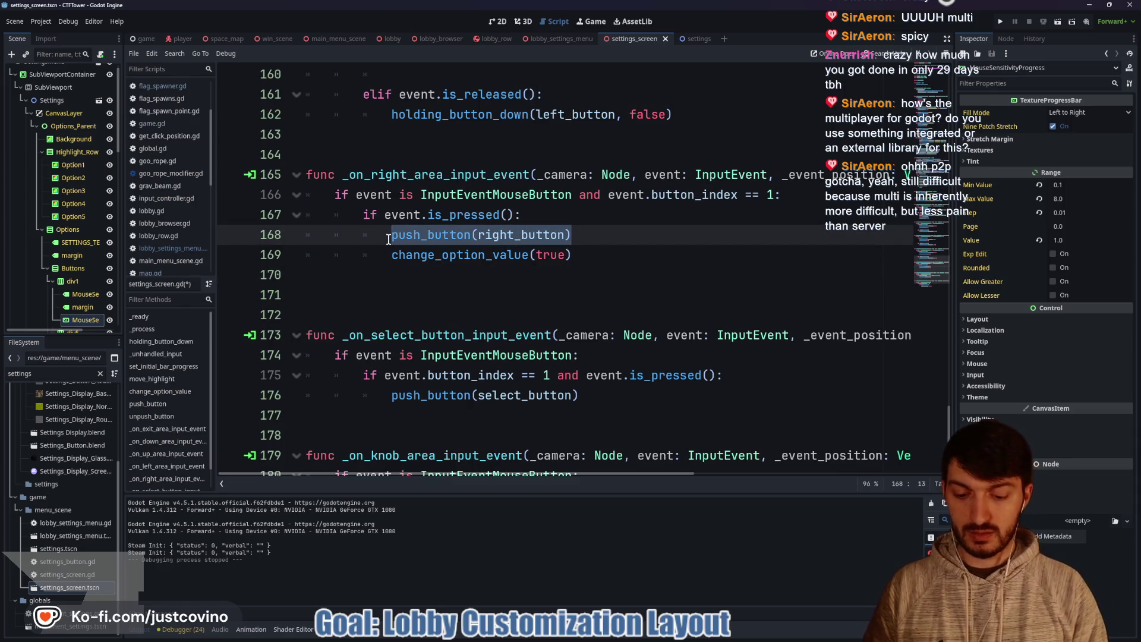
pyautogui.write('holdi')
pyautogui.press('Return')
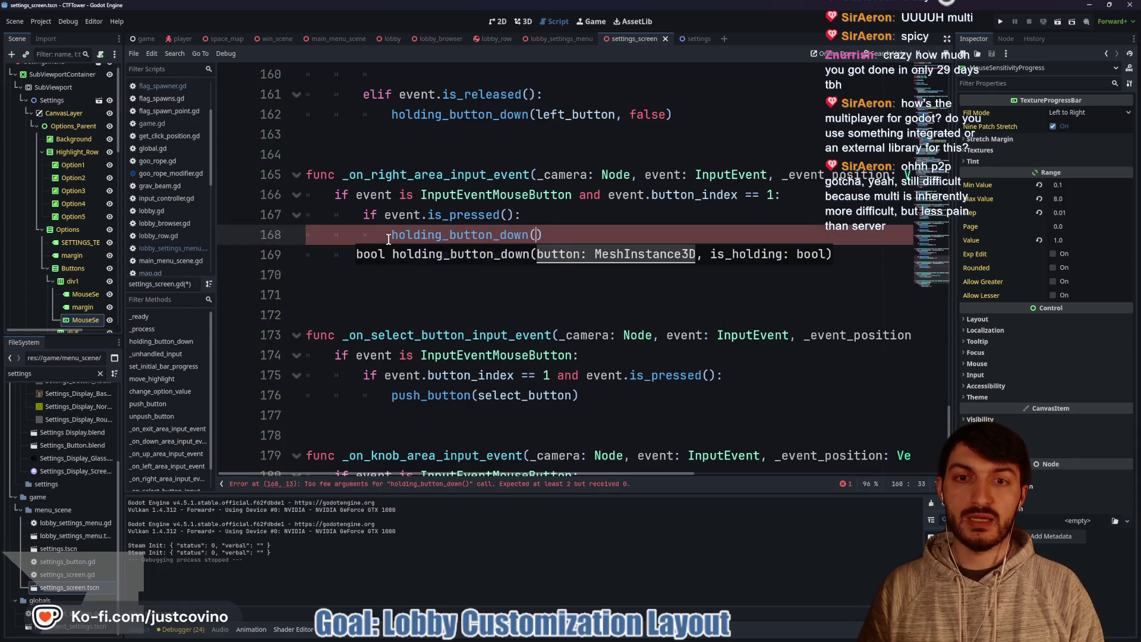
pyautogui.write('ight')
pyautogui.press('Return')
pyautogui.write(', t')
pyautogui.press('Return')
# Step: Add an elif event.is_released() branch calling holding_button_down(right_button, false)
pyautogui.click(474, 282)
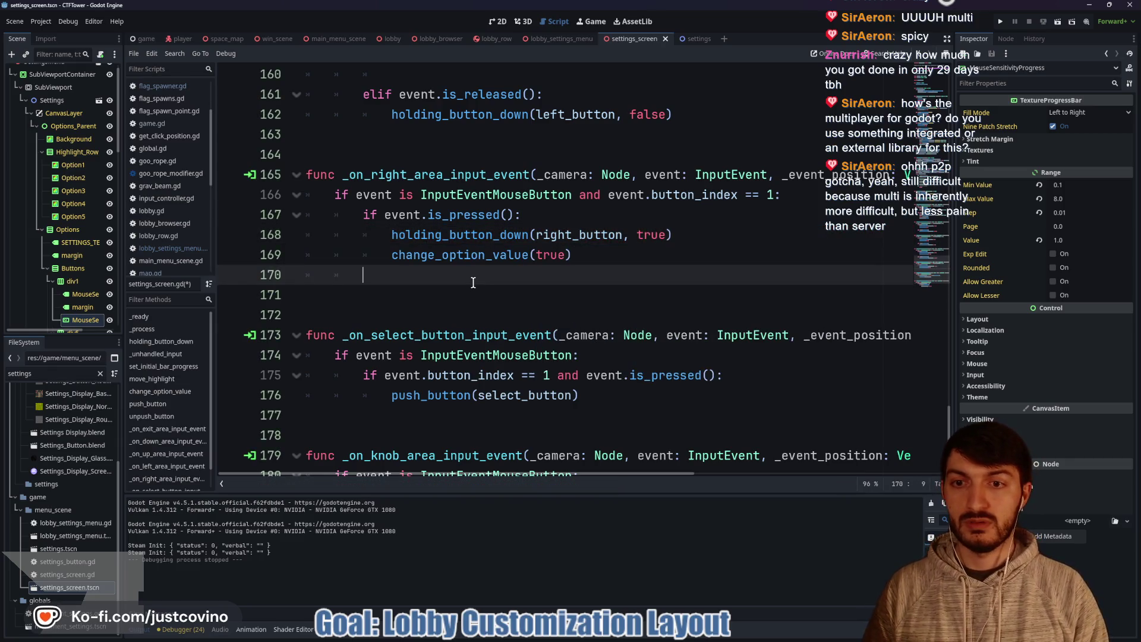
pyautogui.press('Return')
pyautogui.write('elif e')
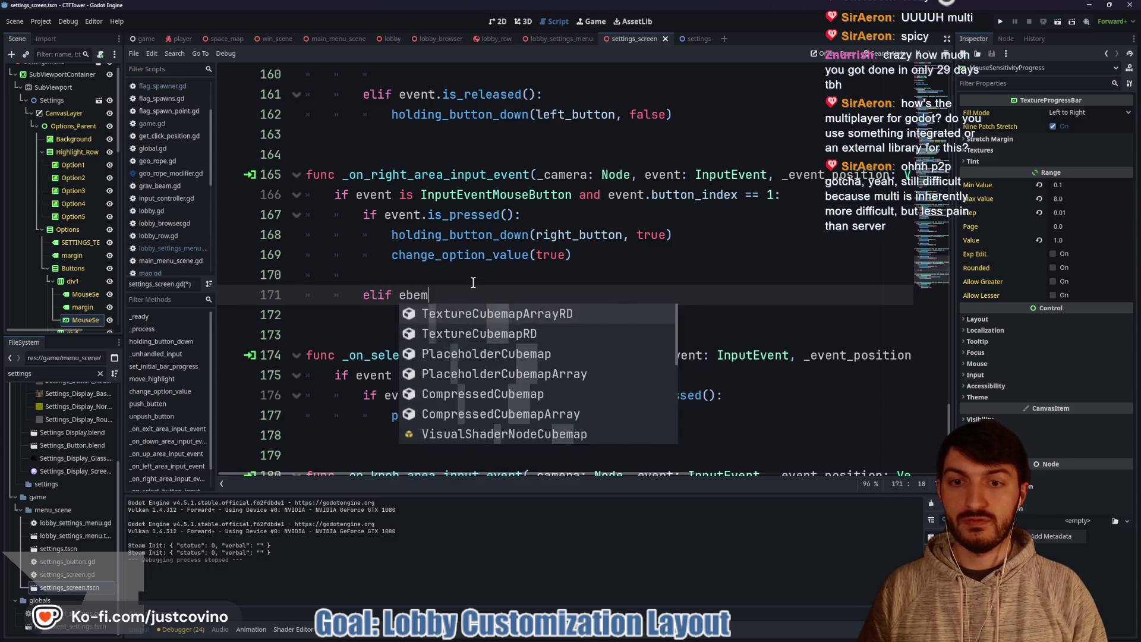
pyautogui.write('vent.is_rel')
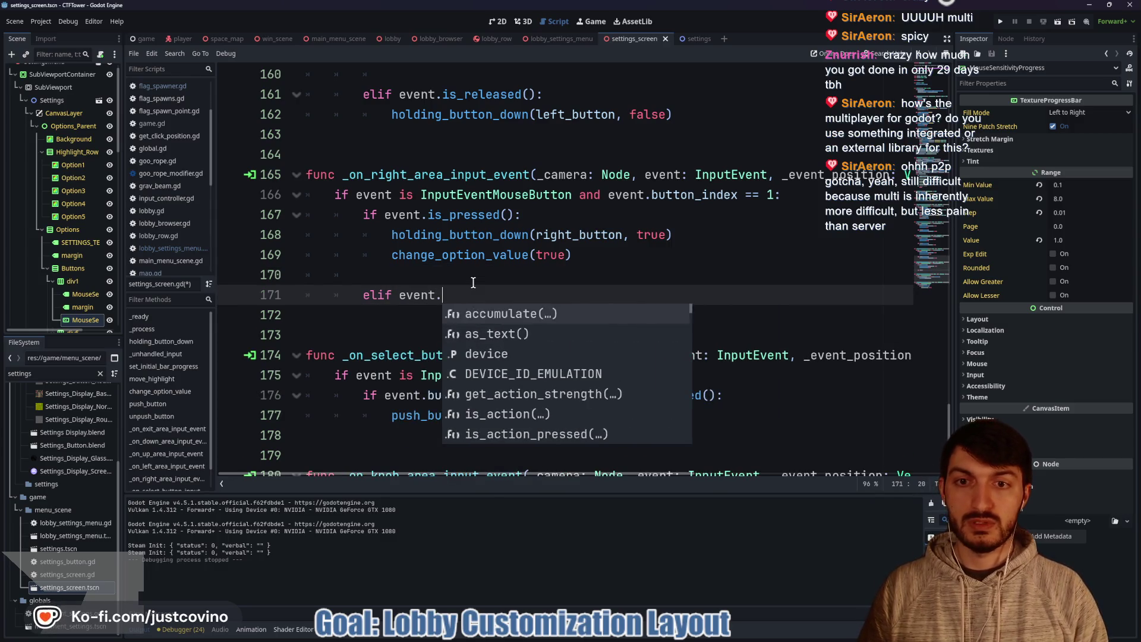
pyautogui.press('Return')
pyautogui.press('Return')
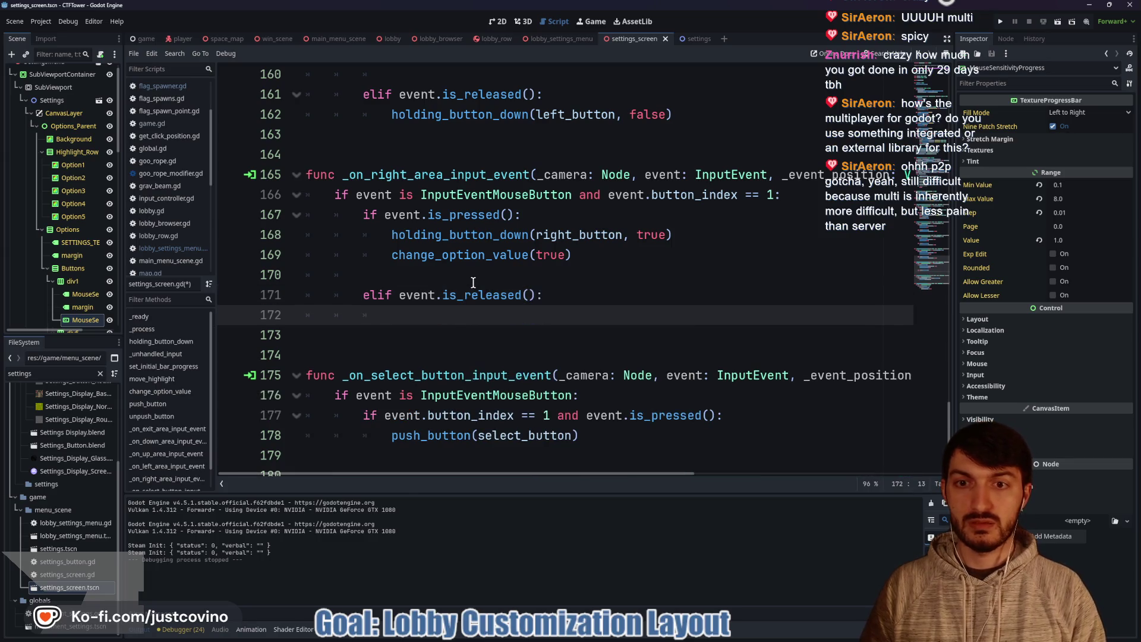
pyautogui.write('holdin')
pyautogui.press('Return')
pyautogui.write('right')
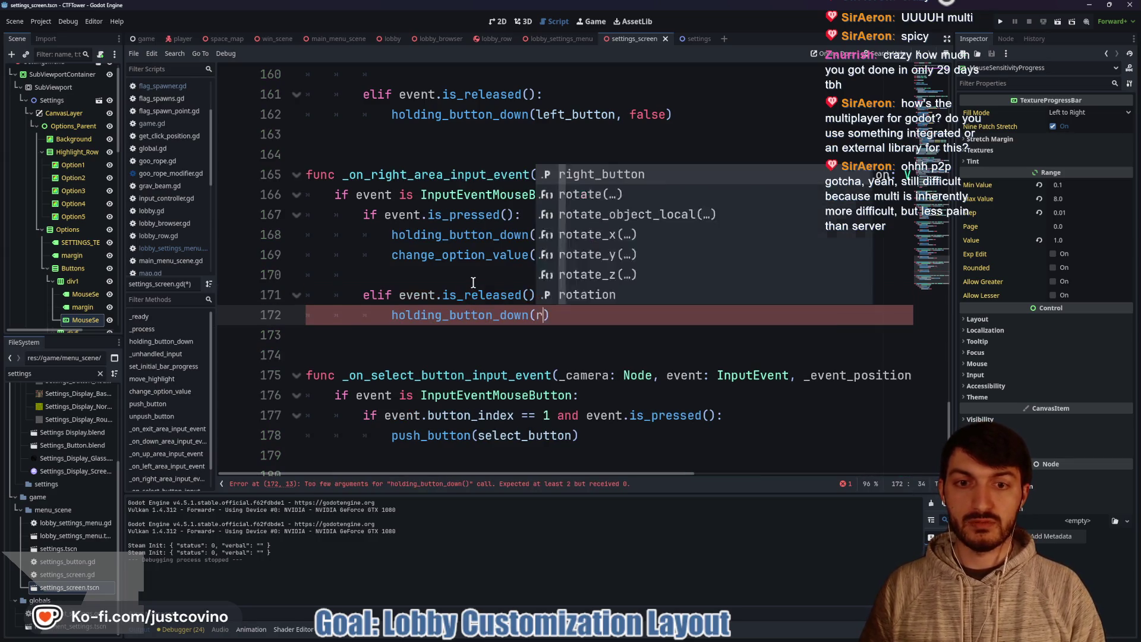
pyautogui.press('Return')
pyautogui.write(', false')
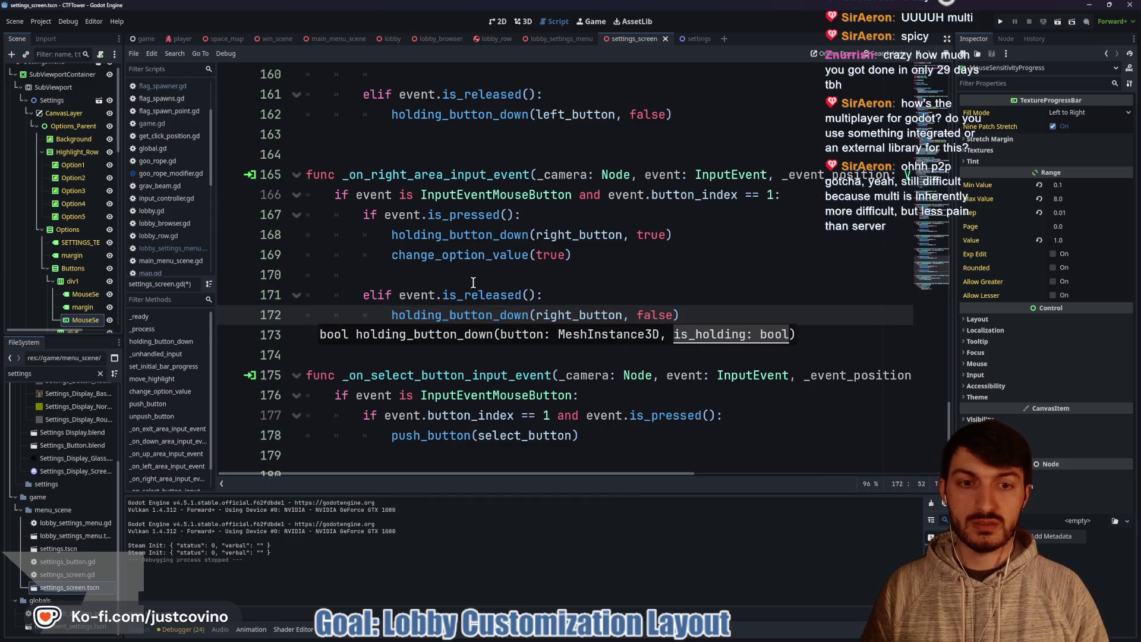
pyautogui.click(493, 347)
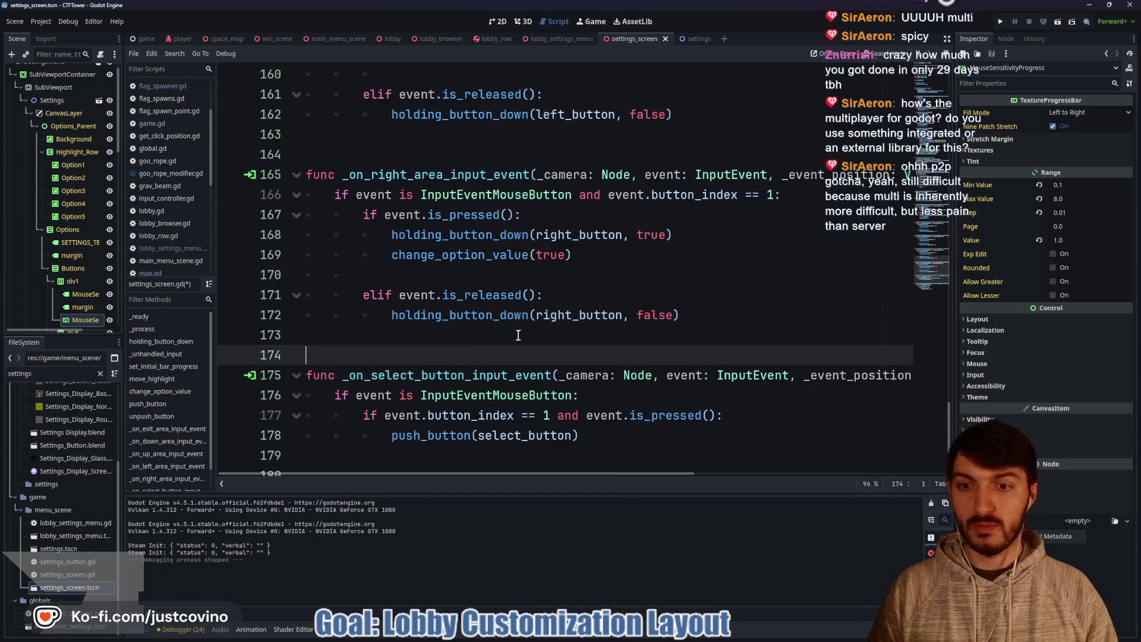
pyautogui.scroll(-2, 519, 336)
# Step: Merge the button_index check into the select handler's line-176 condition and delete the duplicate on line 177
pyautogui.scroll(-1, 441, 300)
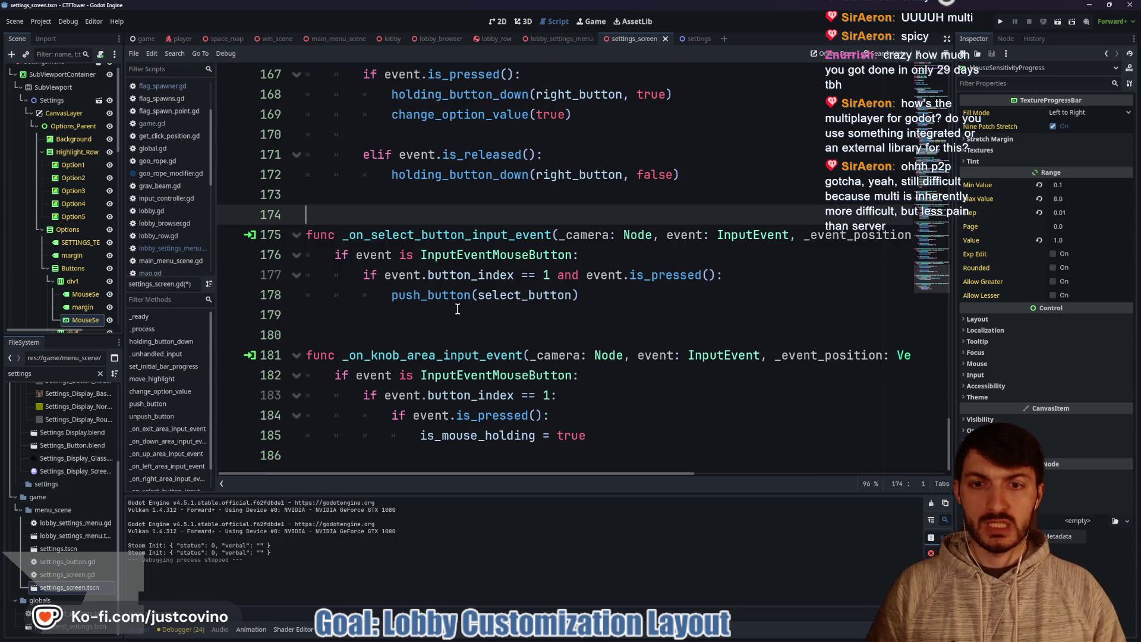
pyautogui.click(574, 255)
pyautogui.write('and even')
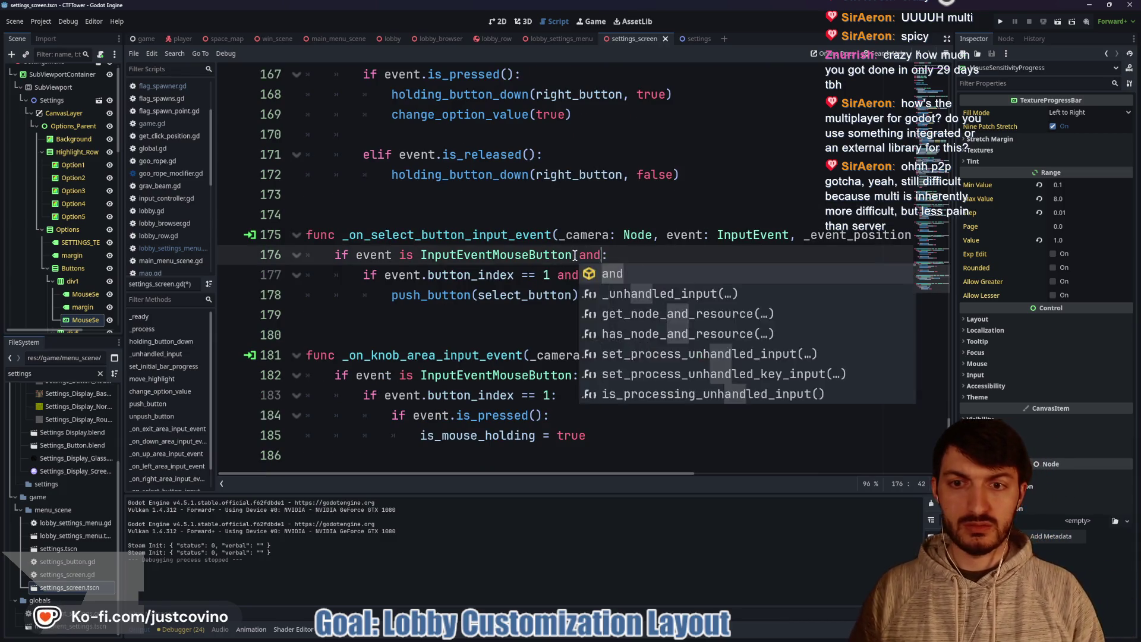
pyautogui.write('t.button_index == 1')
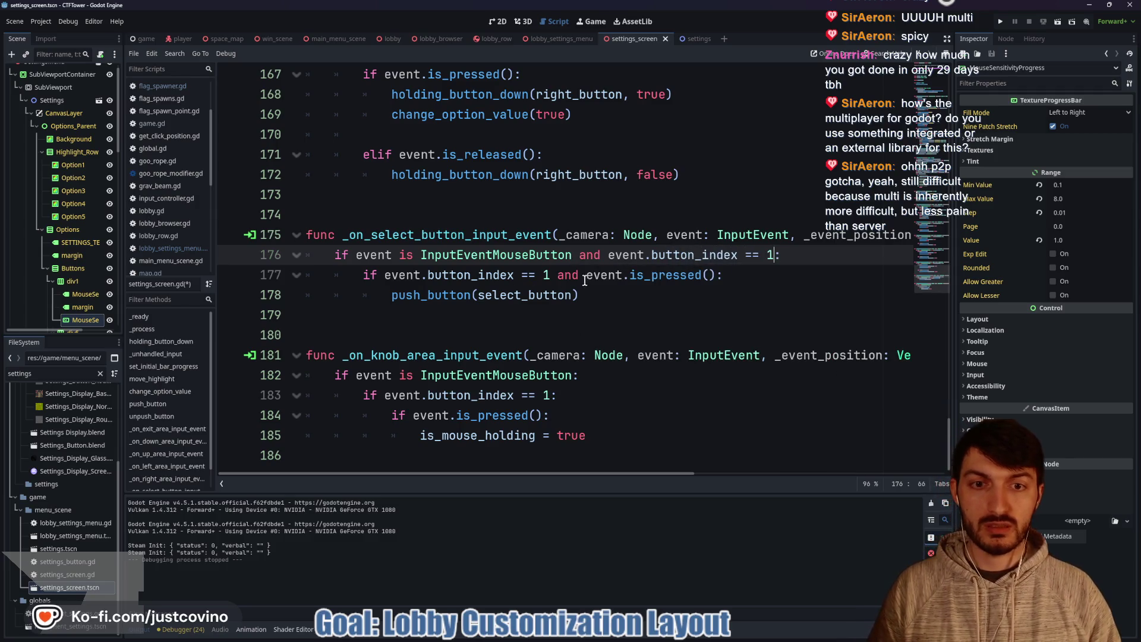
pyautogui.moveTo(585, 280); pyautogui.dragTo(384, 279)
pyautogui.press('BackSpace')
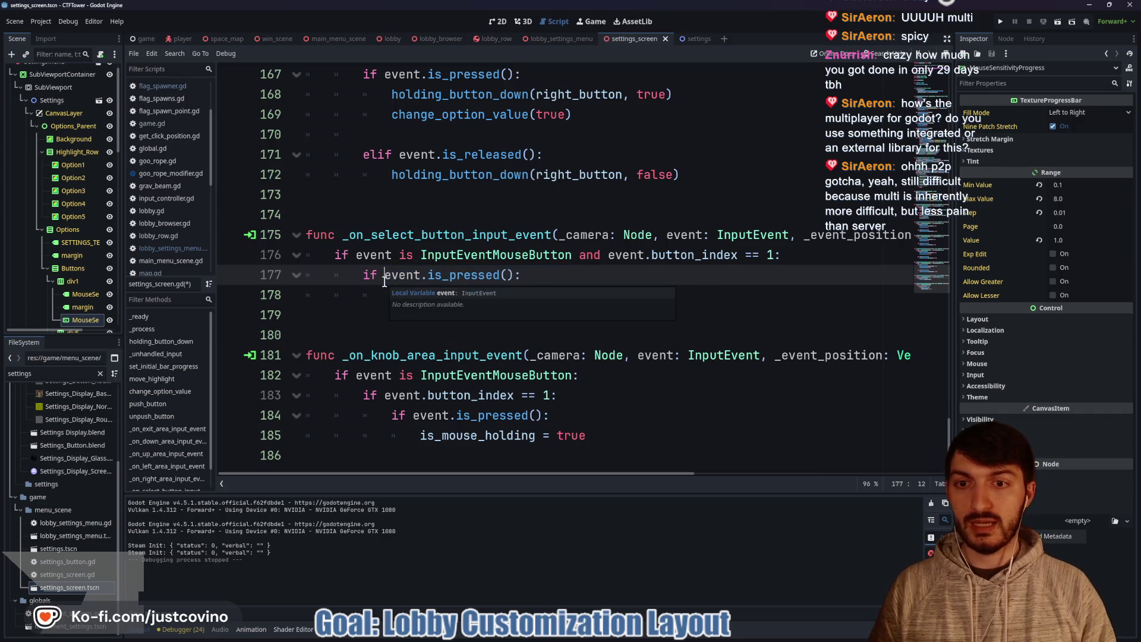
# Step: Replace the line-178 push_button call with holding_button_down(select_button, true)
pyautogui.moveTo(578, 295); pyautogui.dragTo(390, 295)
pyautogui.write('hol')
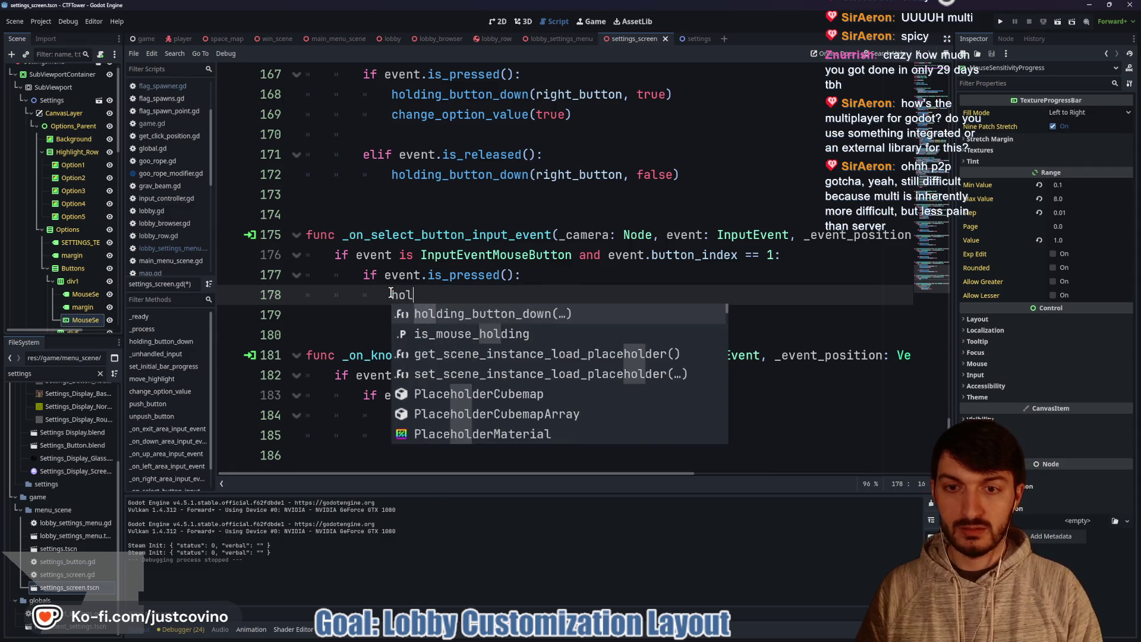
pyautogui.press('Return')
pyautogui.write('sel')
pyautogui.press('Return')
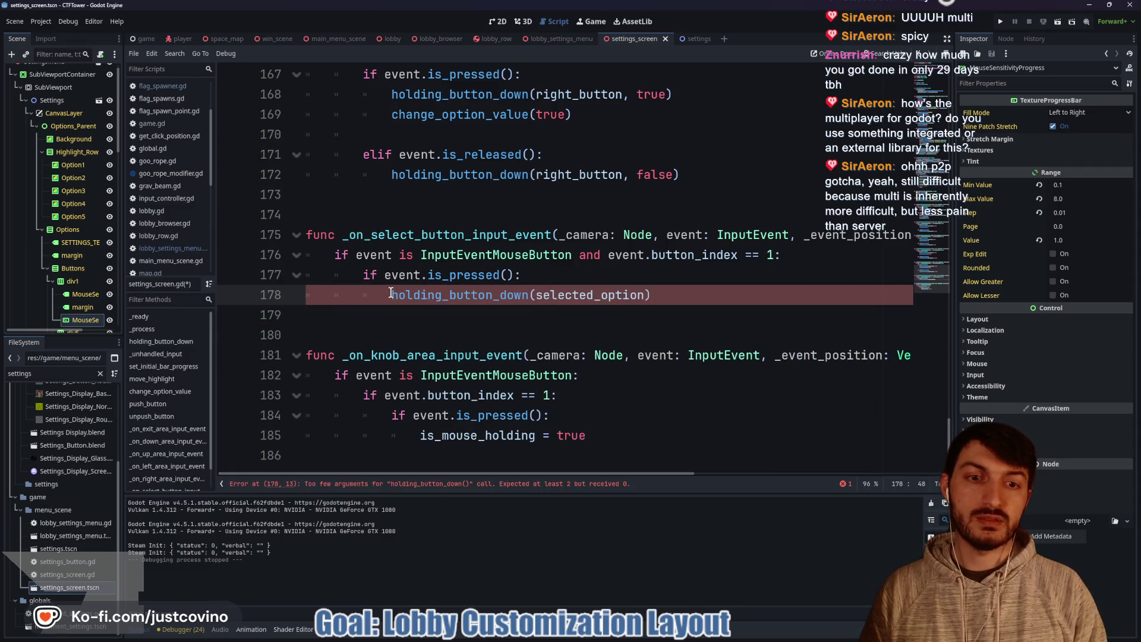
pyautogui.write('_b')
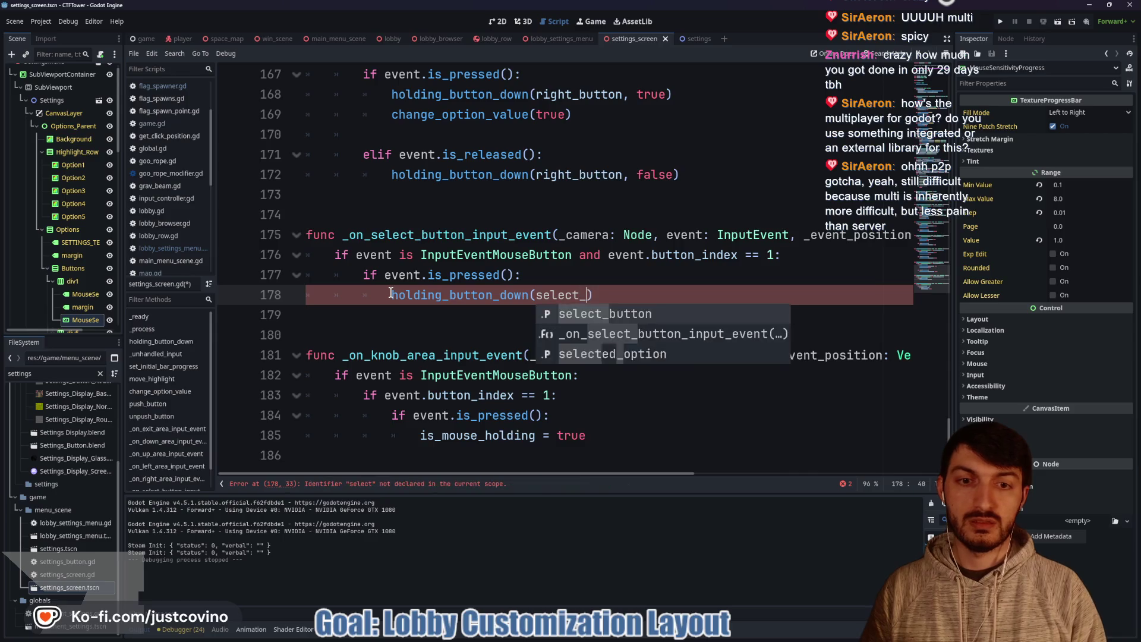
pyautogui.press('Return')
pyautogui.write(',')
pyautogui.press('BackSpace')
pyautogui.press('BackSpace')
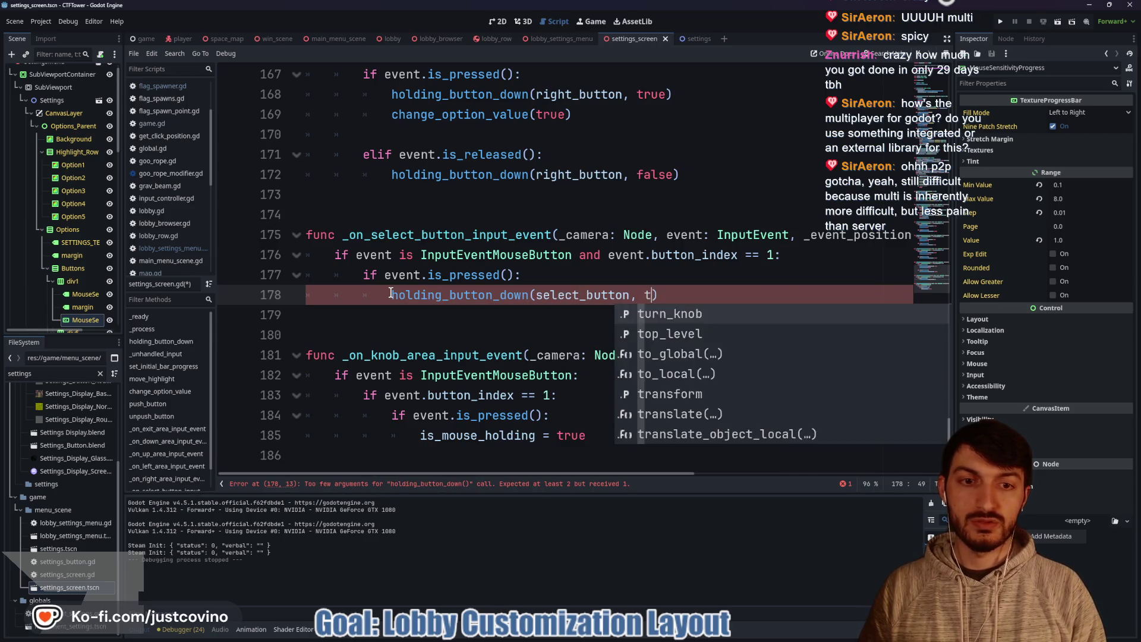
pyautogui.write(', true')
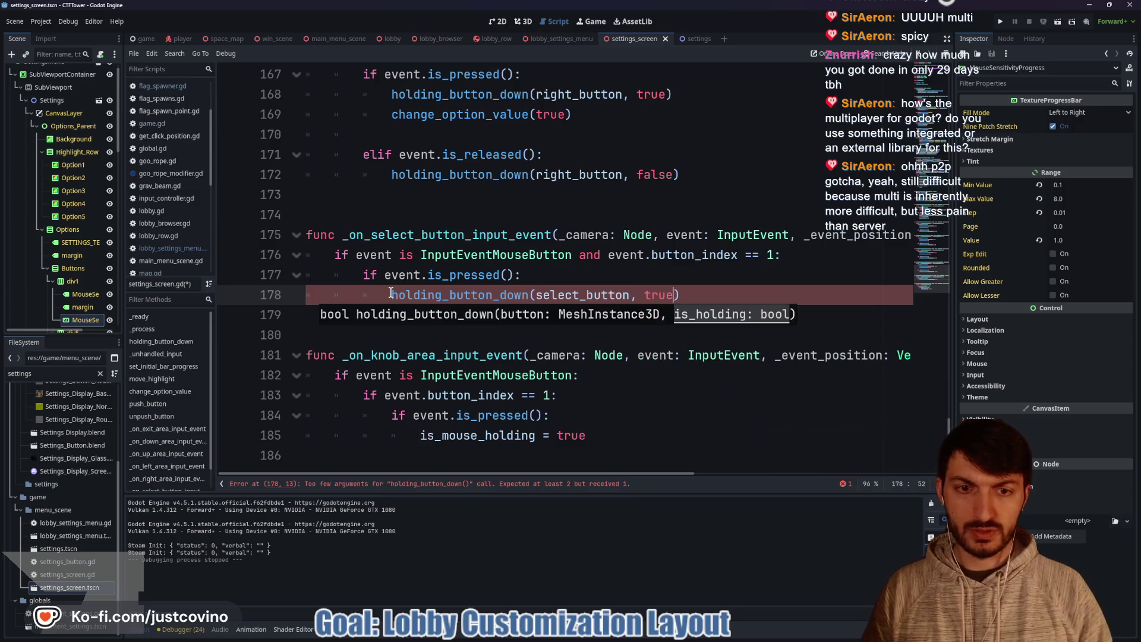
# Step: Add an elif event.is_released() branch calling holding_button_down(select_button, false), then save
pyautogui.click(470, 318)
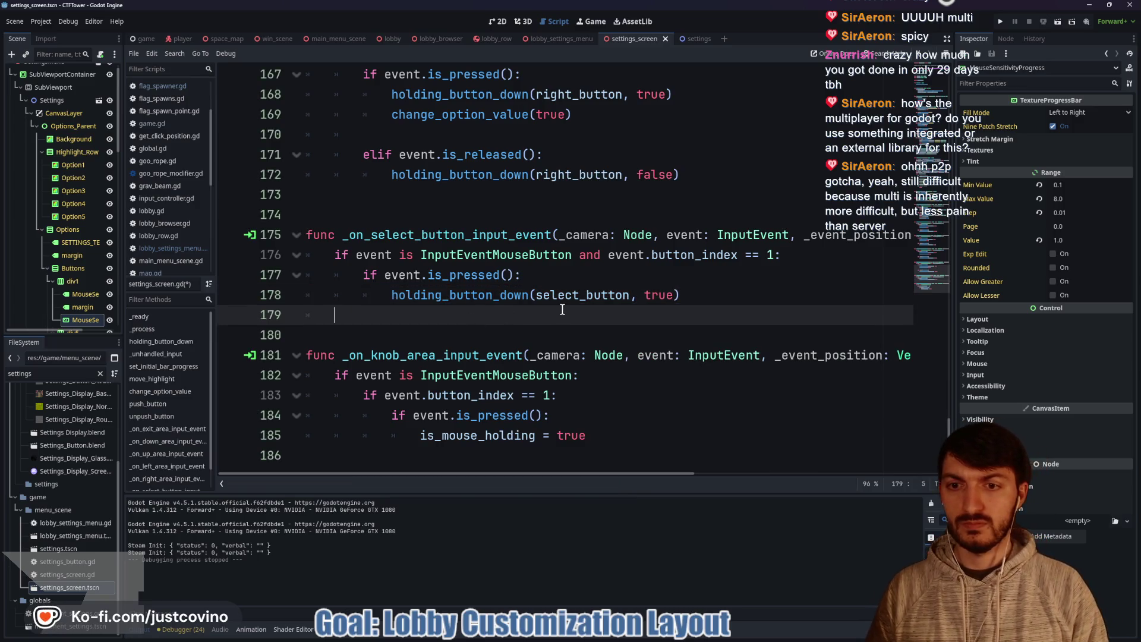
pyautogui.press('Return')
pyautogui.write('el')
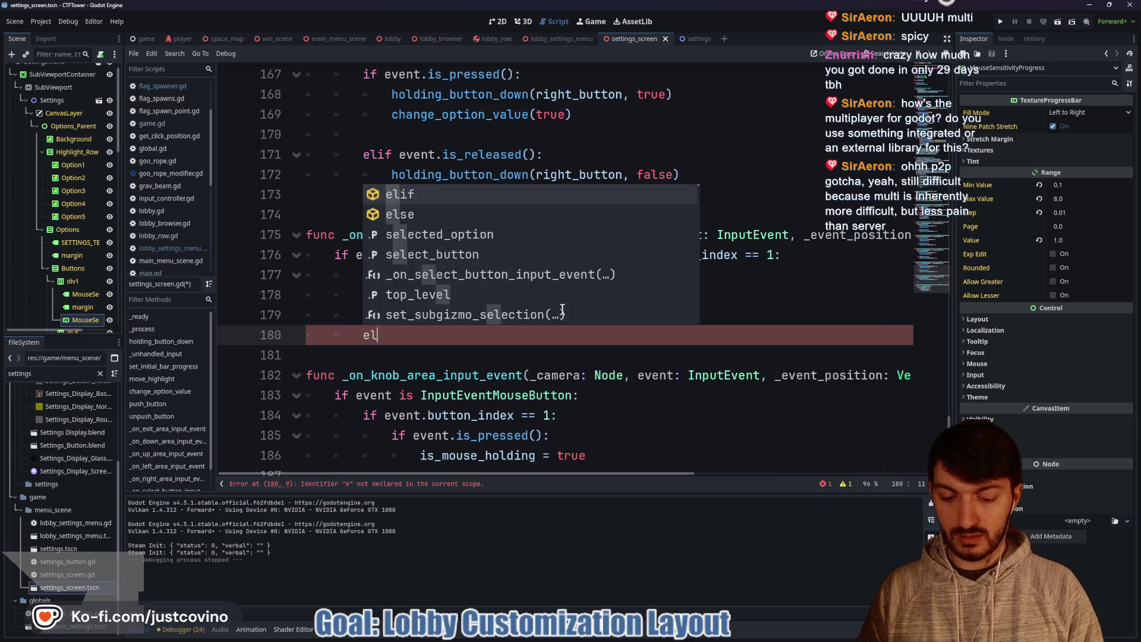
pyautogui.write('if event.is')
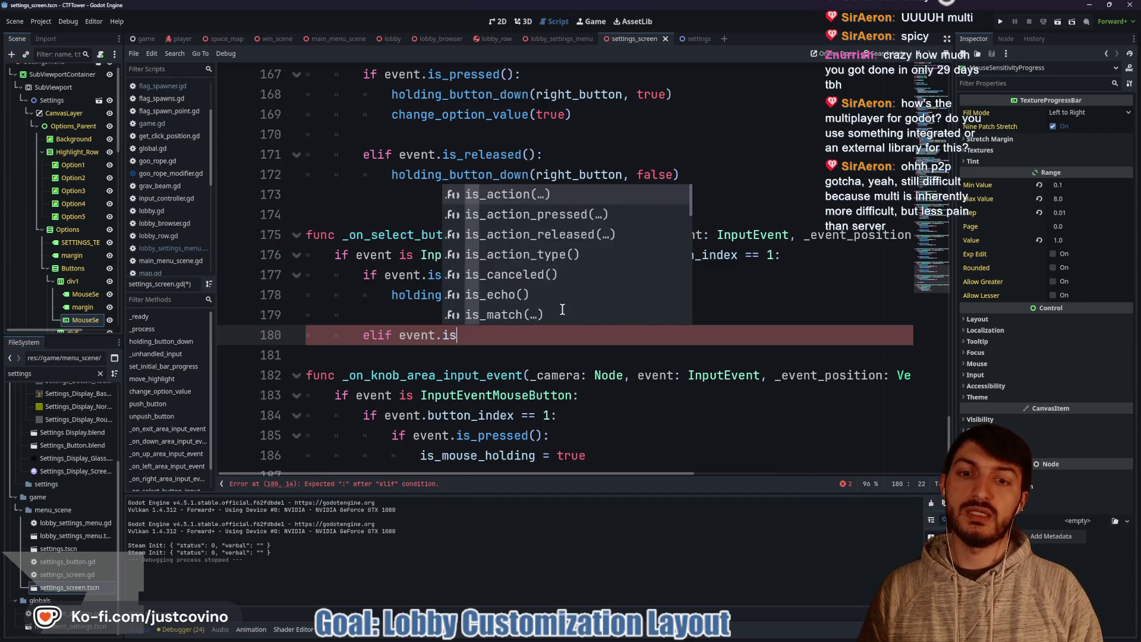
pyautogui.write('_re')
pyautogui.press('Return')
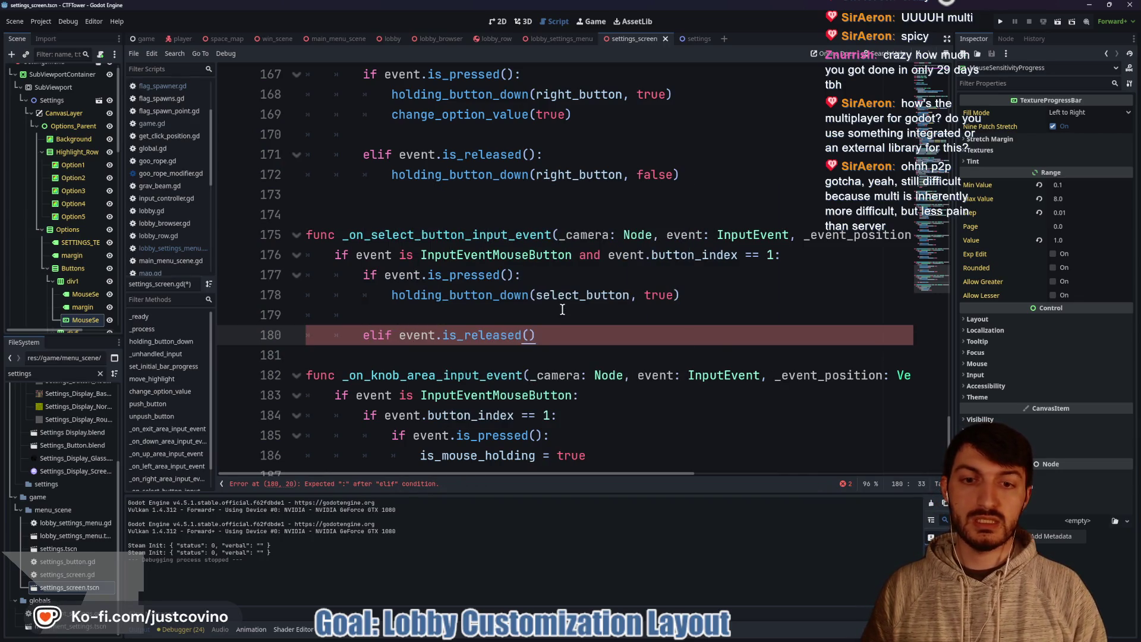
pyautogui.write(':')
pyautogui.press('Return')
pyautogui.write('holding_b')
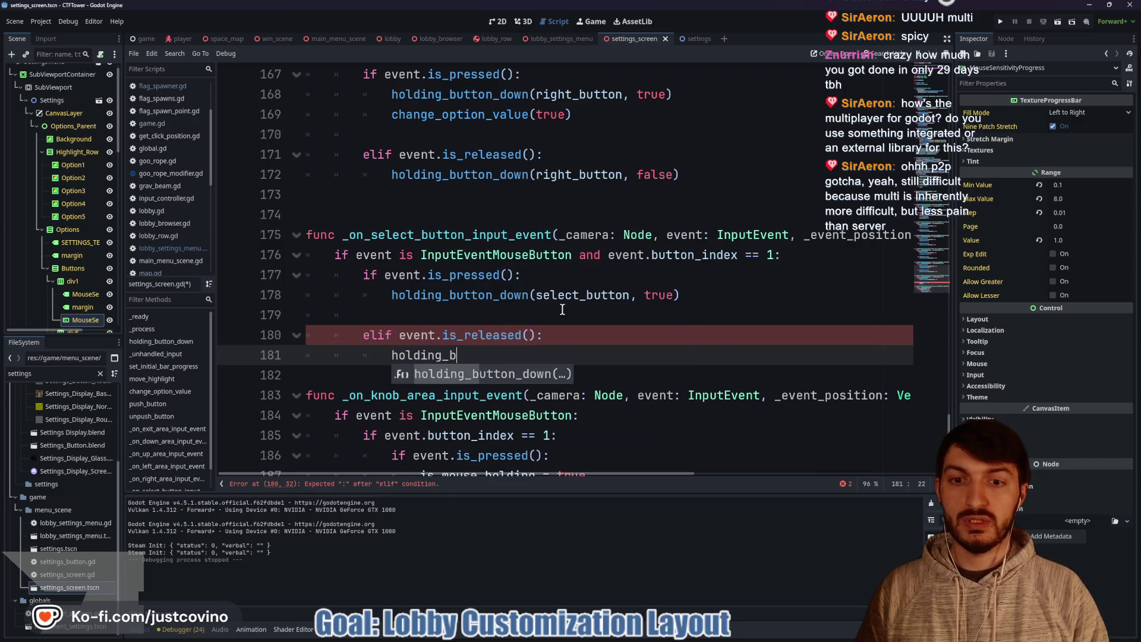
pyautogui.press('Return')
pyautogui.write('sel')
pyautogui.press('Return')
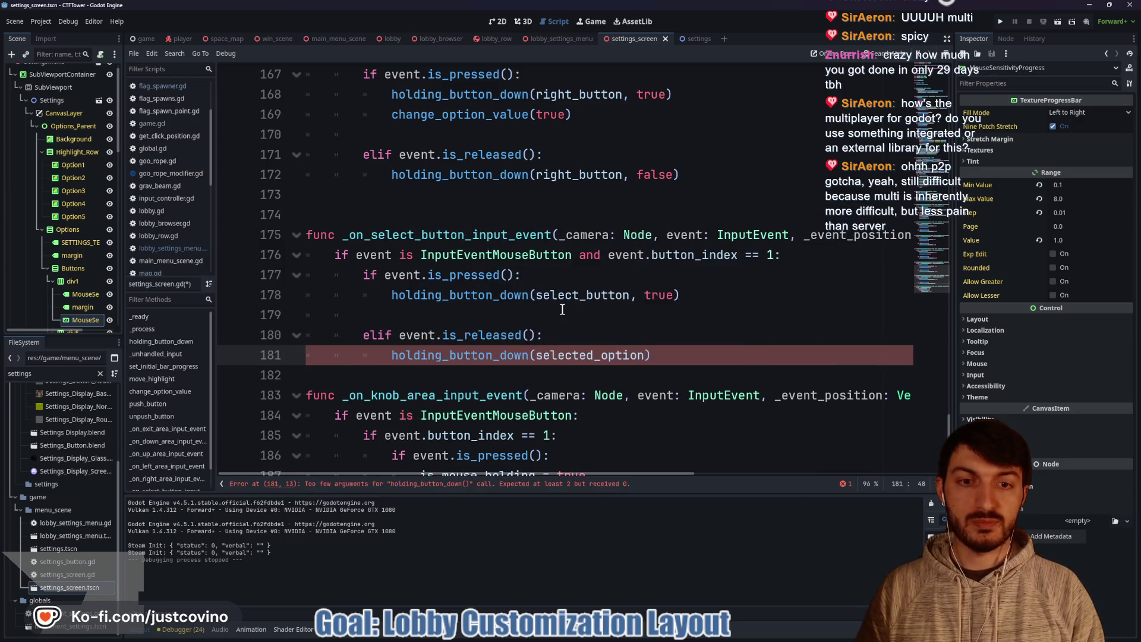
pyautogui.write('_button, fal')
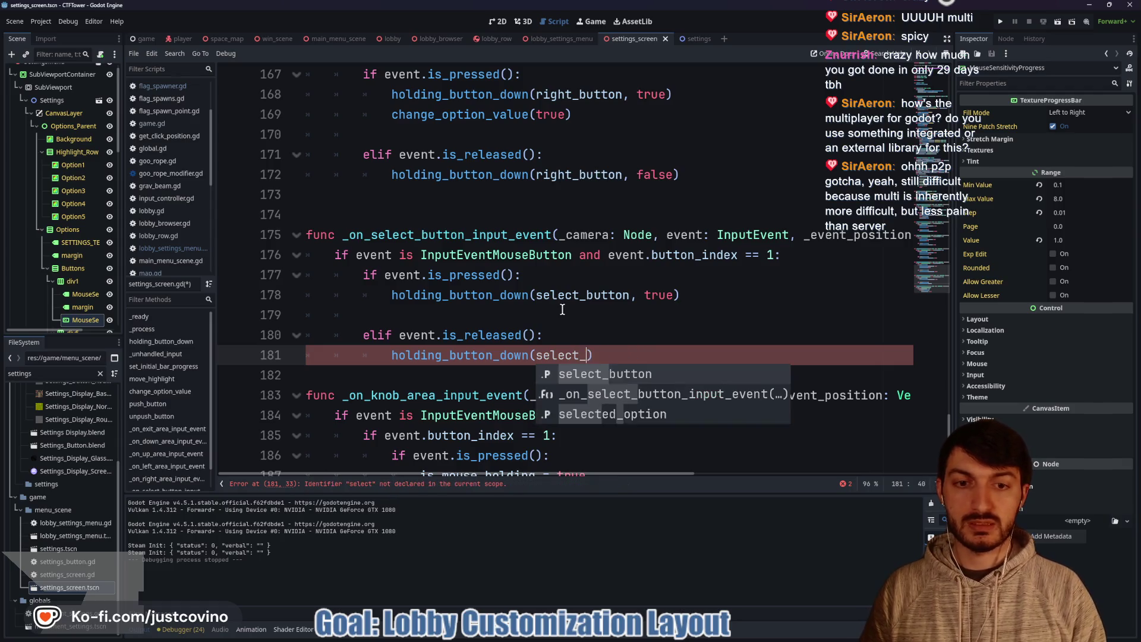
pyautogui.press('Return')
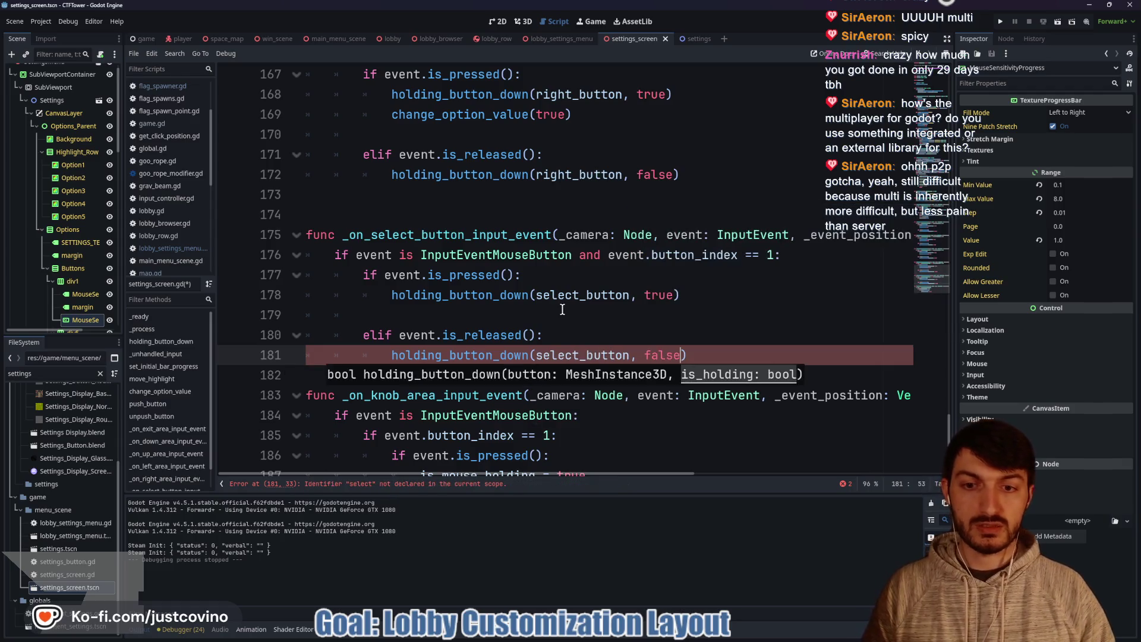
pyautogui.click(551, 316)
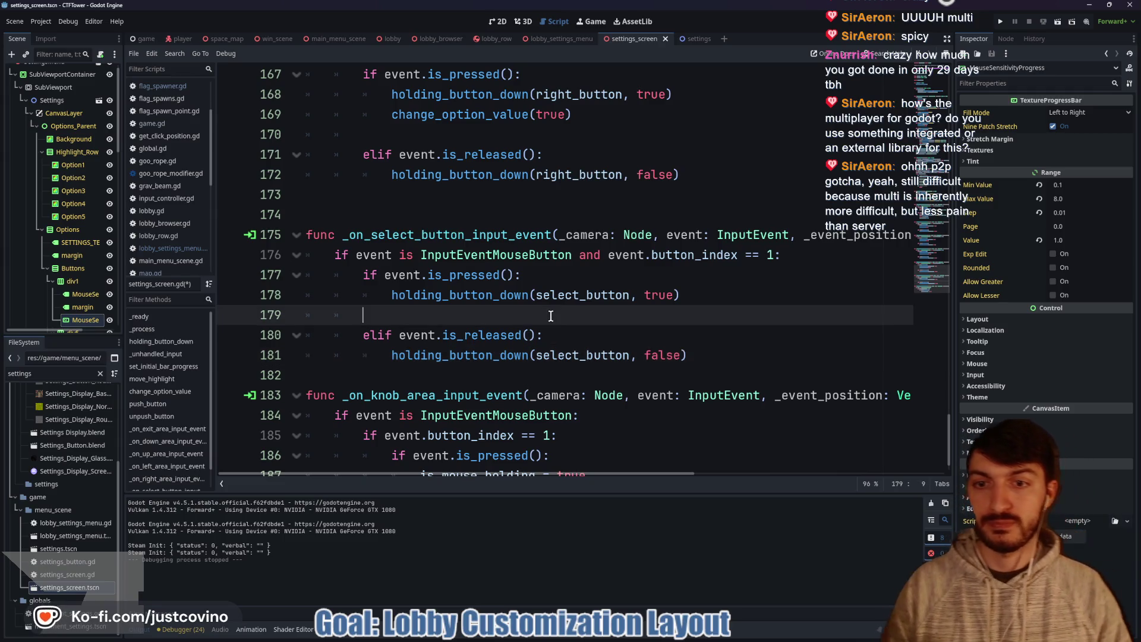
pyautogui.hotkey('ctrl', 's')
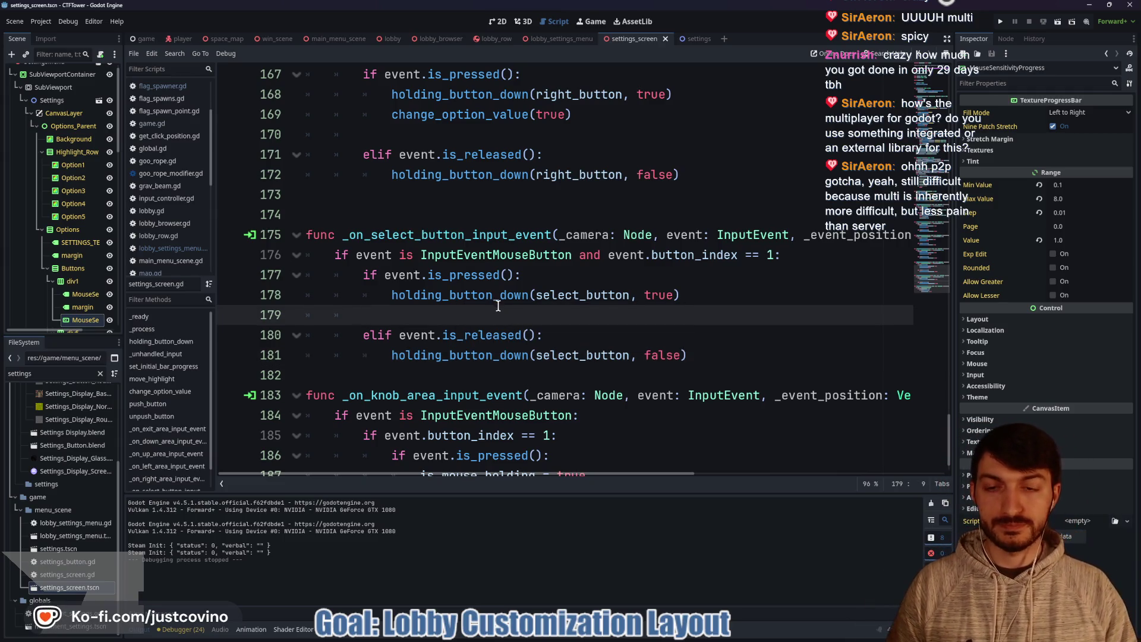
# Step: Insert a blank line on line 182 after the select button handler
pyautogui.scroll(-1, 498, 305)
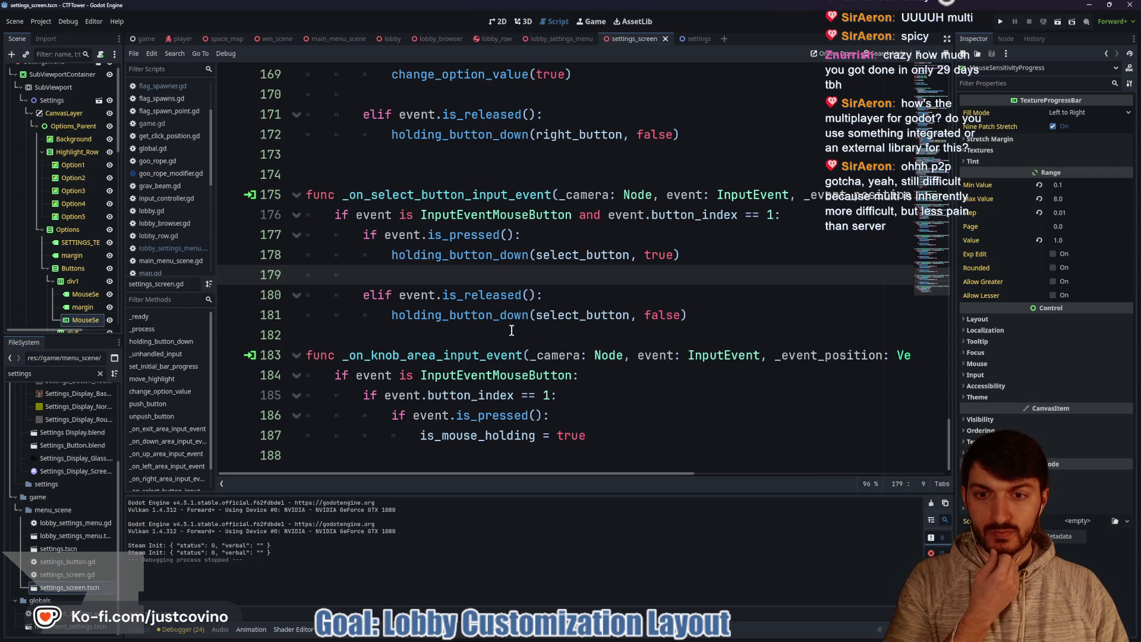
pyautogui.click(481, 333)
pyautogui.press('Return')
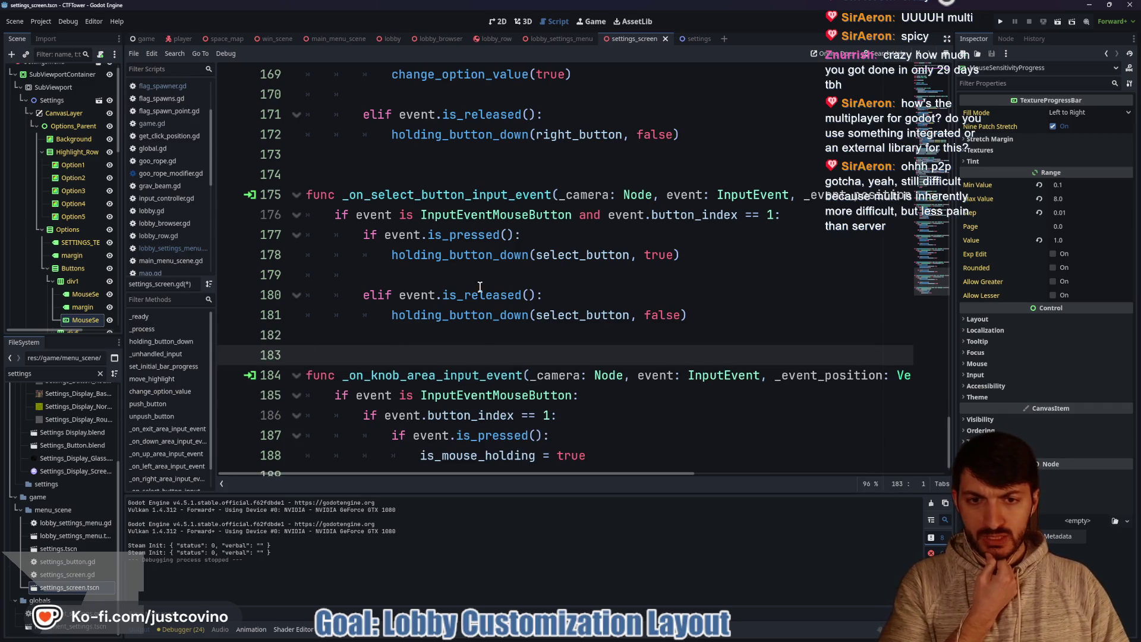
# Step: Scroll up to review the other handlers, ending in _unhandled_input on line 50
pyautogui.scroll(15, 560, 326)
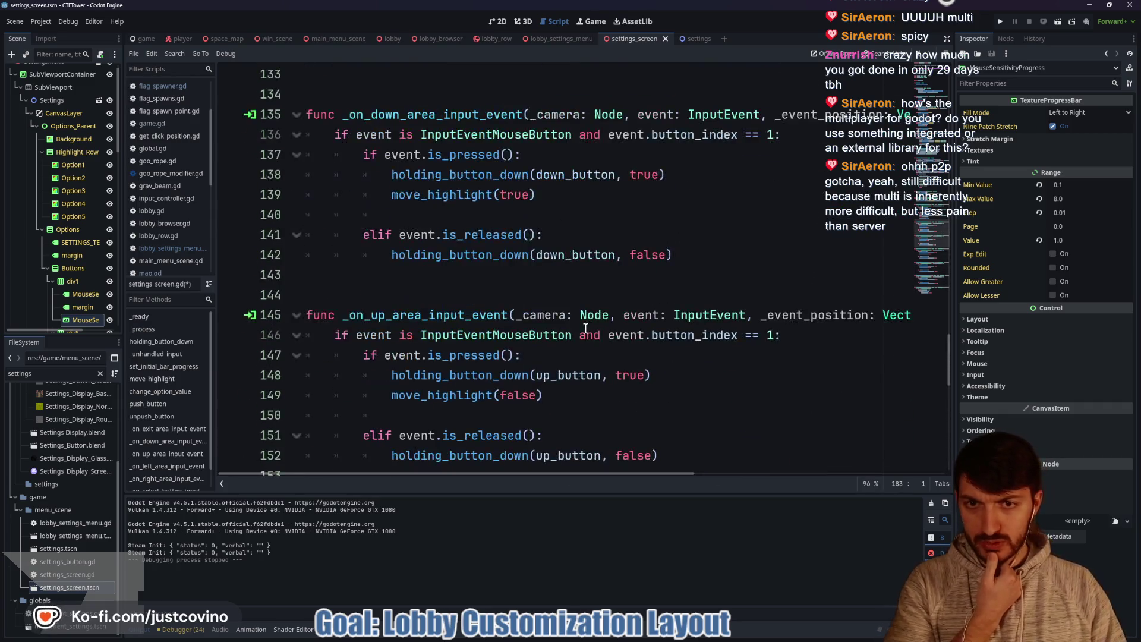
pyautogui.scroll(-5, 573, 329)
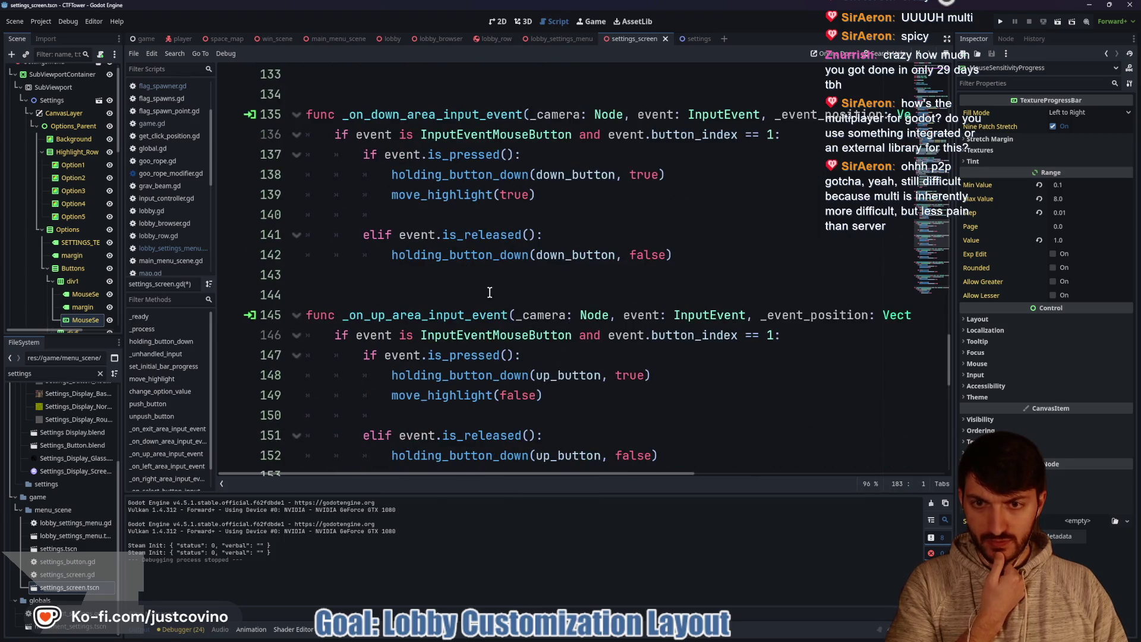
pyautogui.scroll(-5, 490, 292)
pyautogui.scroll(13, 469, 304)
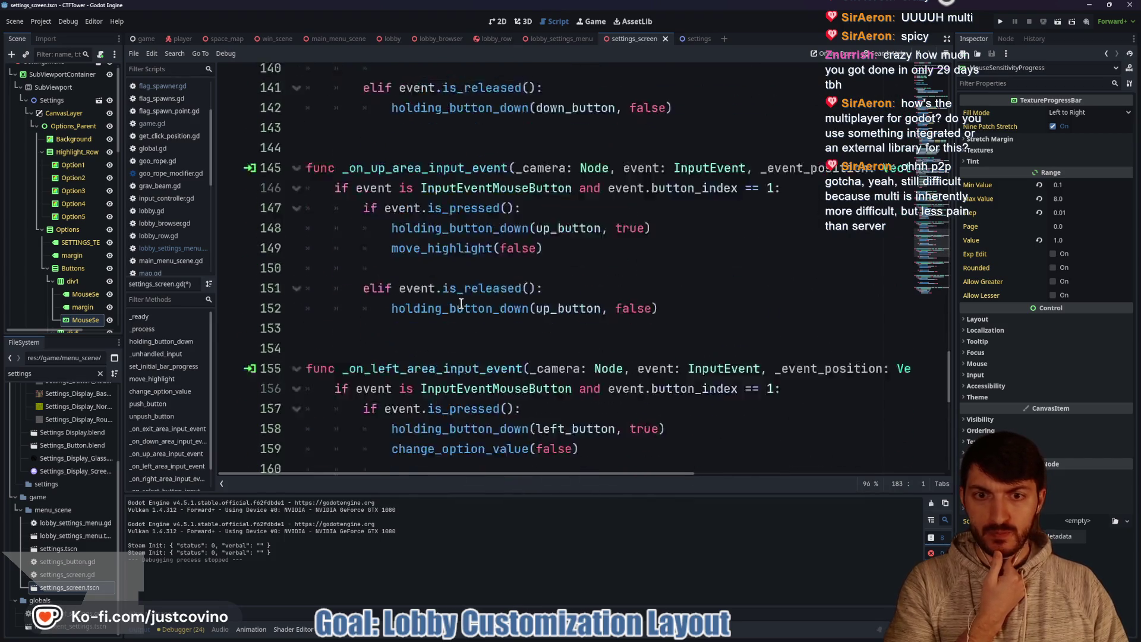
pyautogui.scroll(4, 457, 304)
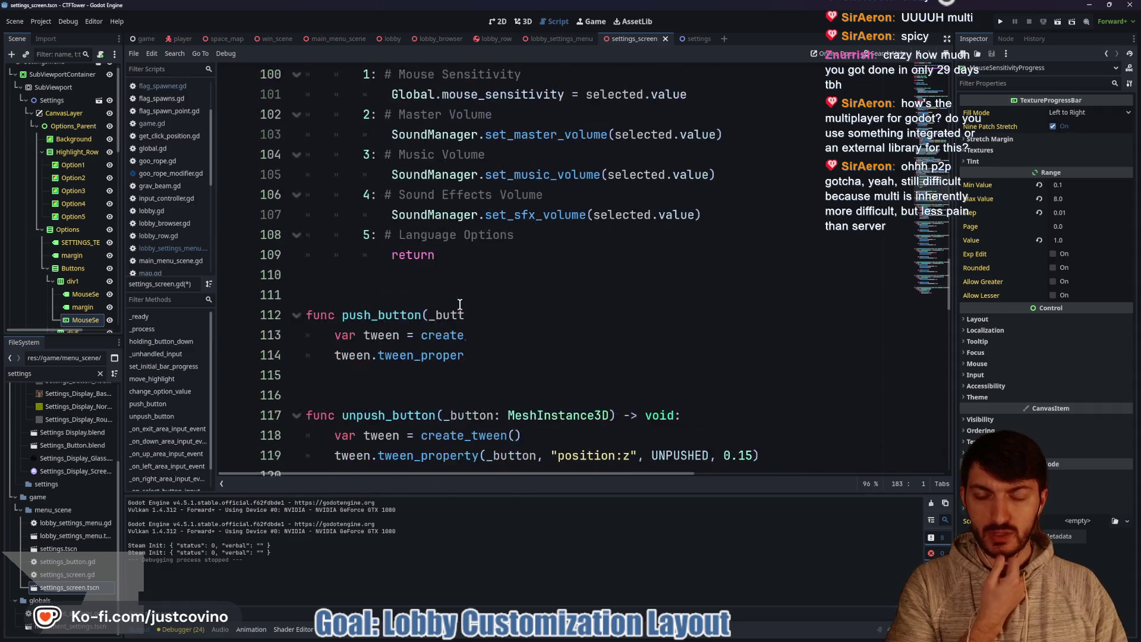
pyautogui.scroll(8, 518, 280)
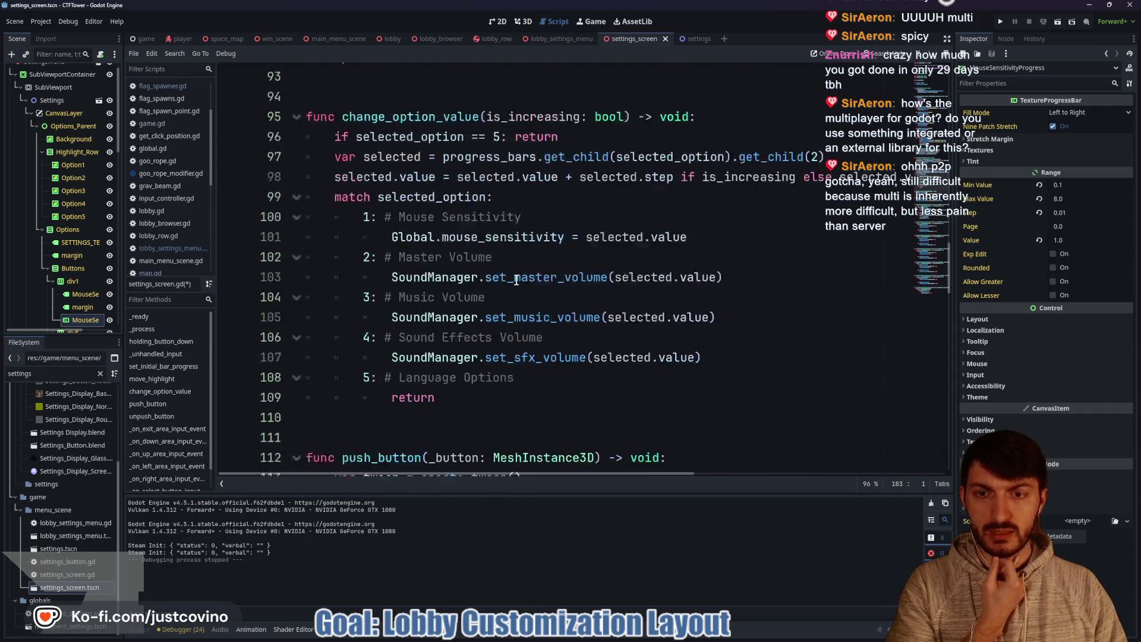
pyautogui.scroll(5, 502, 285)
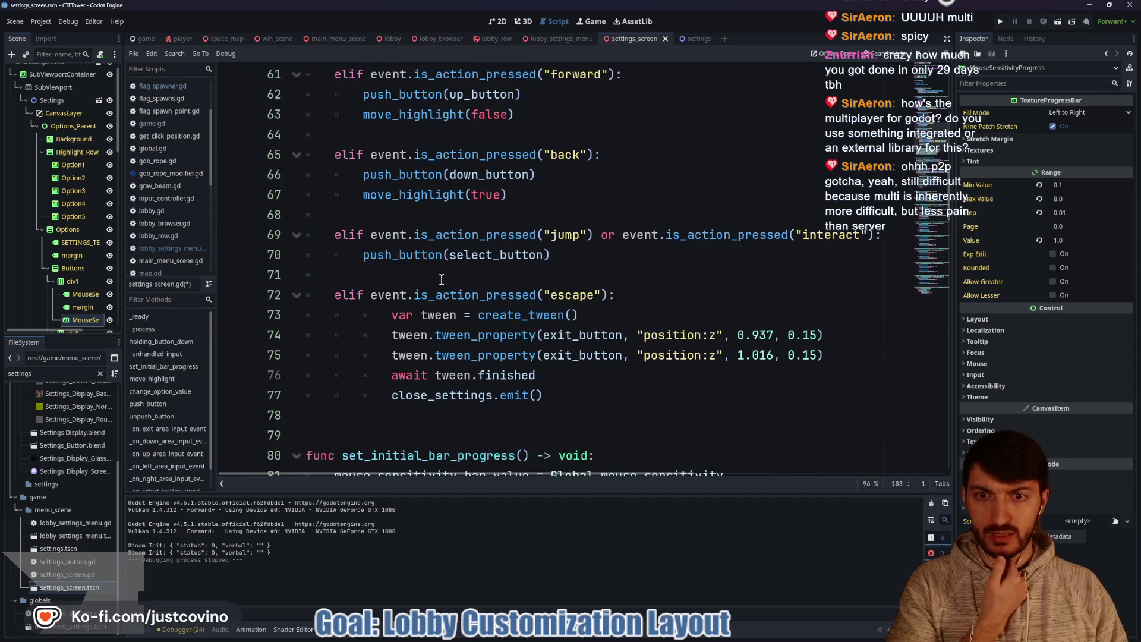
pyautogui.scroll(6, 437, 282)
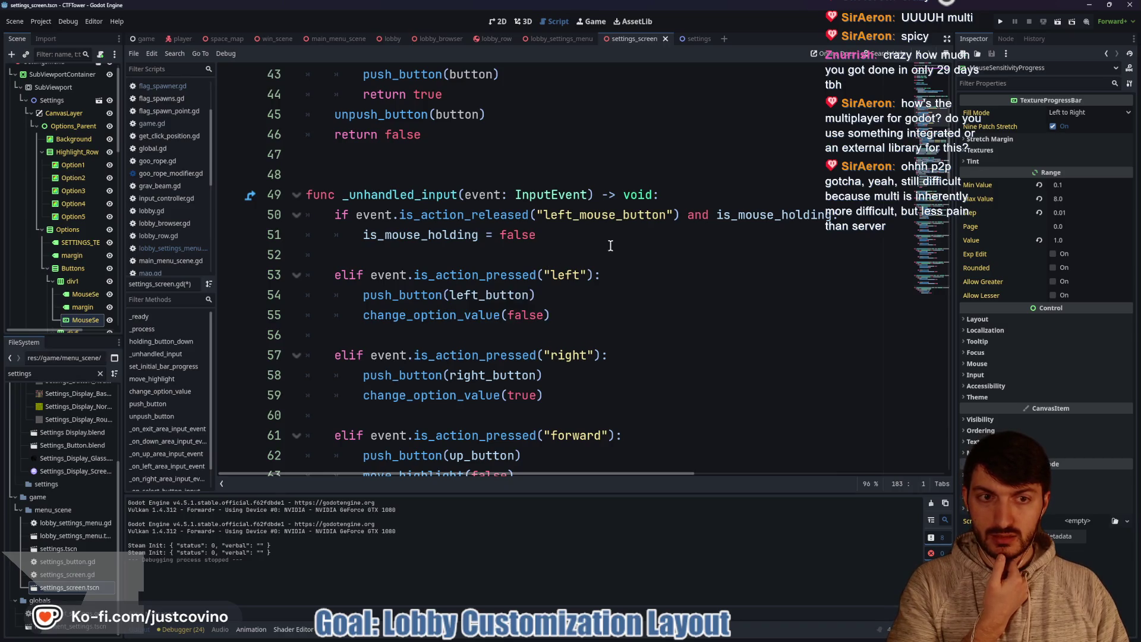
pyautogui.click(797, 214)
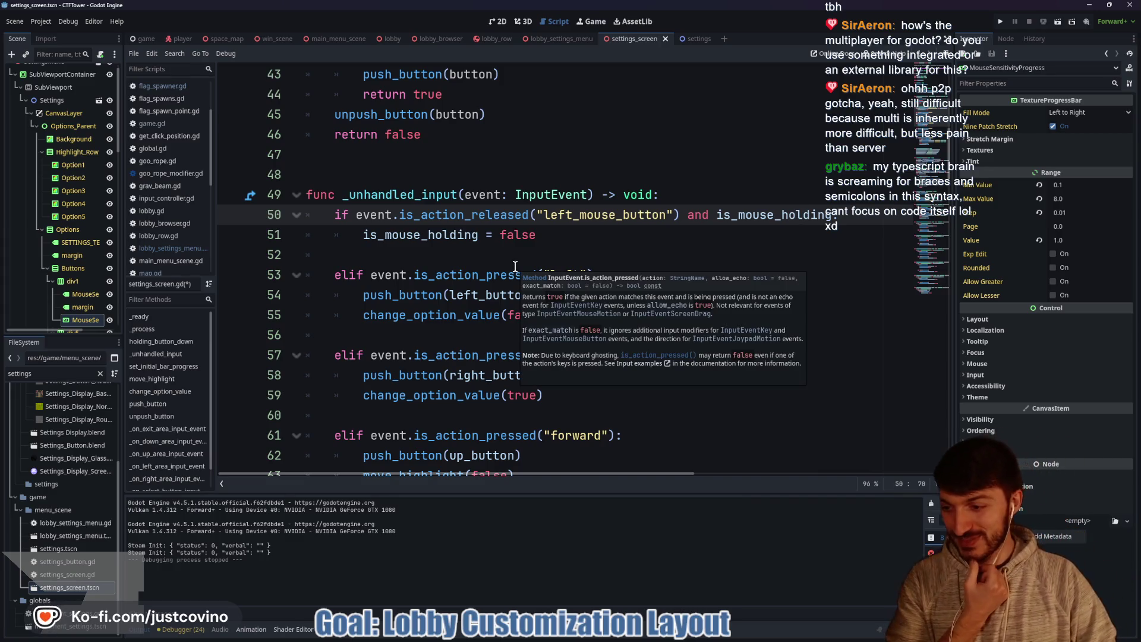
# Step: Save settings_screen.gd and scroll up to the holding_button_down function around line 46
pyautogui.click(560, 253)
pyautogui.hotkey('ctrl', 's')
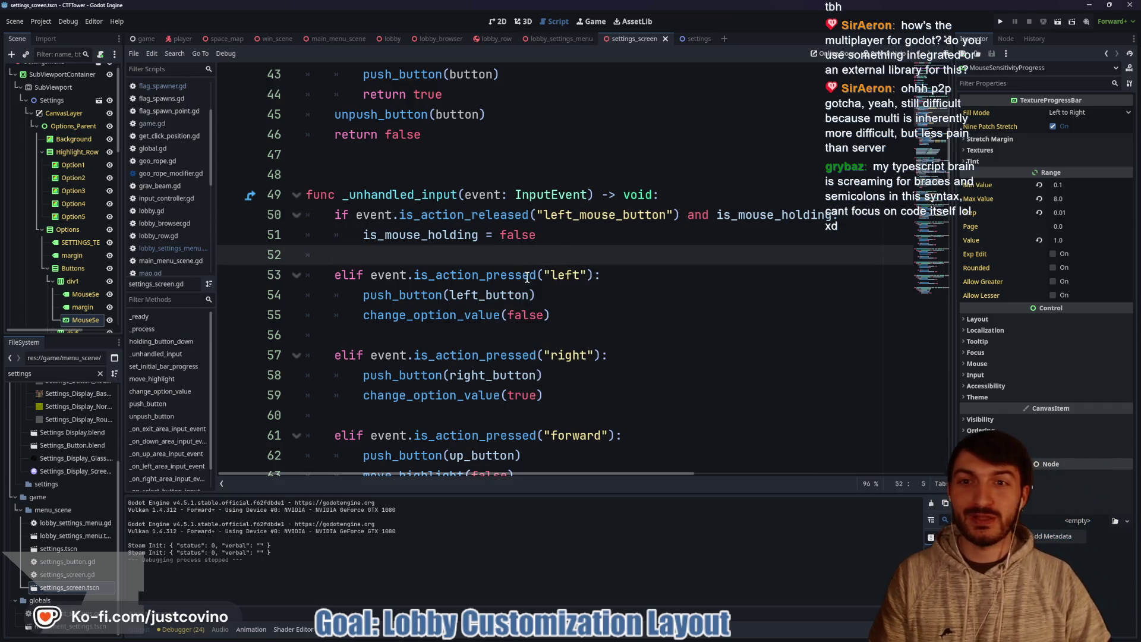
pyautogui.scroll(3, 531, 276)
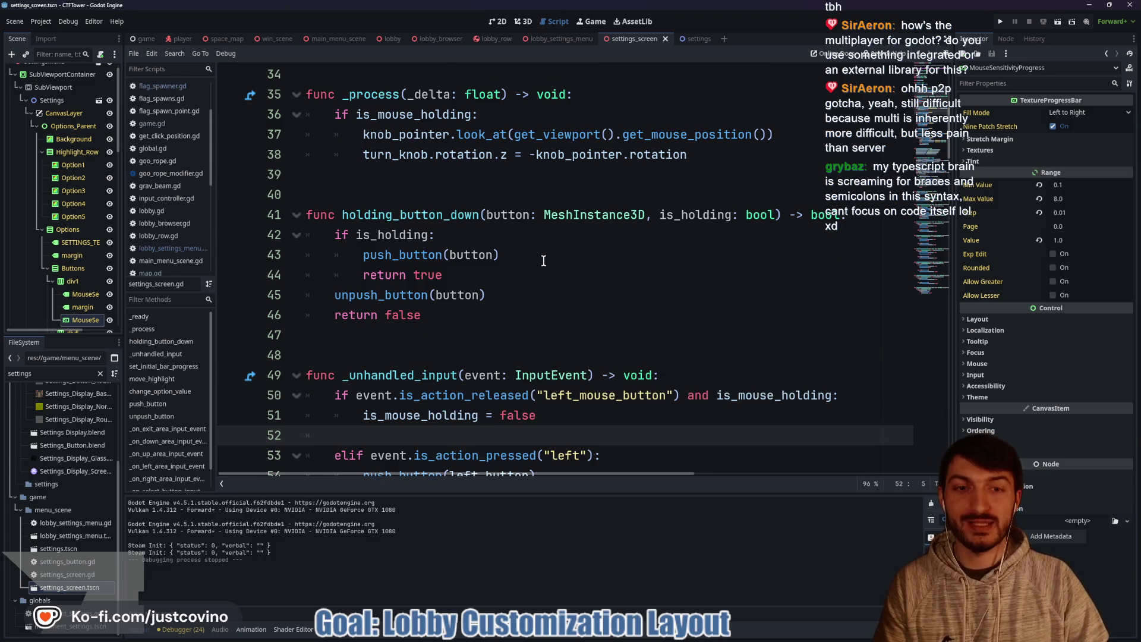
pyautogui.click(421, 321)
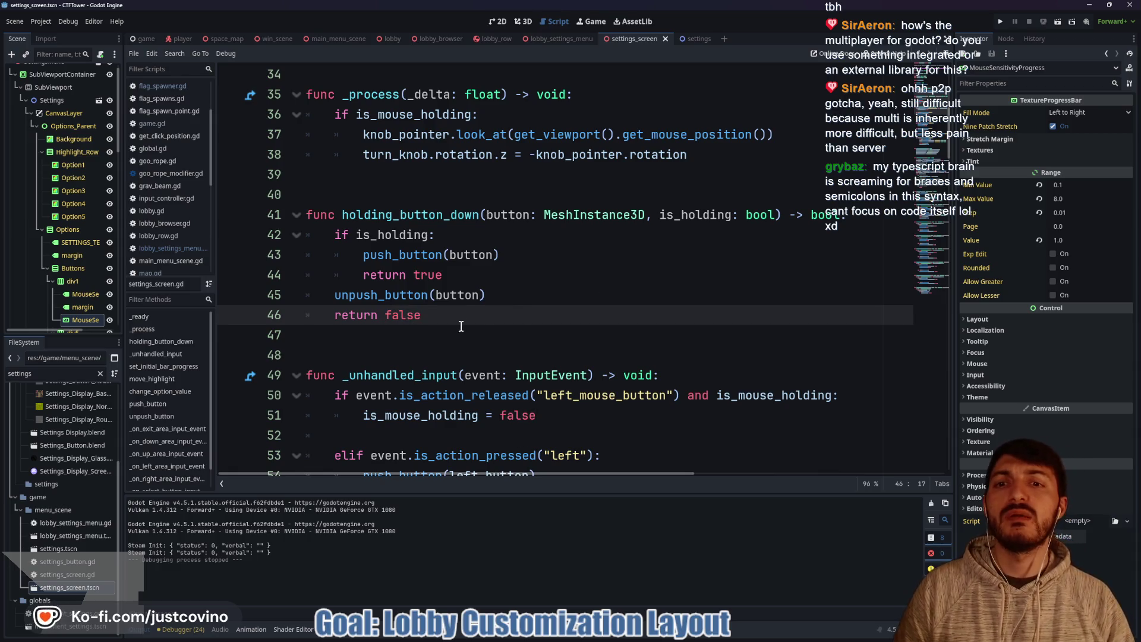
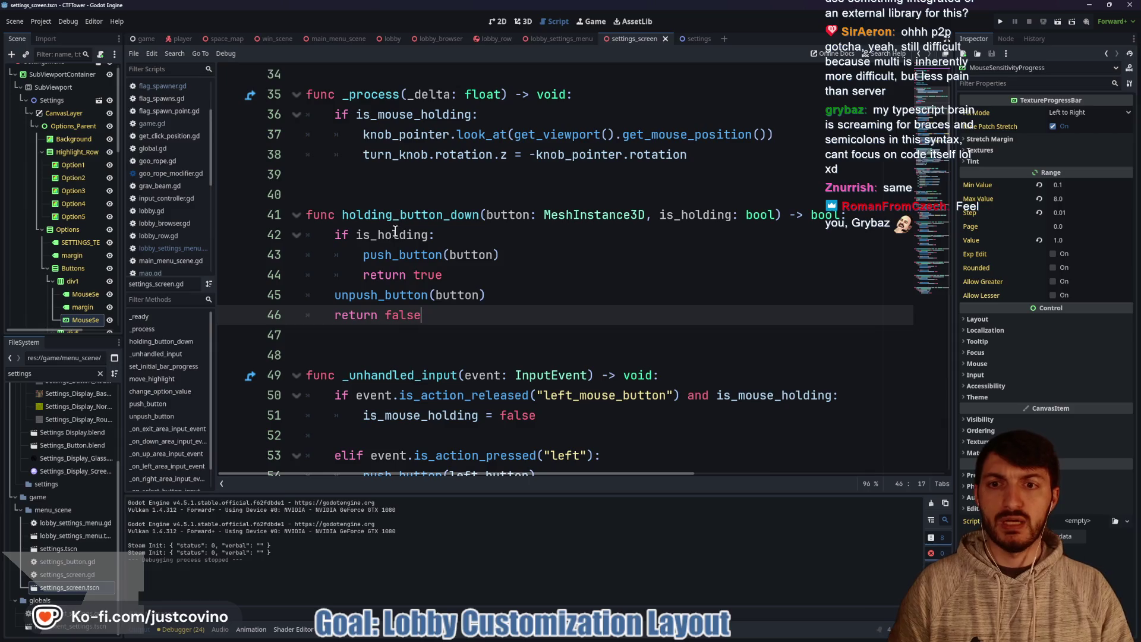
# Step: Change line 54 to call holding_button_down(left_button, true) instead of push_button
pyautogui.scroll(-5, 463, 280)
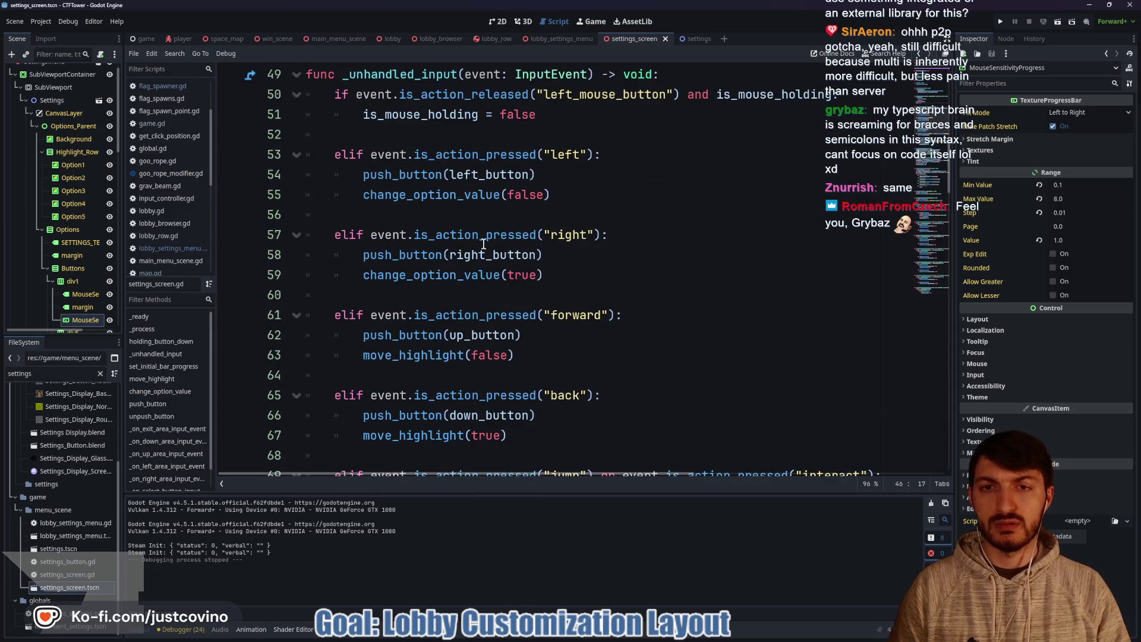
pyautogui.scroll(2, 547, 245)
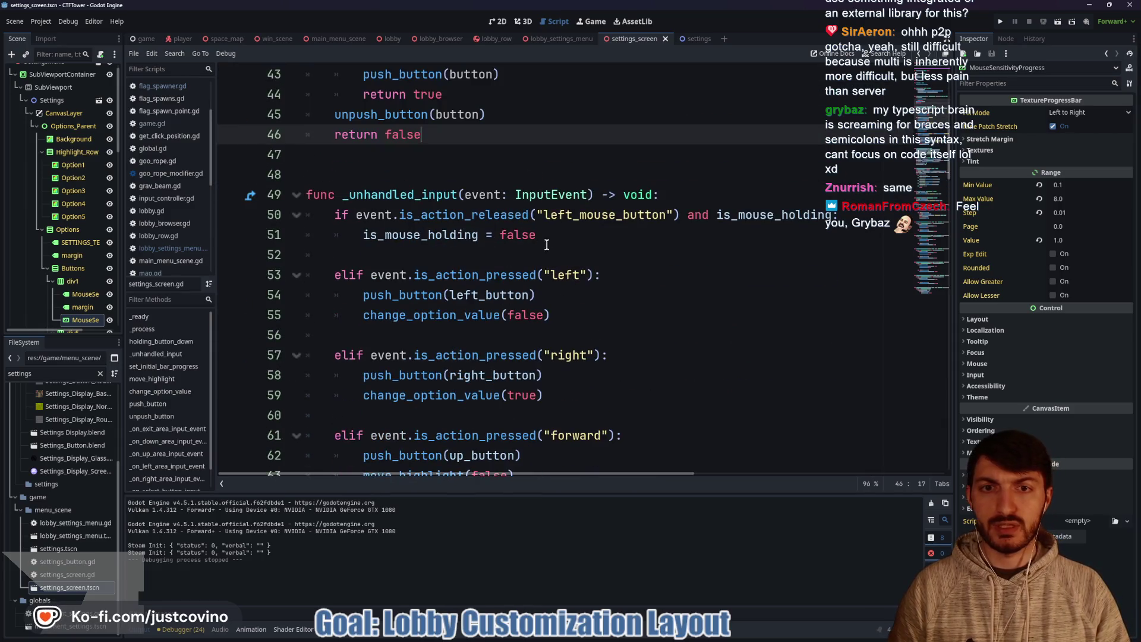
pyautogui.click(545, 296)
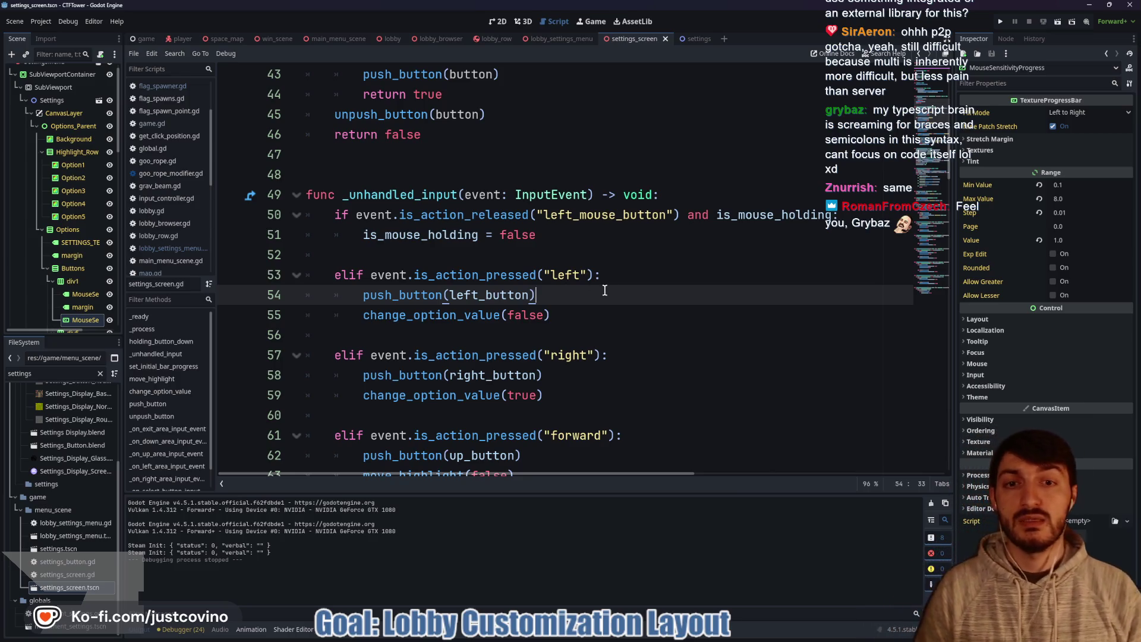
pyautogui.press('BackSpace')
pyautogui.press('BackSpace')
pyautogui.press('BackSpace')
pyautogui.press('BackSpace')
pyautogui.press('BackSpace')
pyautogui.press('BackSpace')
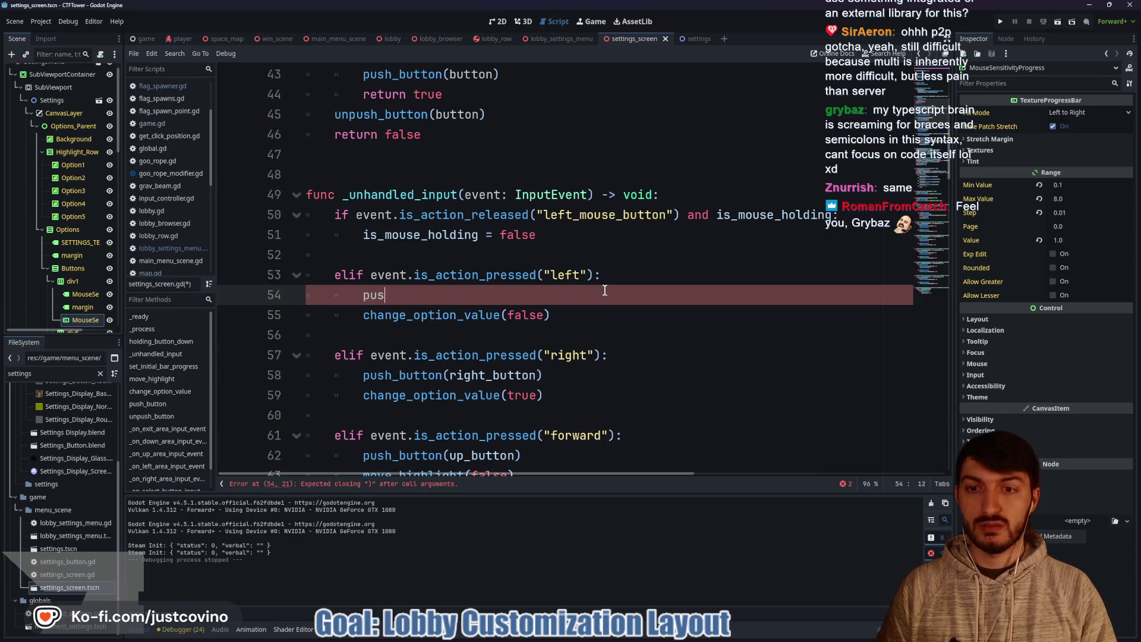
pyautogui.write('hold')
pyautogui.press('Return')
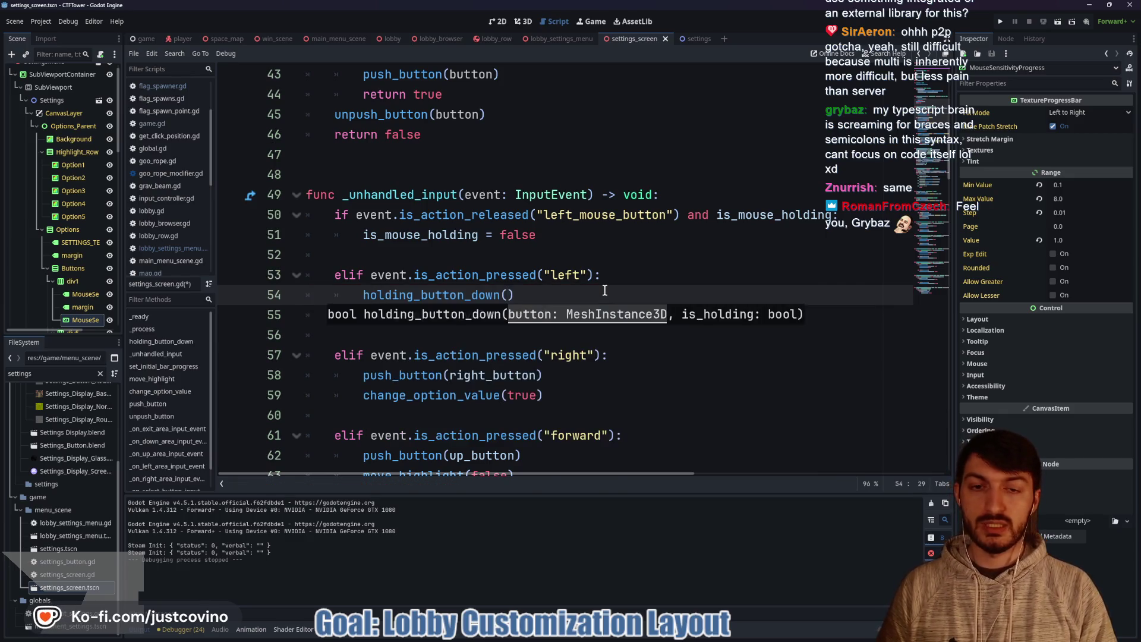
pyautogui.write('left')
pyautogui.press('Return')
pyautogui.write(', true')
pyautogui.press('Return')
# Step: Add an elif event.is_action_released("left") condition below line 55
pyautogui.click(586, 336)
pyautogui.click(572, 315)
pyautogui.press('Return')
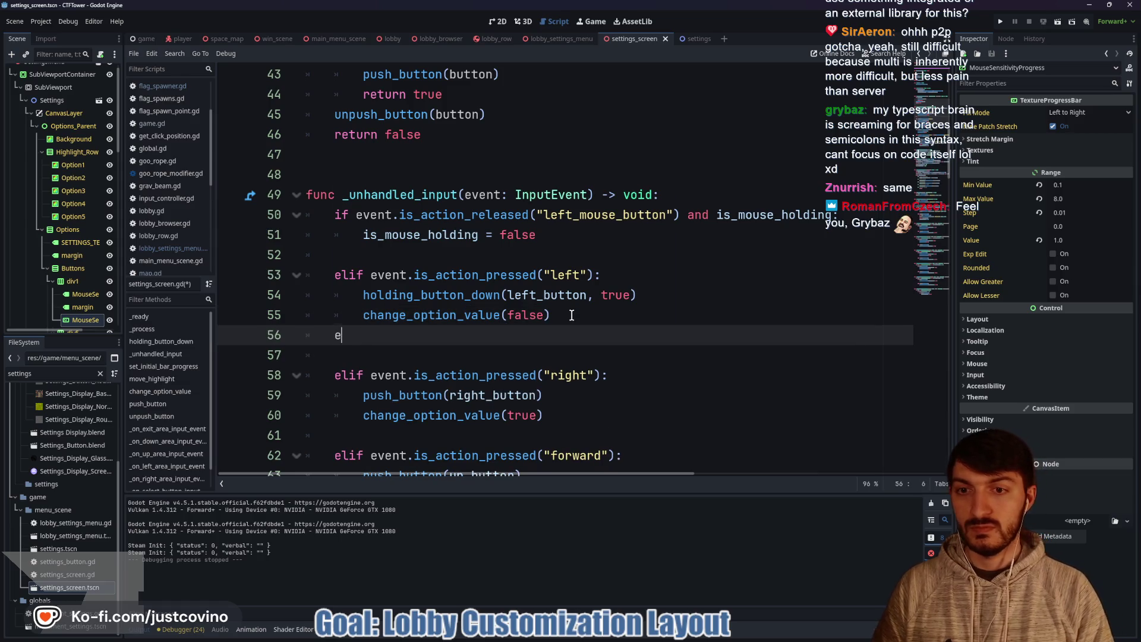
pyautogui.write('lif event.is_')
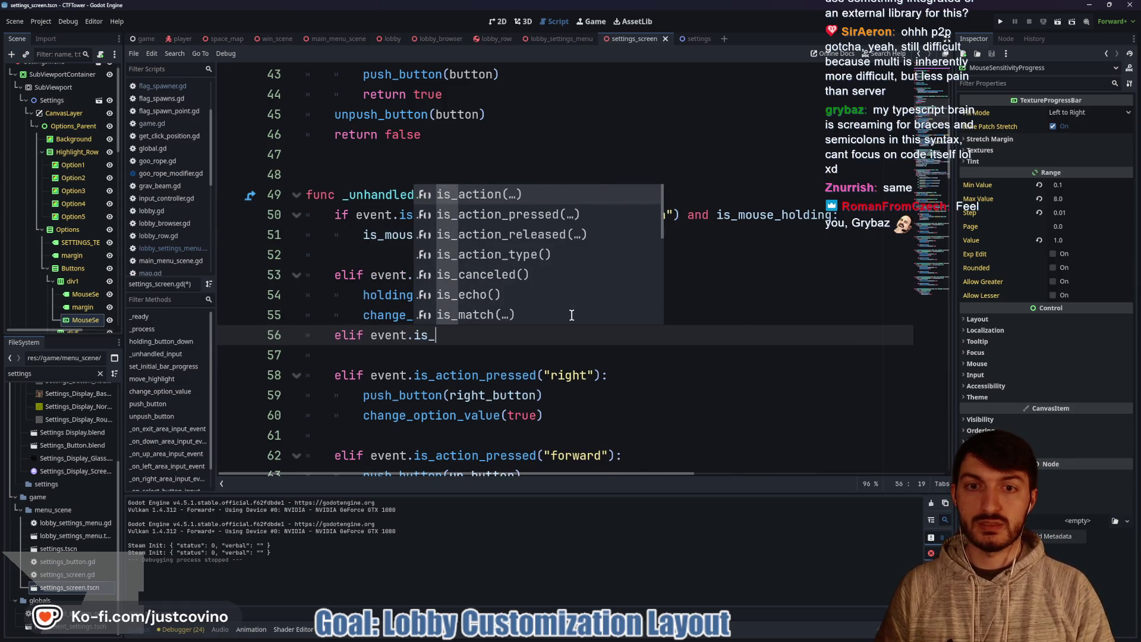
pyautogui.press('Down')
pyautogui.press('Down')
pyautogui.press('Return')
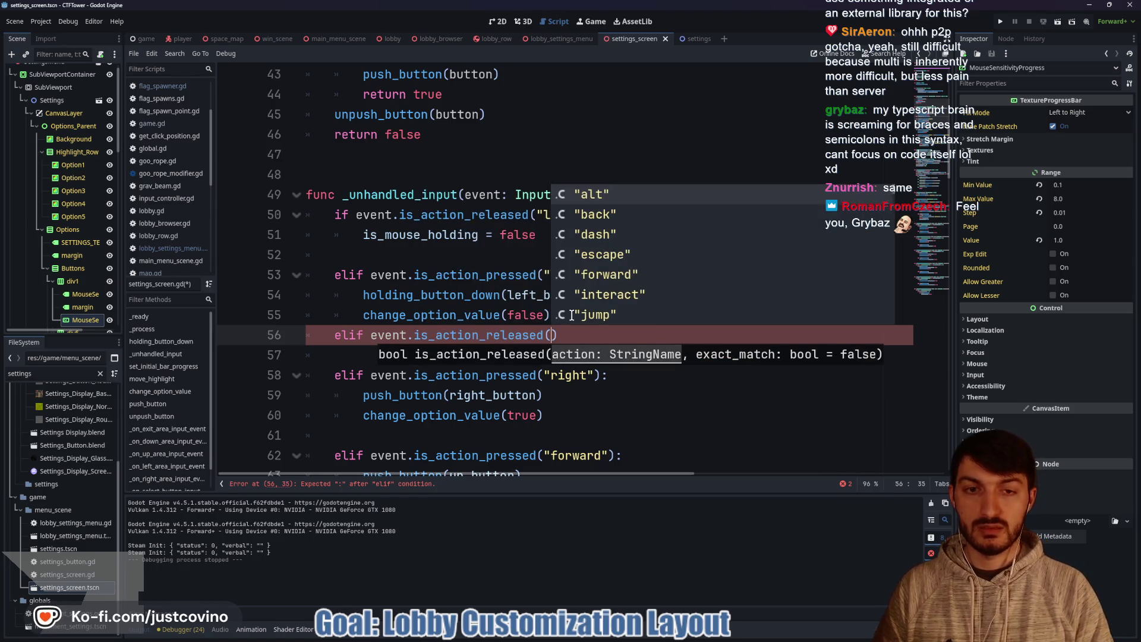
pyautogui.write('"left"')
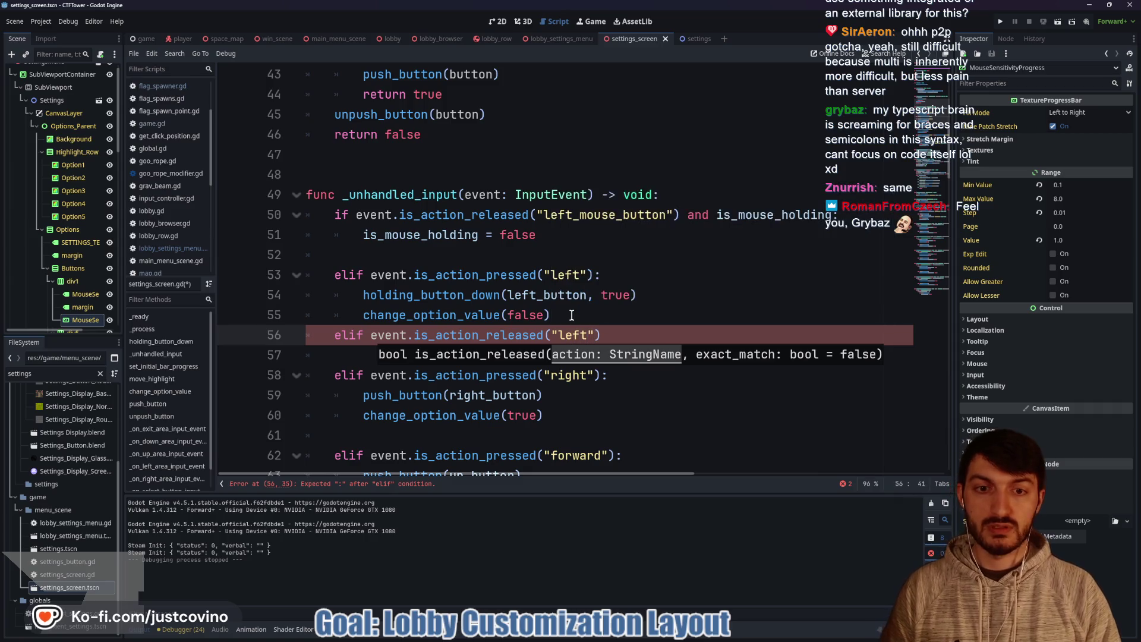
pyautogui.click(631, 328)
pyautogui.write('Lobby')
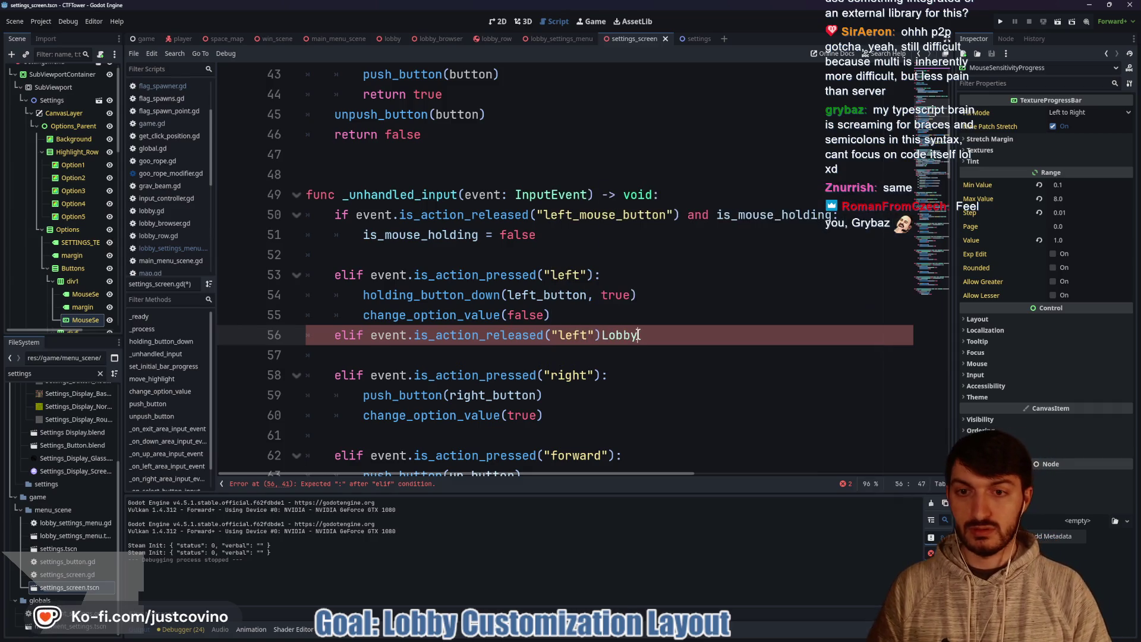
pyautogui.press('BackSpace')
pyautogui.press('BackSpace')
pyautogui.press('BackSpace')
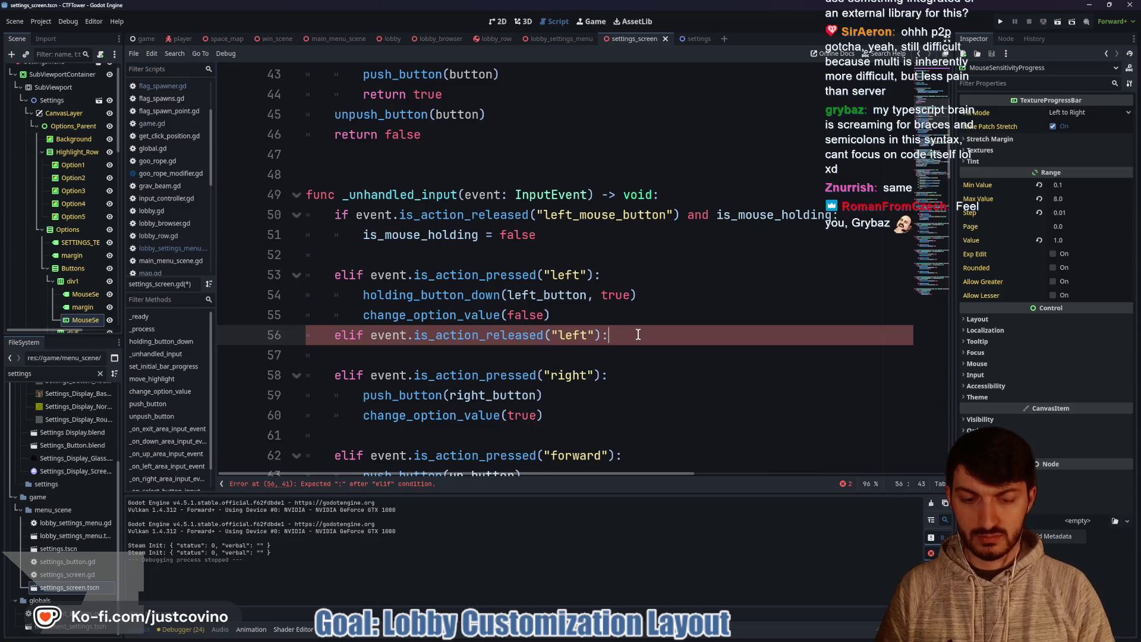
# Step: Make the left-release branch call holding_button_down(left_button, false)
pyautogui.press('Return')
pyautogui.write('hold')
pyautogui.press('Return')
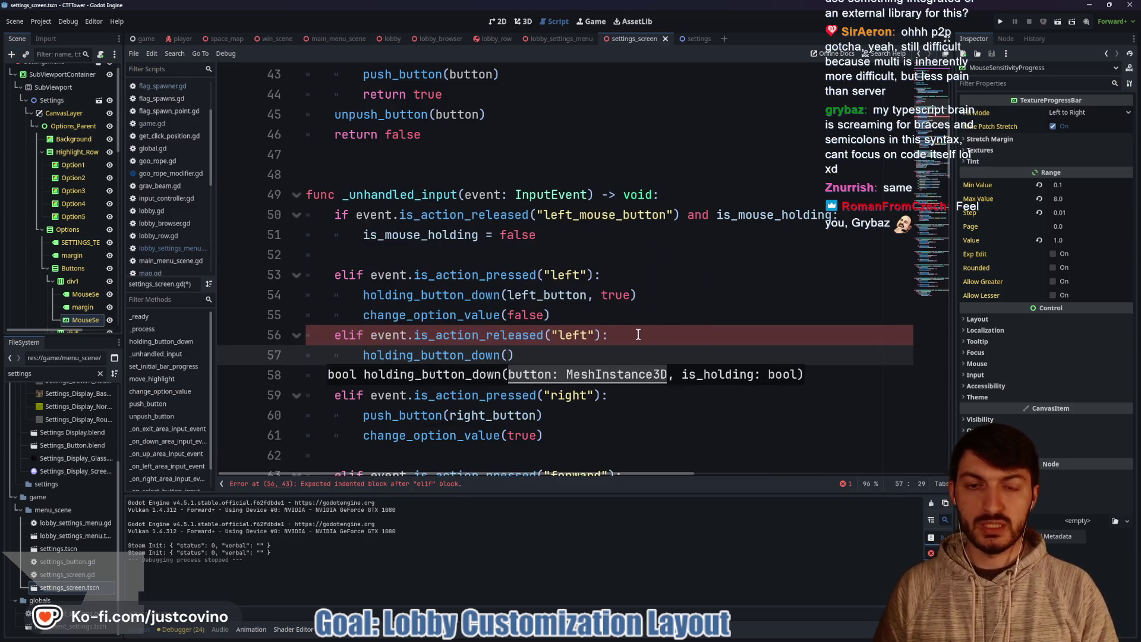
pyautogui.write('left')
pyautogui.press('Return')
pyautogui.write(', f')
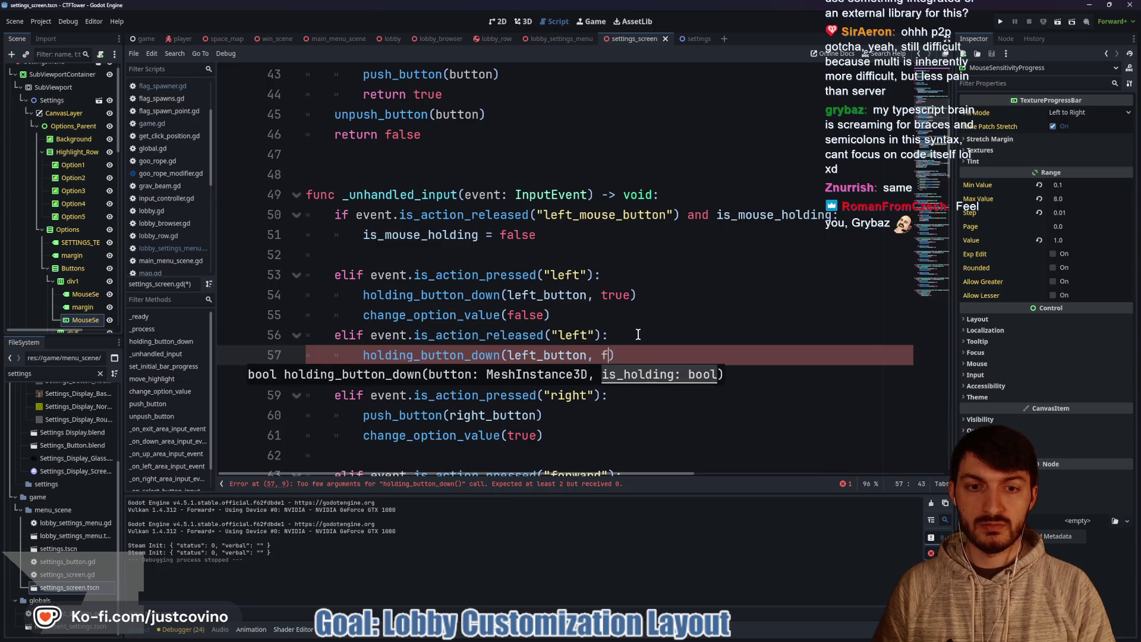
pyautogui.press('Return')
pyautogui.click(638, 334)
pyautogui.scroll(-1, 578, 331)
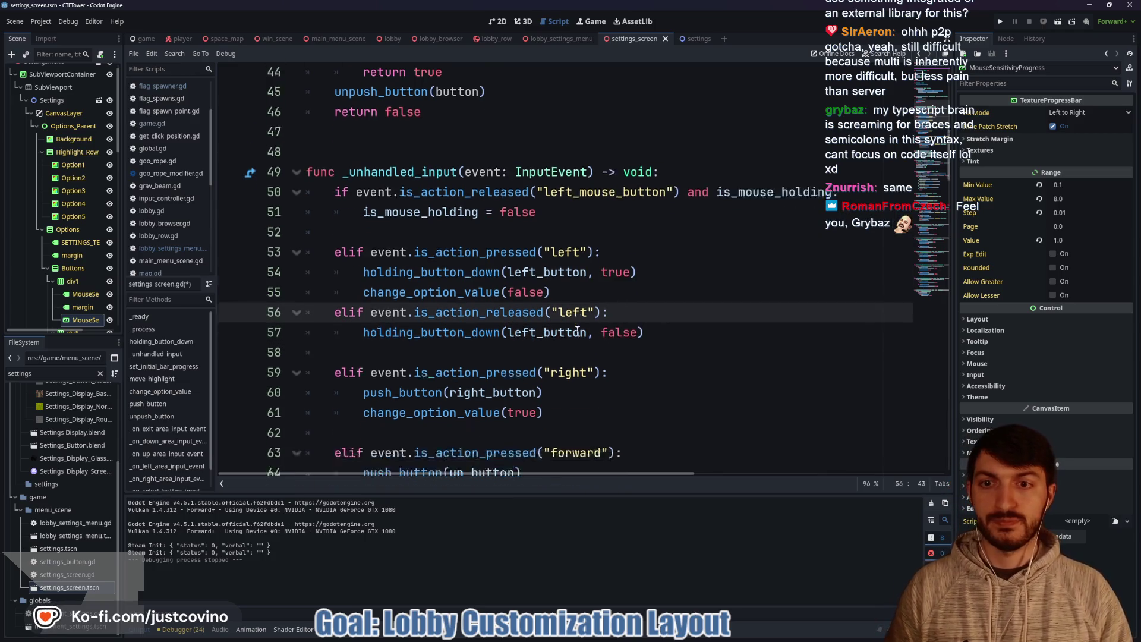
pyautogui.scroll(-2, 577, 332)
pyautogui.click(565, 309)
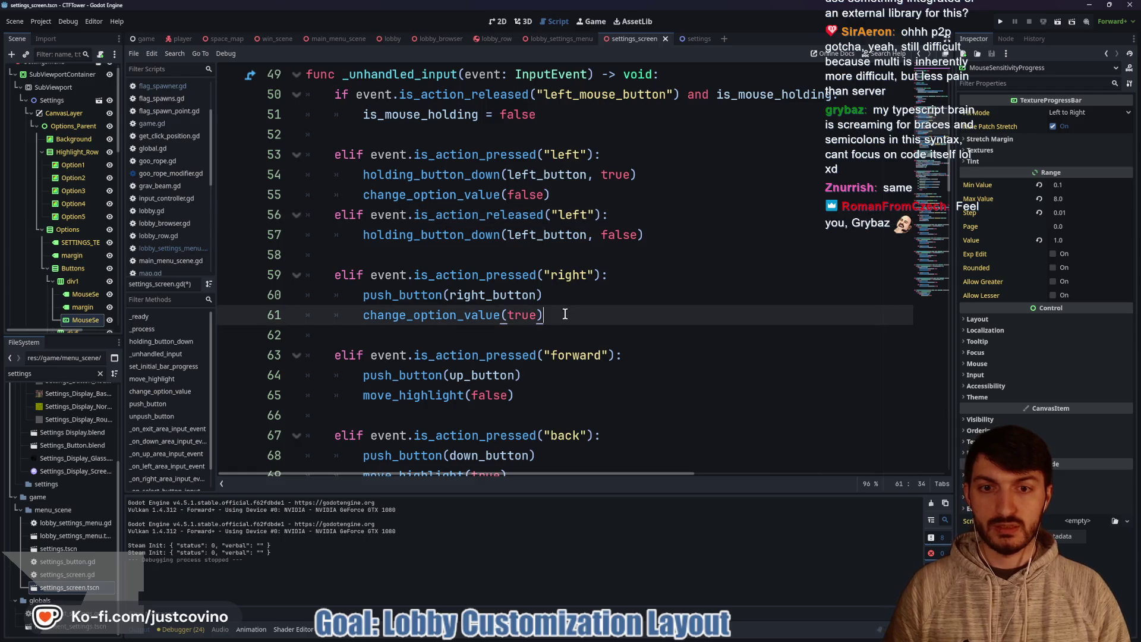
# Step: Replace line 60's push_button(right_button) with holding_button_down(right_button, true)
pyautogui.moveTo(555, 295); pyautogui.dragTo(364, 296)
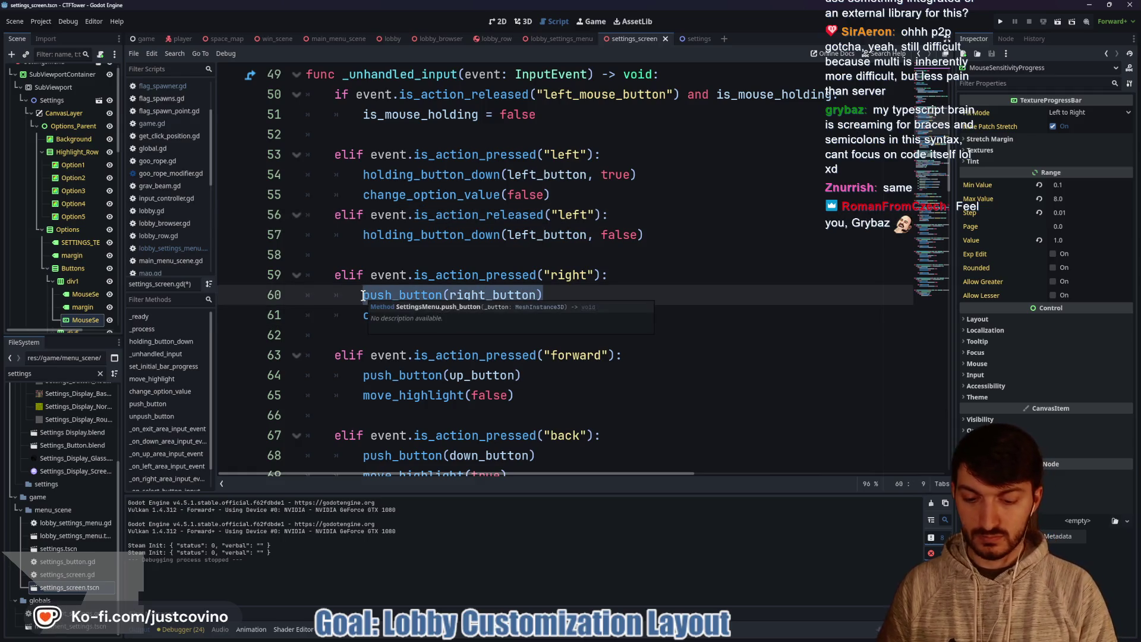
pyautogui.write('holding')
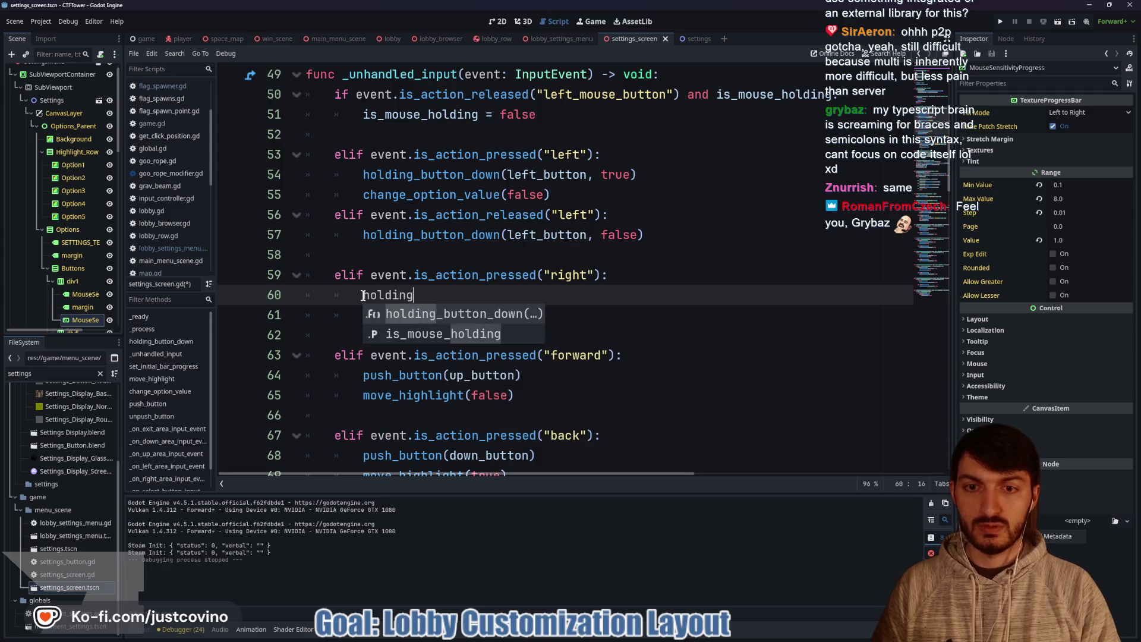
pyautogui.press('Return')
pyautogui.write('right')
pyautogui.press('Return')
pyautogui.write(', tru')
pyautogui.press('Return')
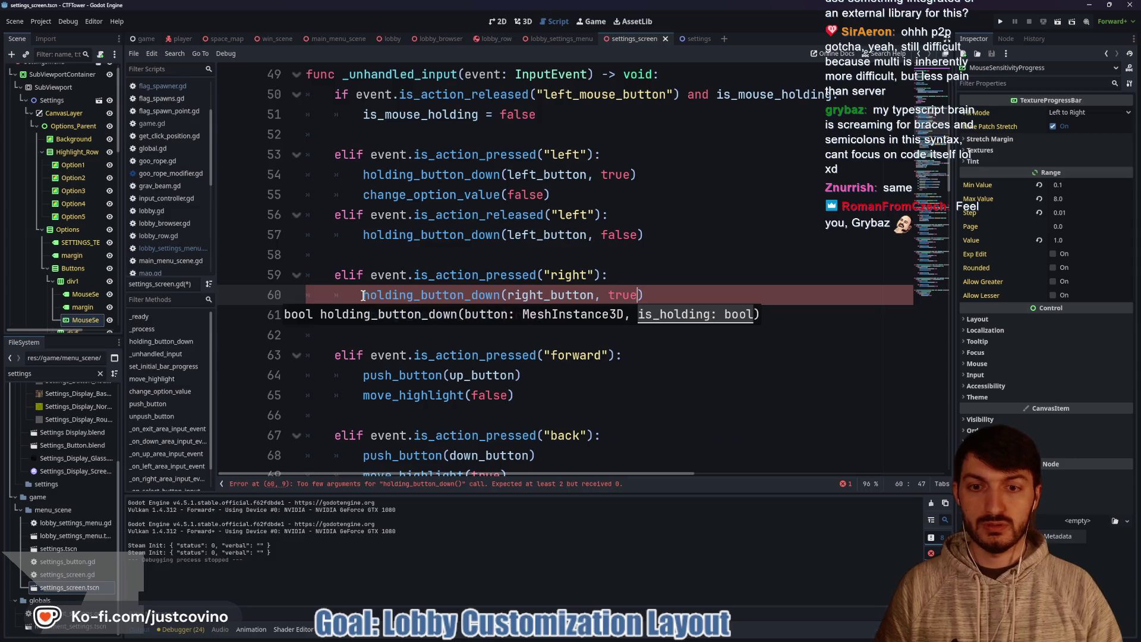
# Step: Swap push_button for holding_button_down with a true argument on lines 64, 68 and 72 at once
pyautogui.moveTo(362, 377); pyautogui.dragTo(440, 379)
pyautogui.scroll(-2, 640, 288)
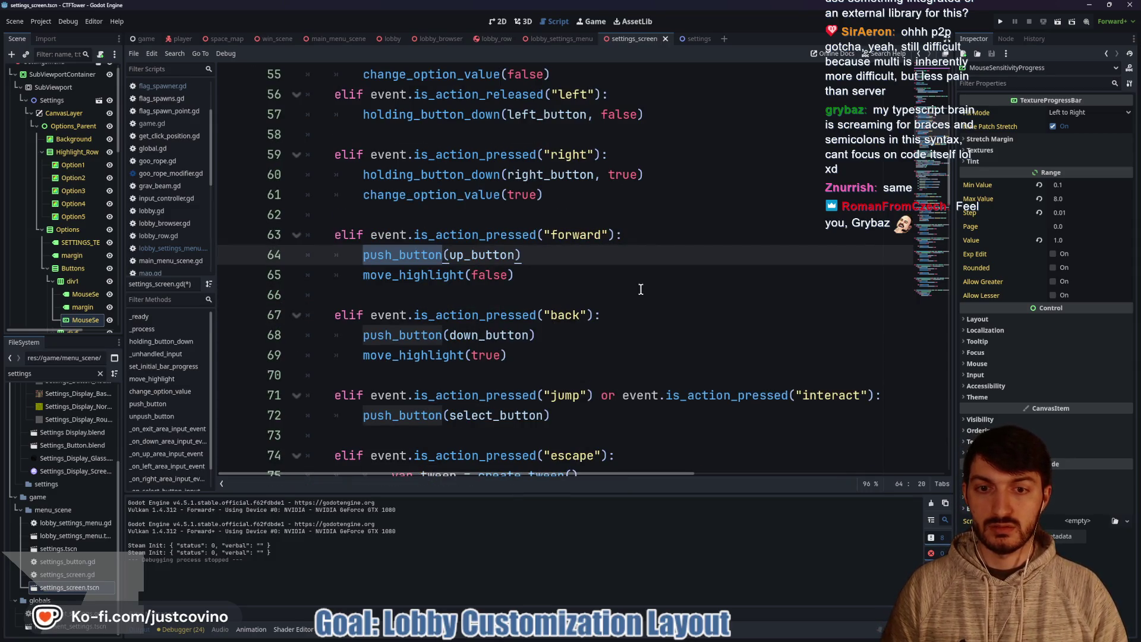
pyautogui.scroll(-2, 641, 290)
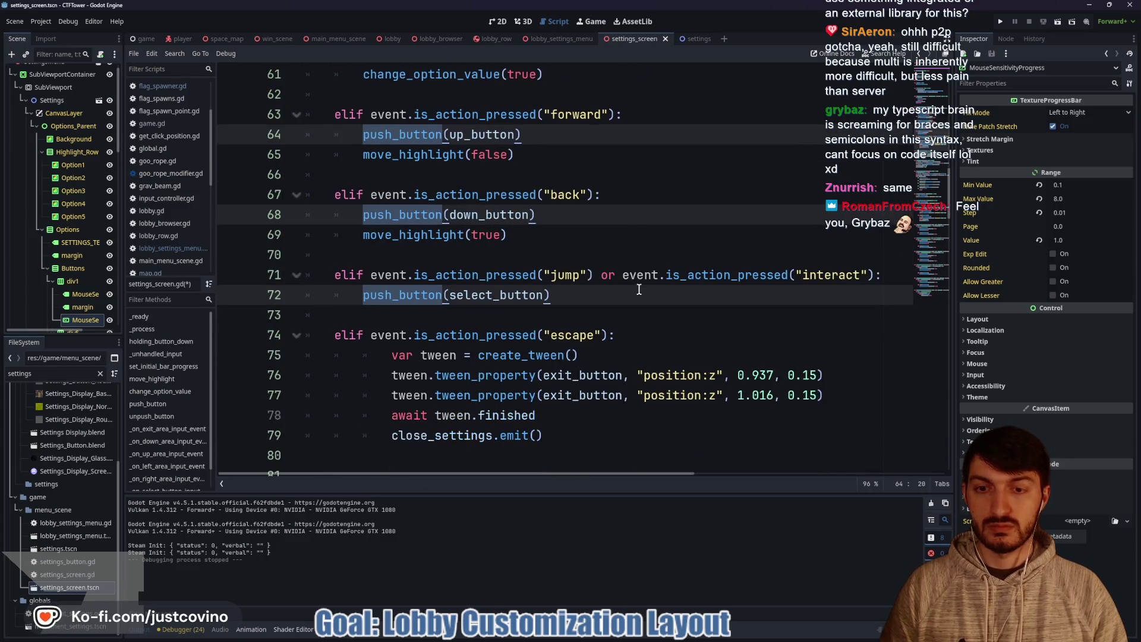
pyautogui.hotkey('ctrl', 'd')
pyautogui.hotkey('ctrl', 'd')
pyautogui.write('holding_butto')
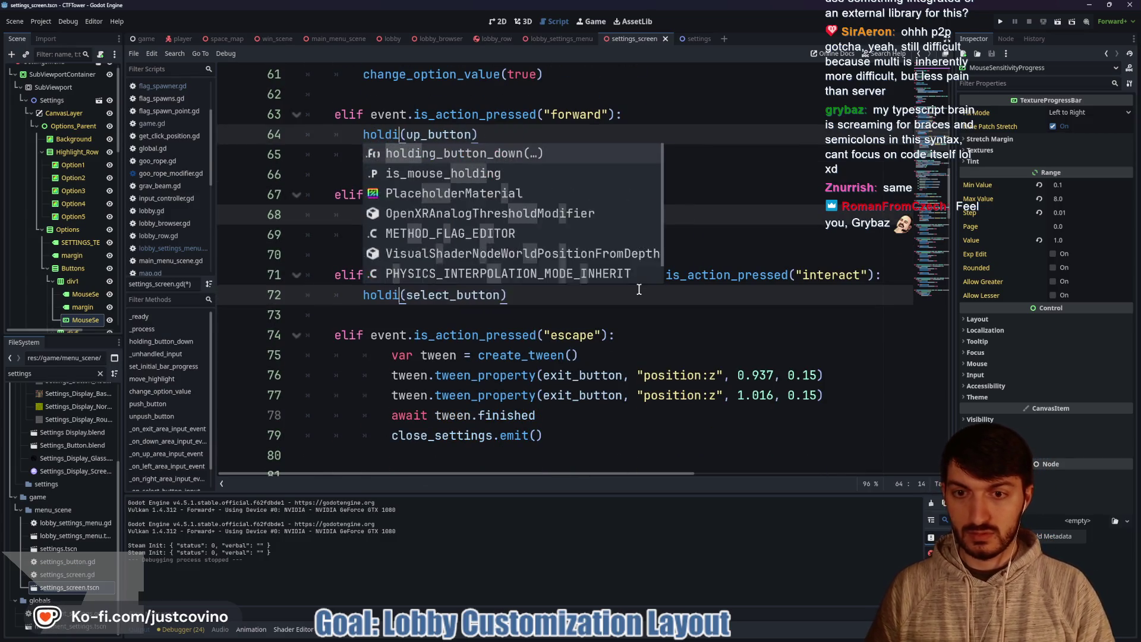
pyautogui.press('Return')
pyautogui.click(602, 295)
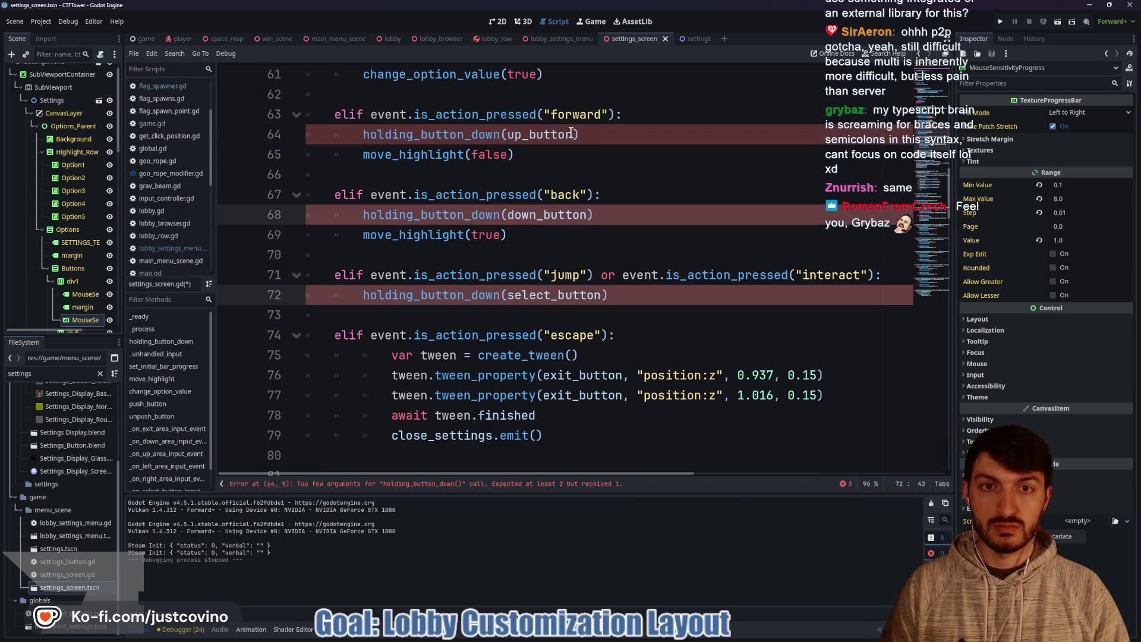
pyautogui.scroll(2, 621, 183)
pyautogui.write(', true')
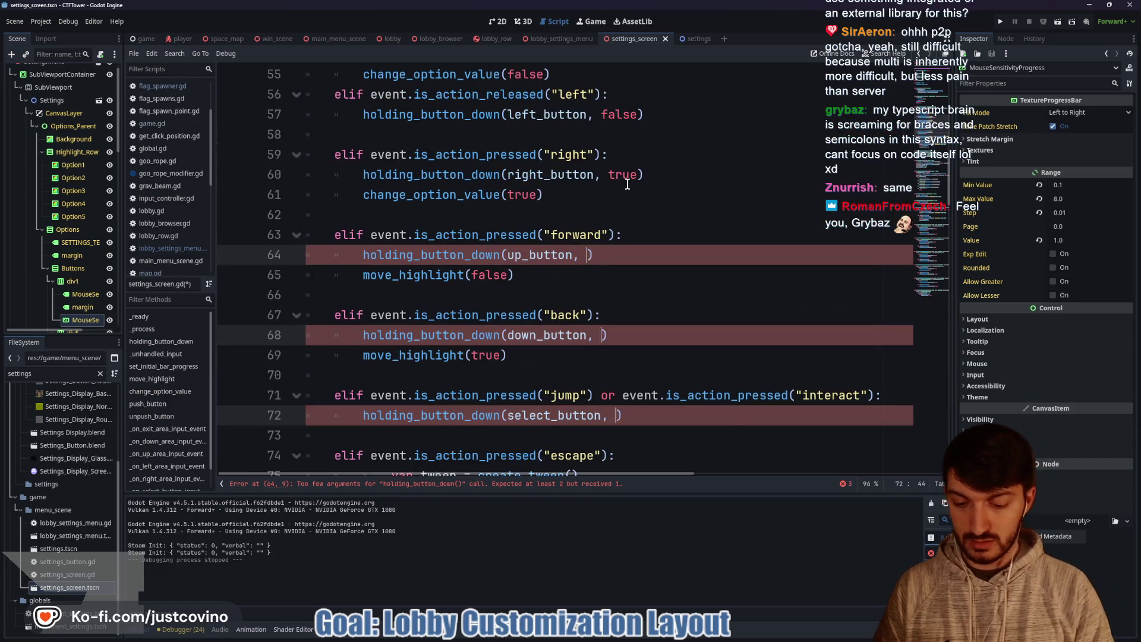
pyautogui.click(634, 271)
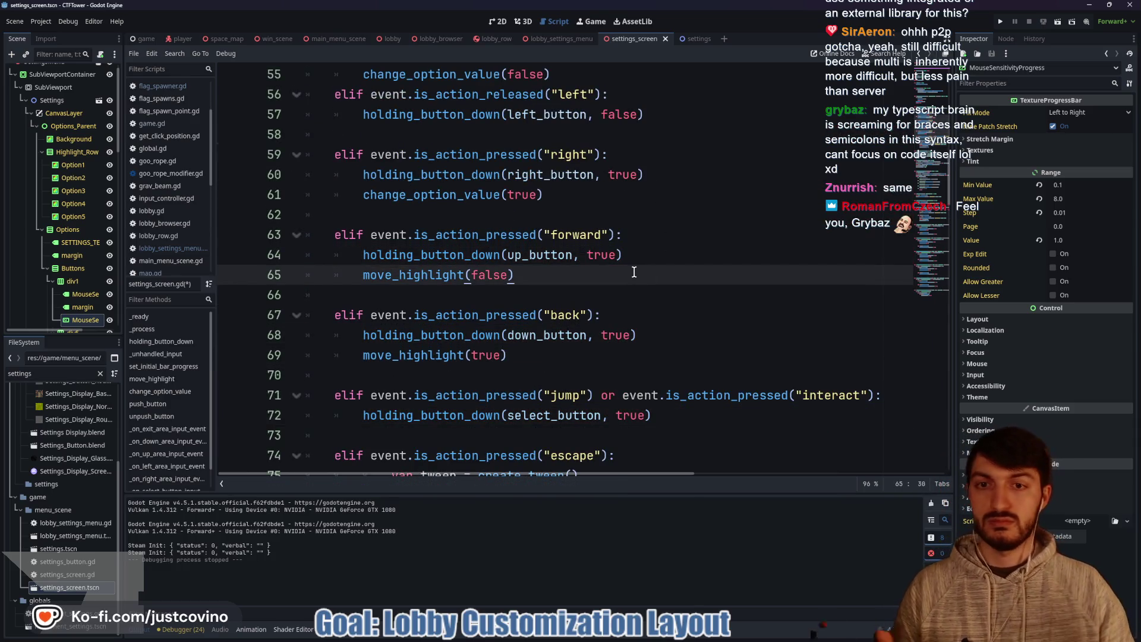
pyautogui.click(584, 201)
pyautogui.scroll(1, 578, 223)
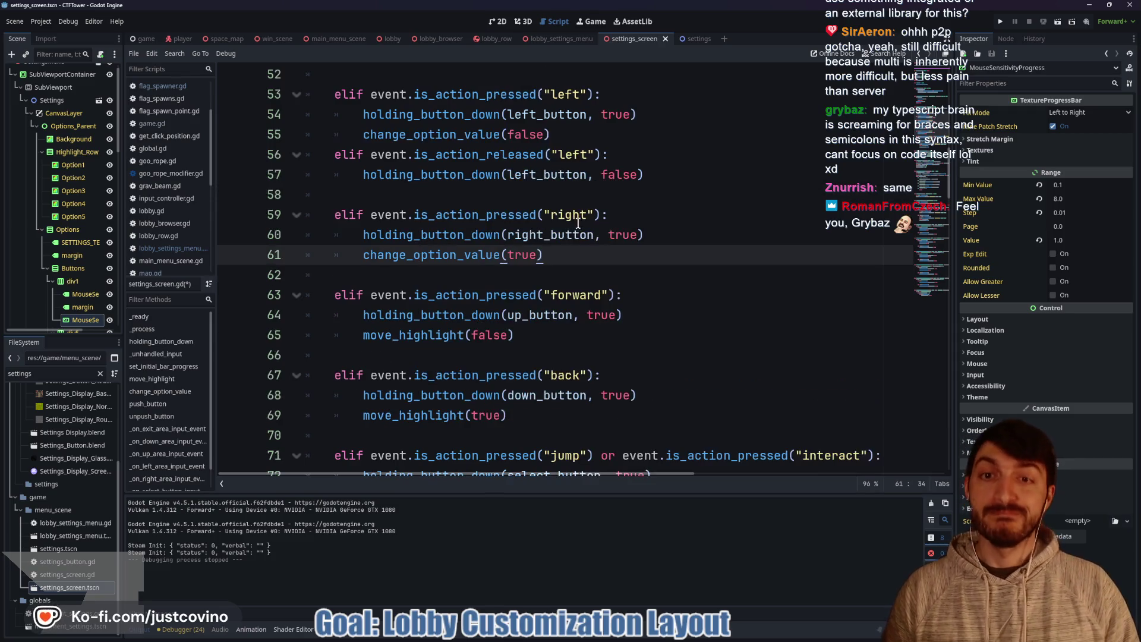
pyautogui.scroll(1, 575, 223)
pyautogui.scroll(1, 432, 253)
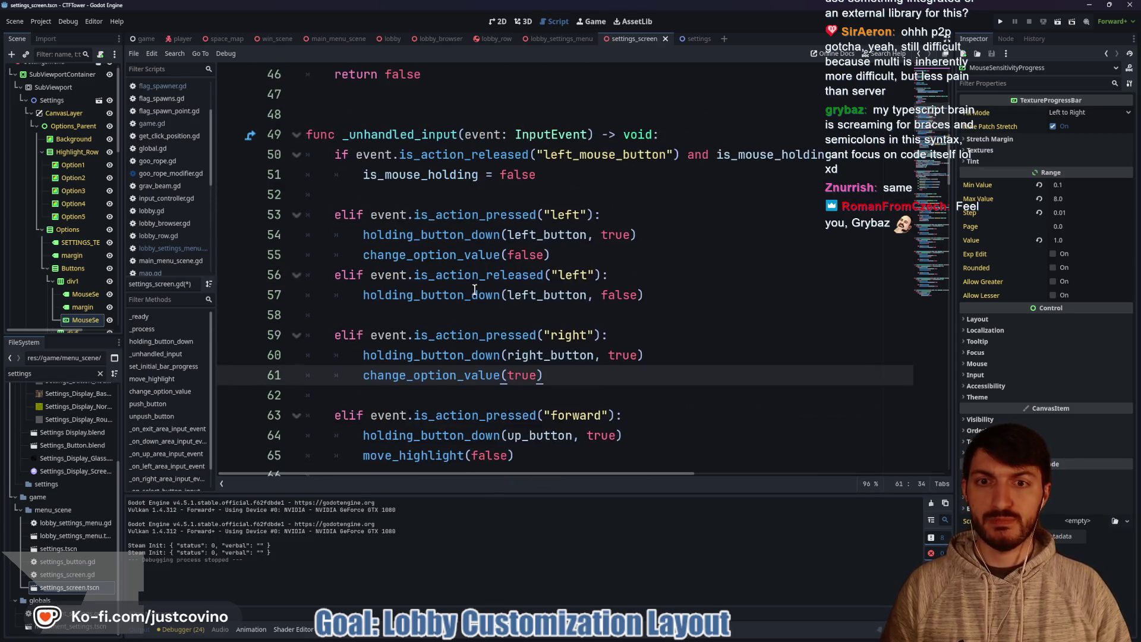
pyautogui.click(372, 196)
# Step: Add a ## comment above the left-press check and ##RIGHT## above the right-press check
pyautogui.press('Return')
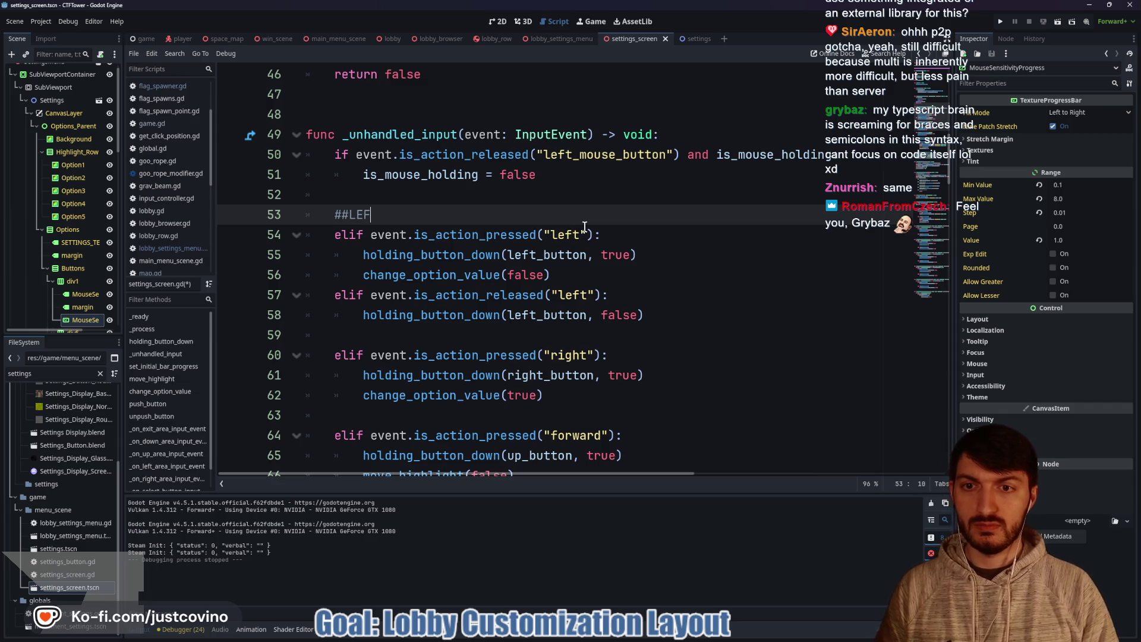
pyautogui.write('##')
pyautogui.click(363, 336)
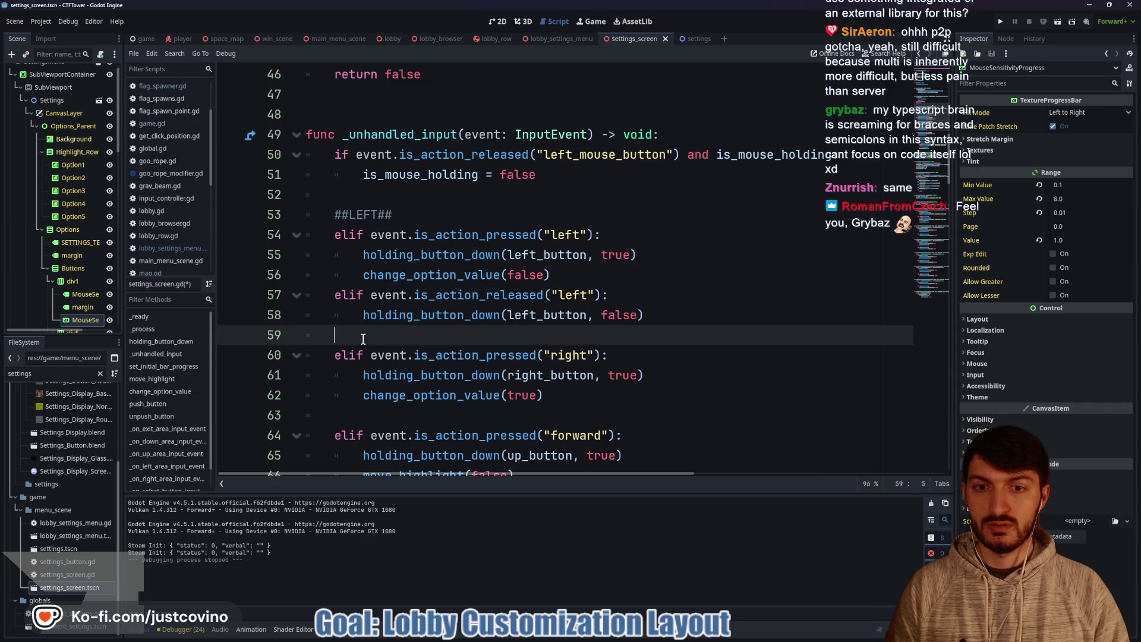
pyautogui.press('Return')
pyautogui.write('##RIGHT##')
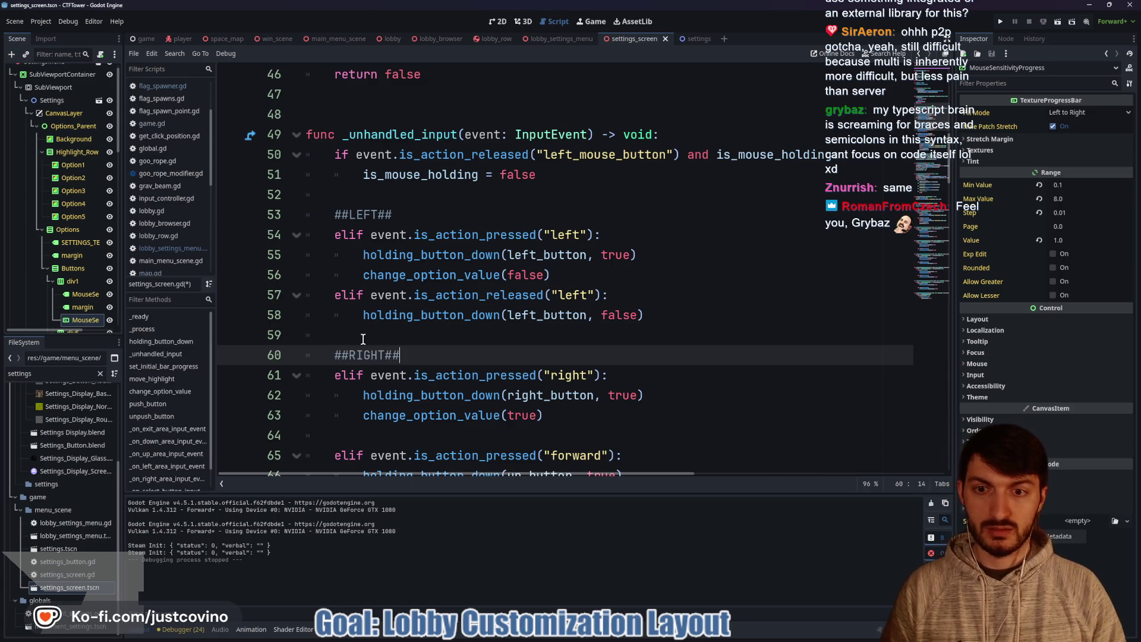
# Step: Add an elif event.is_action_released("right") condition after the right-press block
pyautogui.scroll(-2, 363, 339)
pyautogui.click(594, 304)
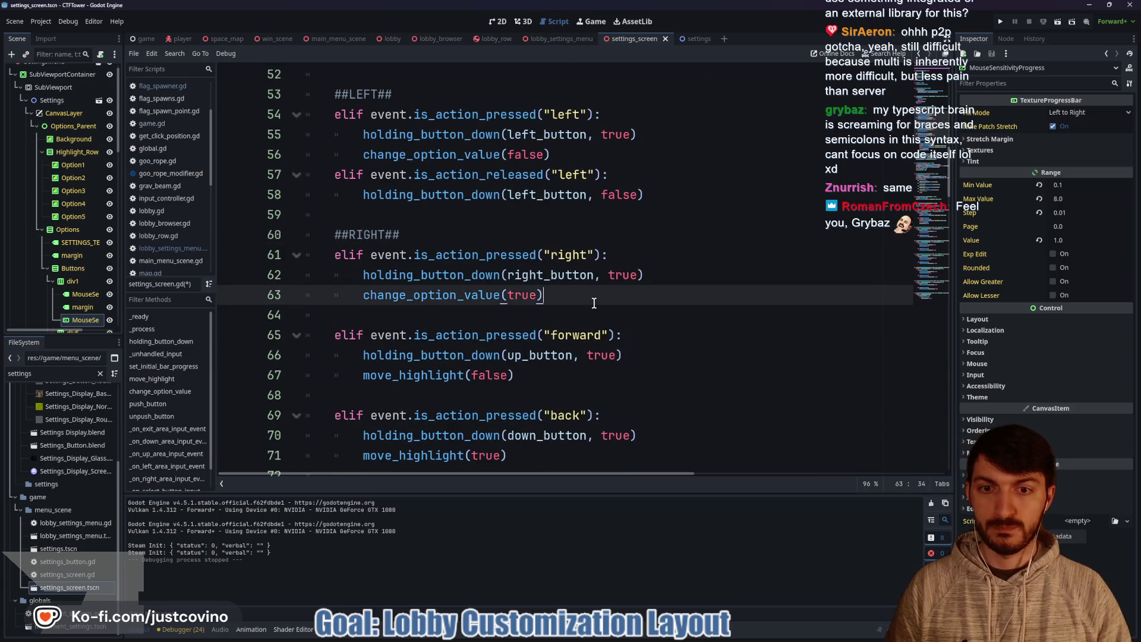
pyautogui.press('Return')
pyautogui.press('BackSpace')
pyautogui.write('elif')
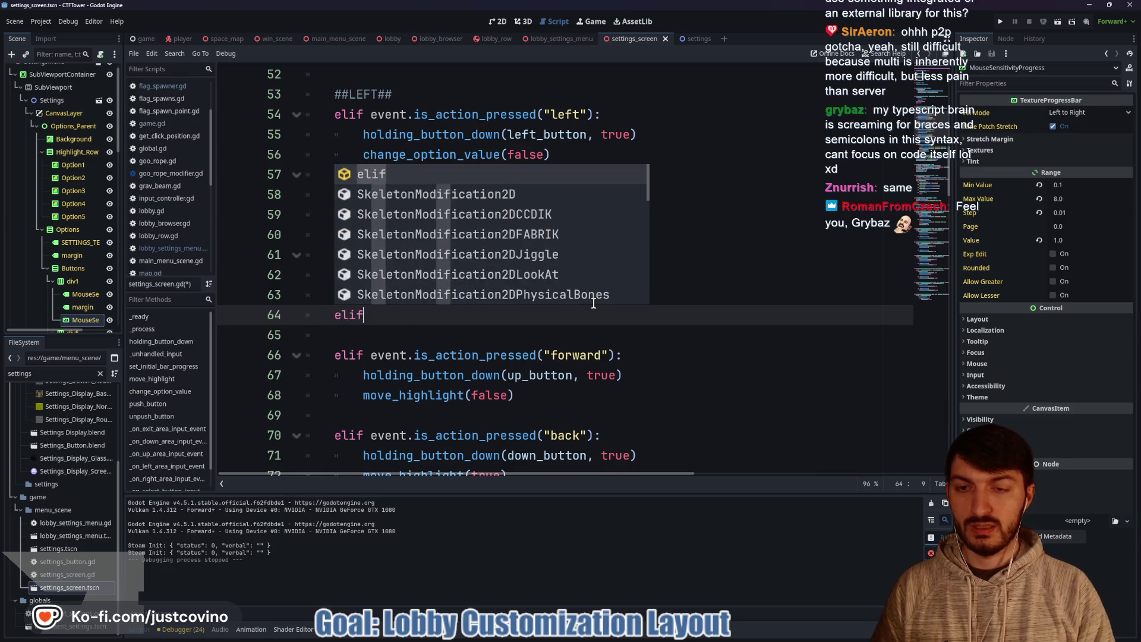
pyautogui.write(' event.is')
pyautogui.write('_action_re')
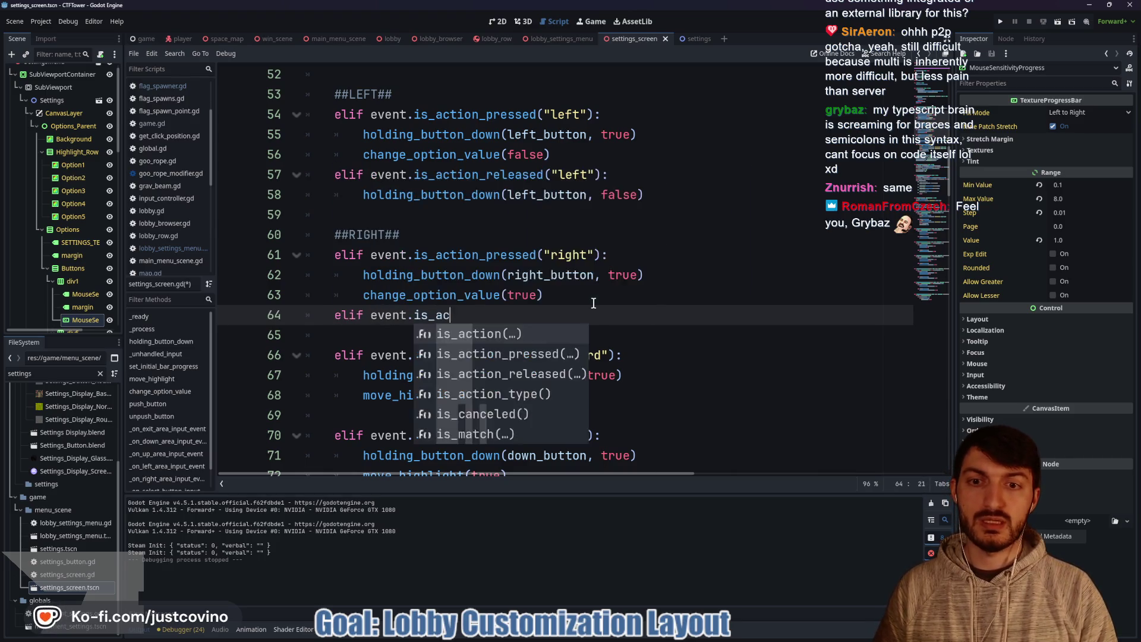
pyautogui.press('Return')
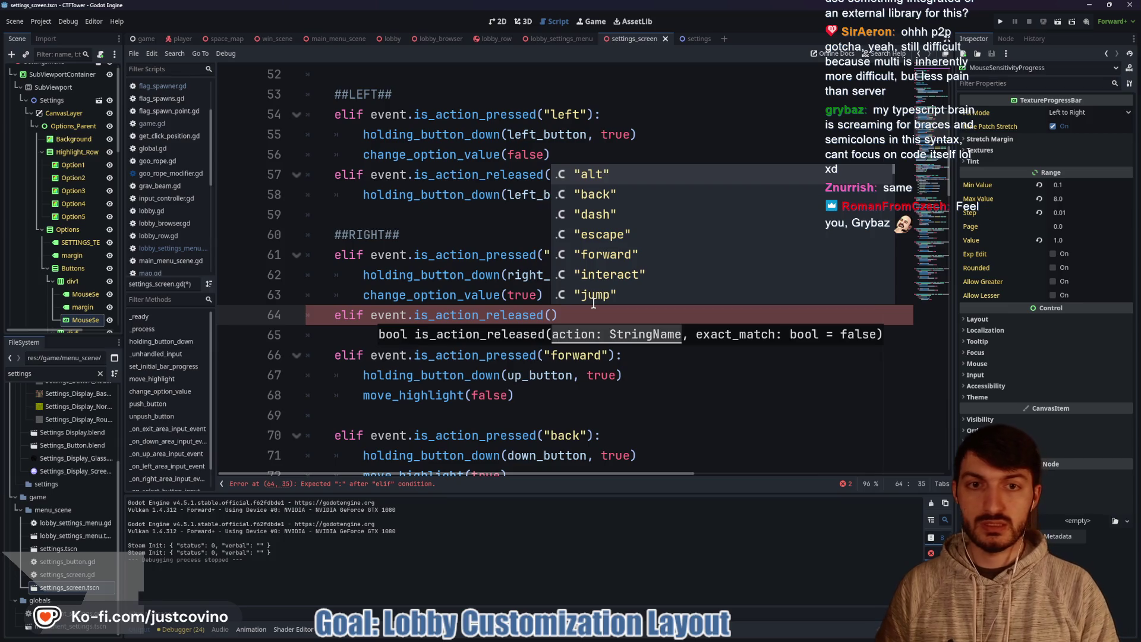
pyautogui.press('Down')
pyautogui.press('Down')
pyautogui.press('Down')
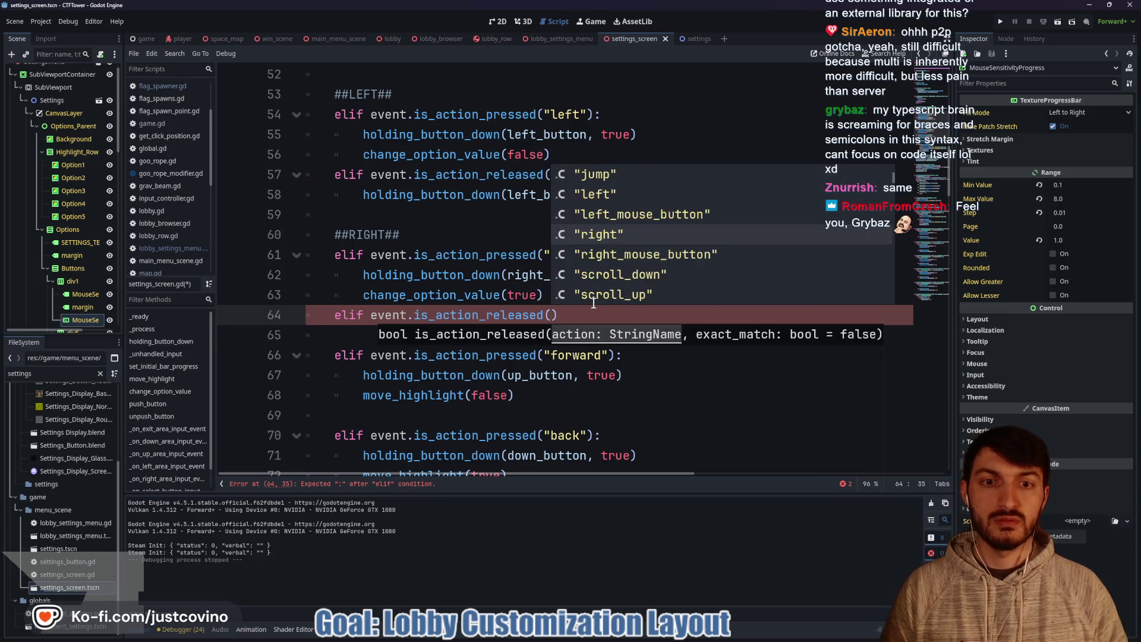
pyautogui.press('Return')
# Step: Make the right-release branch call holding_button_down(right_button, false)
pyautogui.click(636, 315)
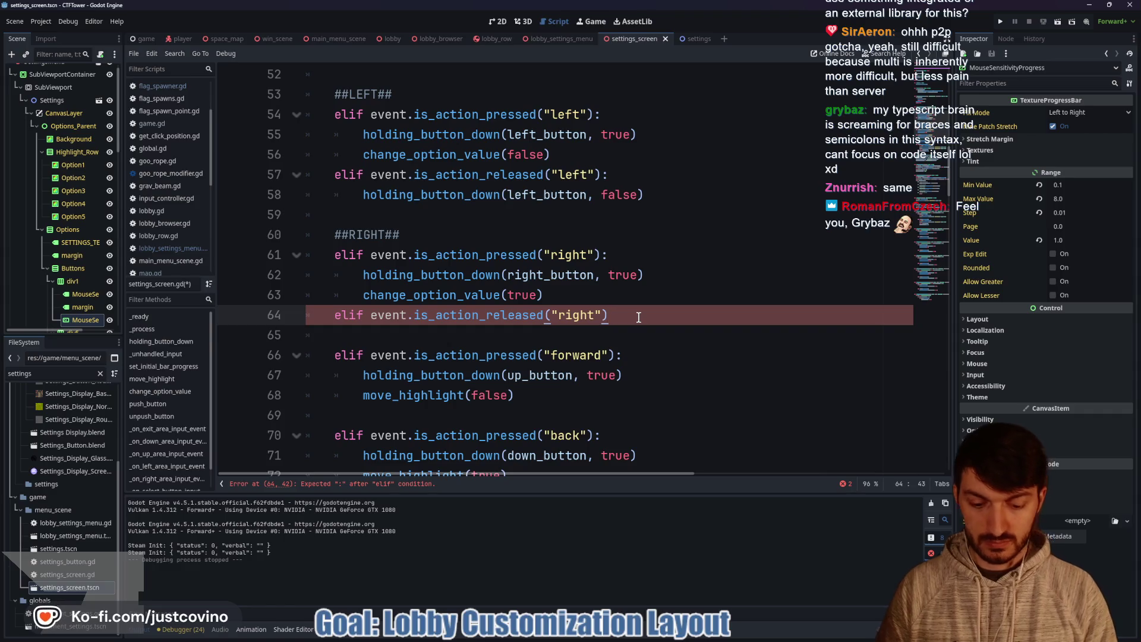
pyautogui.write(':')
pyautogui.press('Return')
pyautogui.write('holdin')
pyautogui.press('Return')
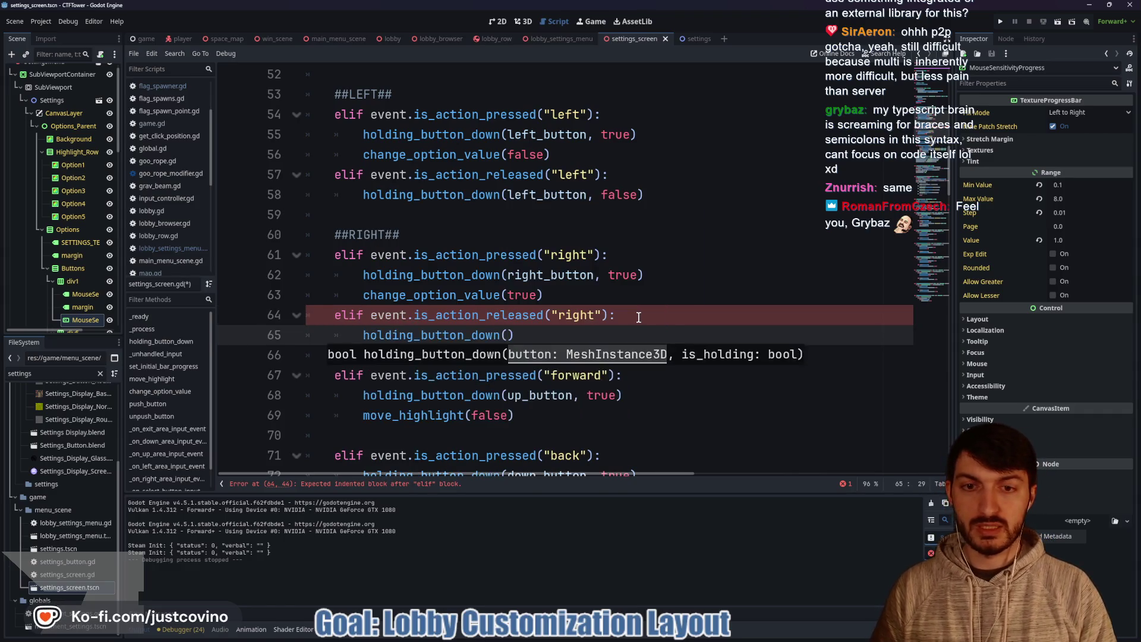
pyautogui.write('rig')
pyautogui.press('Return')
pyautogui.write(', fal')
pyautogui.press('Return')
pyautogui.click(629, 300)
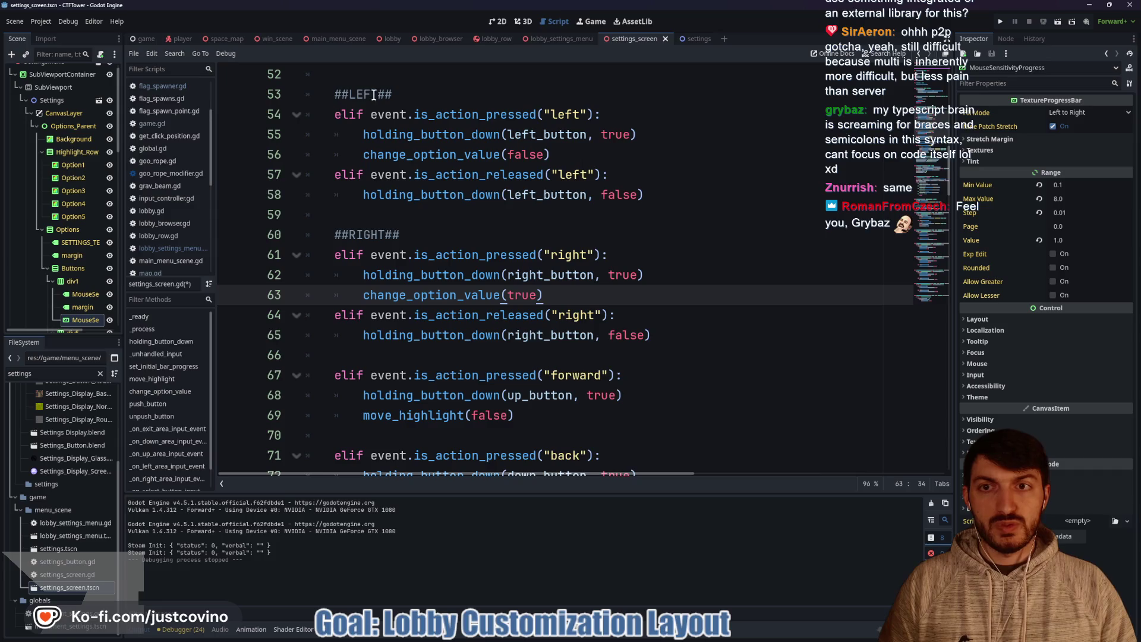
# Step: Separate press and release blocks with blank lines and add an ##UP## comment above the forward block
pyautogui.scroll(3, 550, 176)
pyautogui.scroll(-2, 418, 278)
pyautogui.click(608, 213)
pyautogui.press('Return')
pyautogui.scroll(-1, 595, 321)
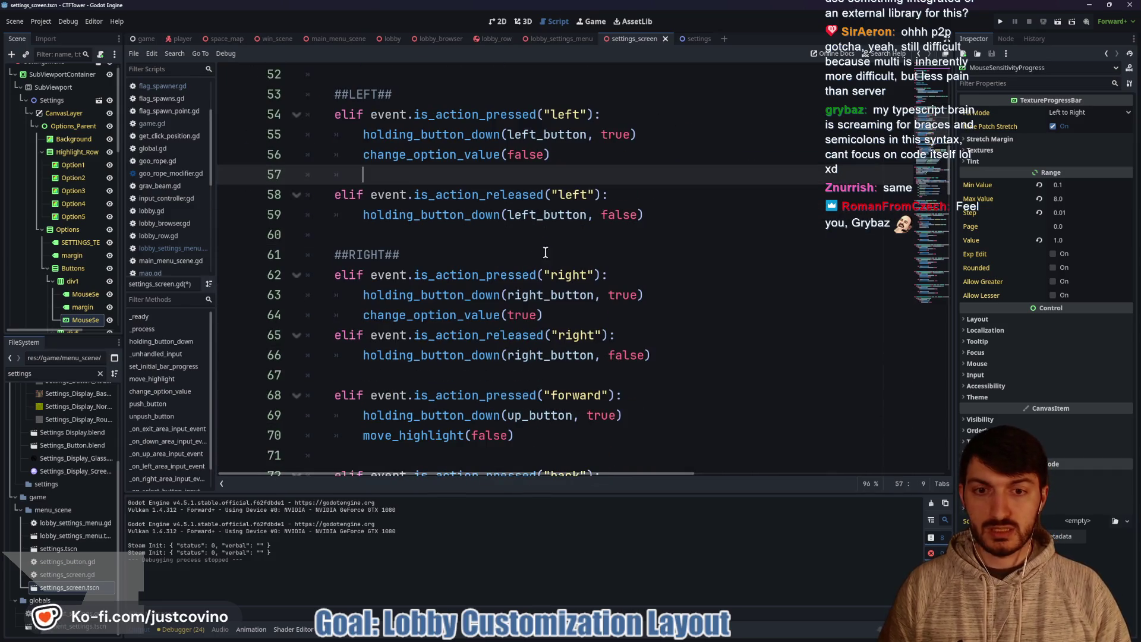
pyautogui.click(595, 320)
pyautogui.press('Return')
pyautogui.scroll(-1, 514, 339)
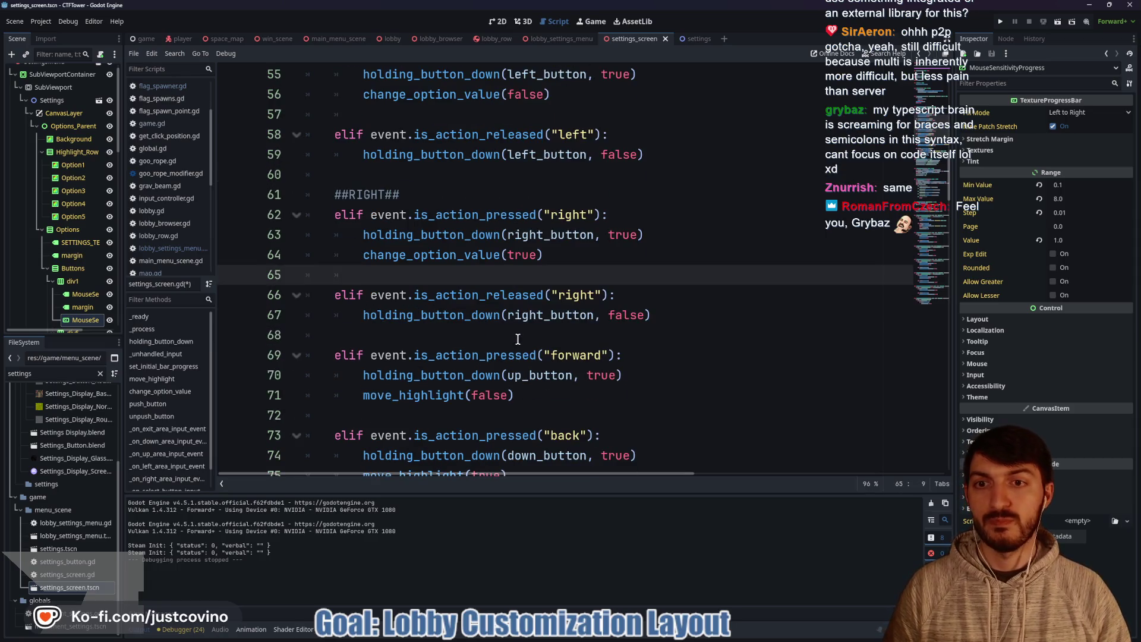
pyautogui.click(375, 337)
pyautogui.press('Return')
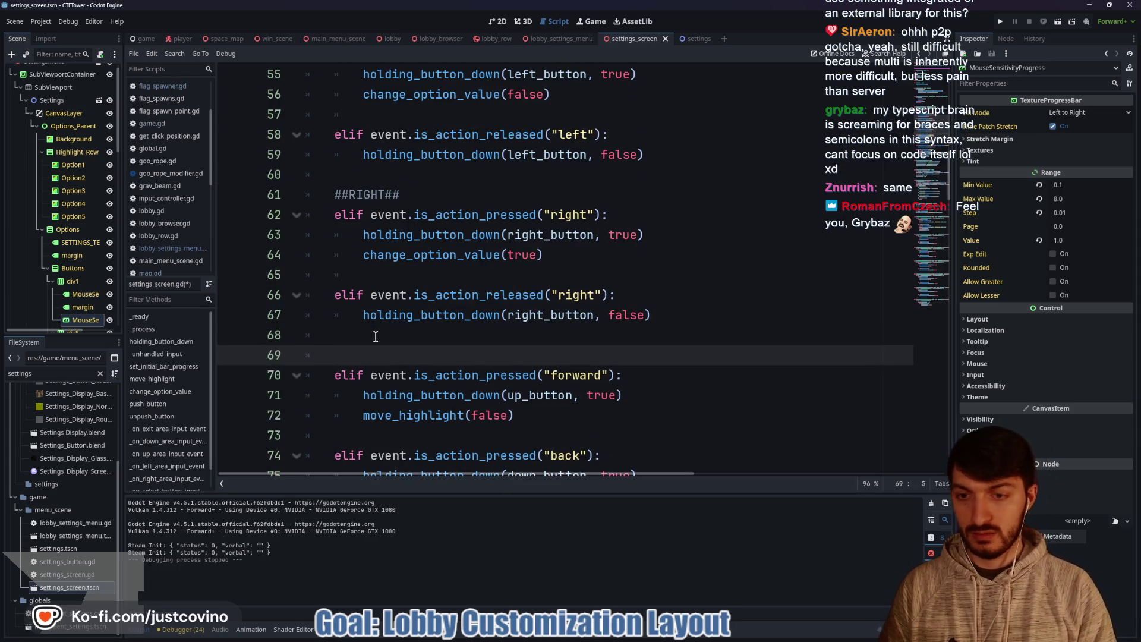
pyautogui.write('##UP##')
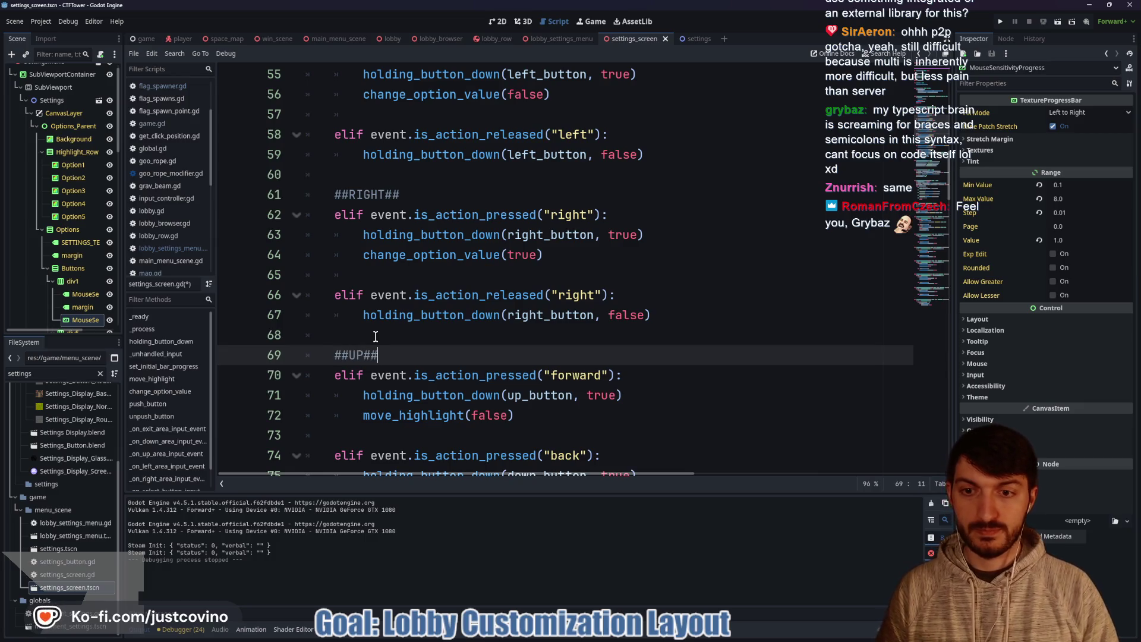
# Step: Add an elif event.is_action_released("forward") condition after the forward-press block
pyautogui.scroll(-2, 559, 302)
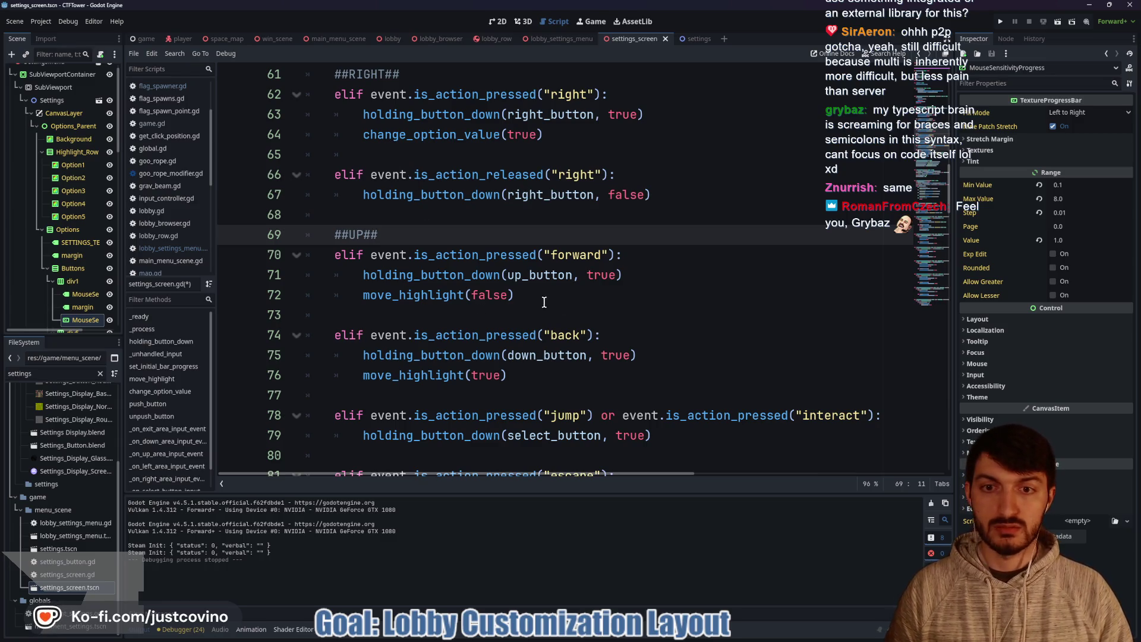
pyautogui.click(579, 294)
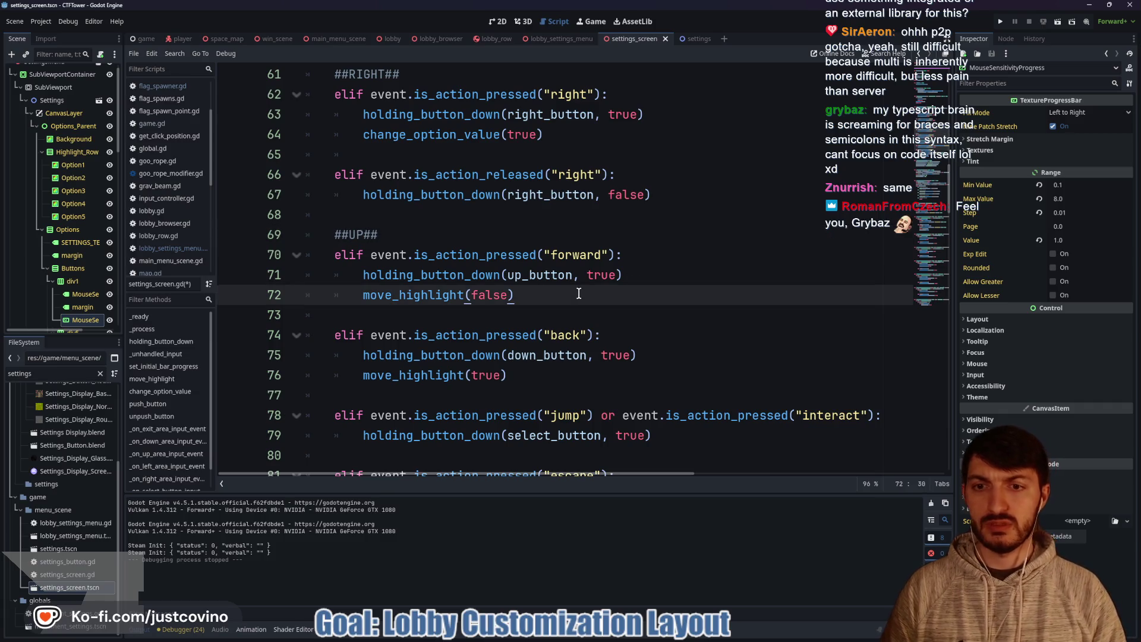
pyautogui.press('Return')
pyautogui.press('Return')
pyautogui.write('elif')
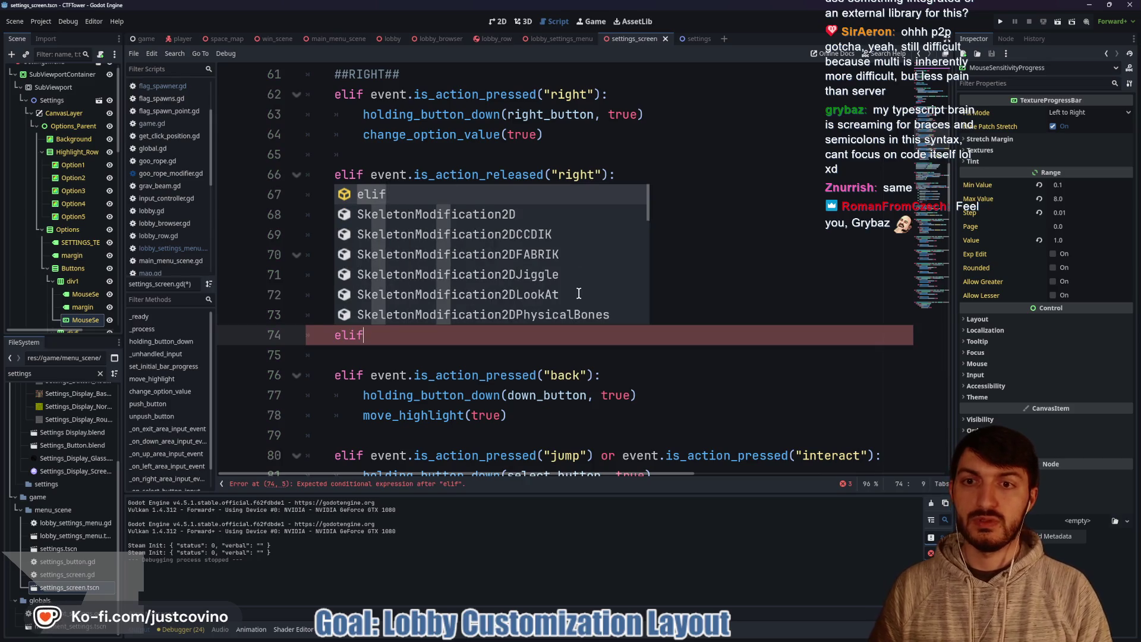
pyautogui.write(' event.is_action_r')
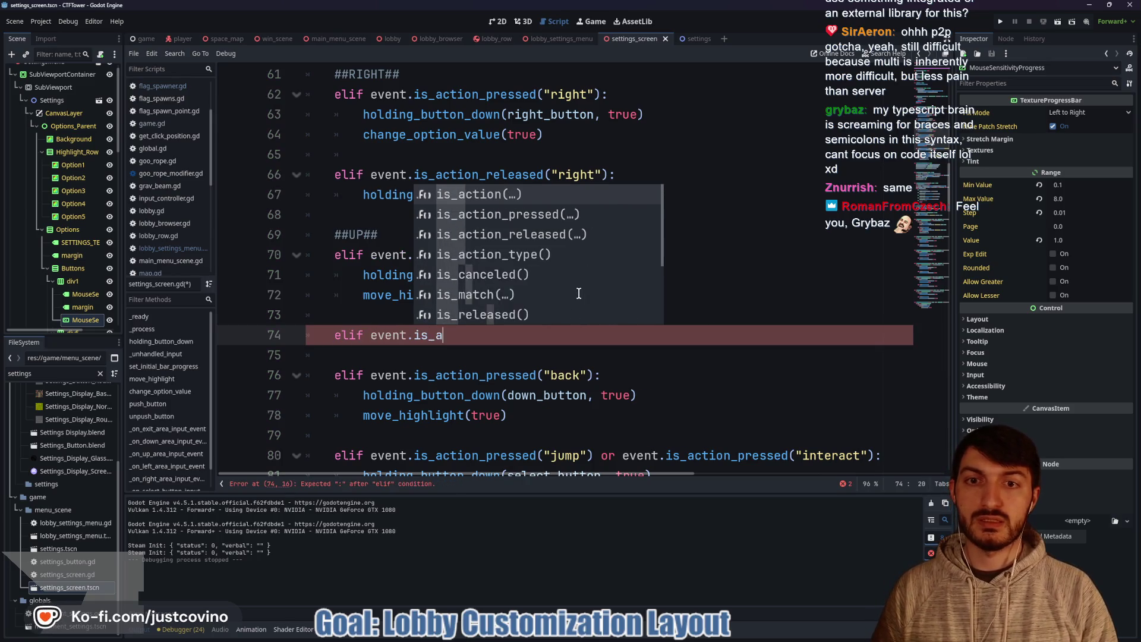
pyautogui.press('Return')
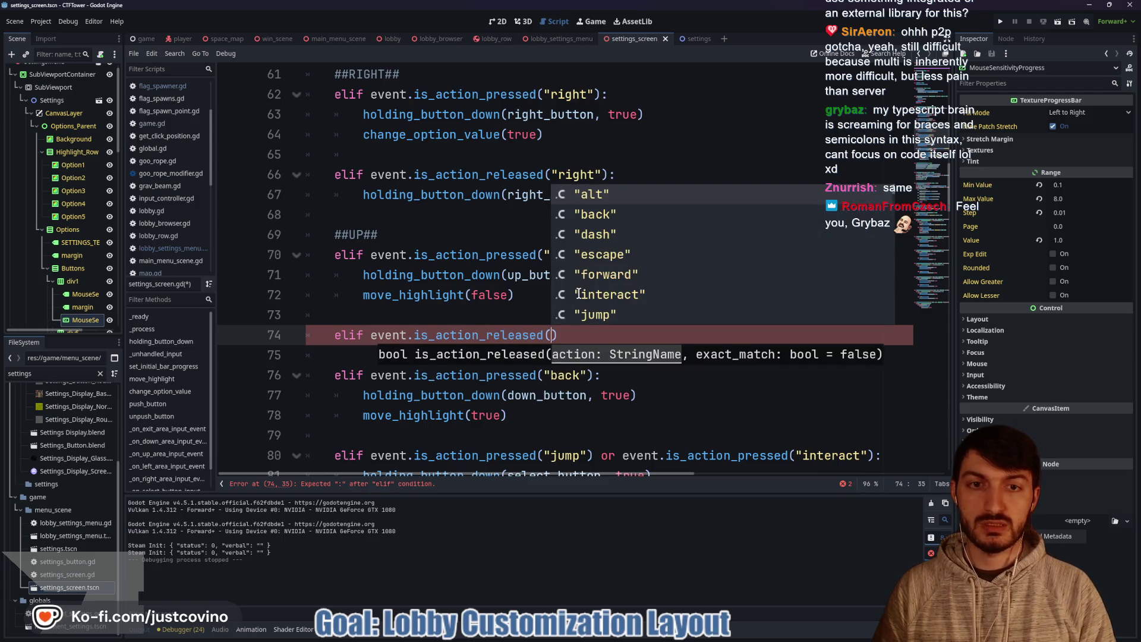
pyautogui.write('"le')
pyautogui.press('Return')
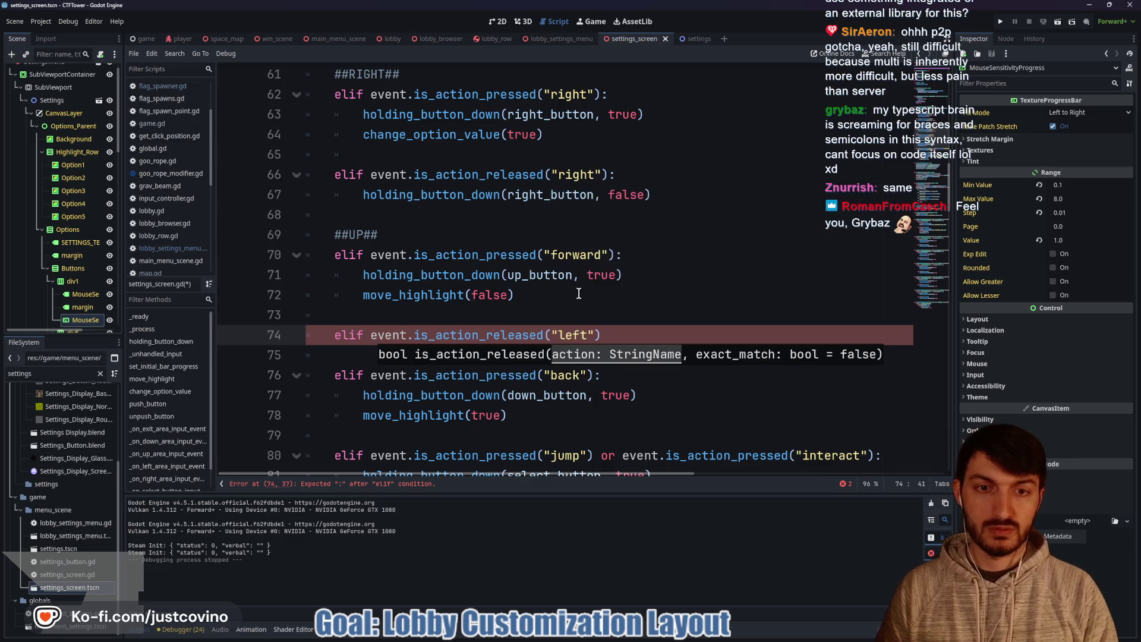
pyautogui.doubleClick(559, 334)
pyautogui.write('f')
pyautogui.press('Return')
pyautogui.press('Right')
pyautogui.press('Right')
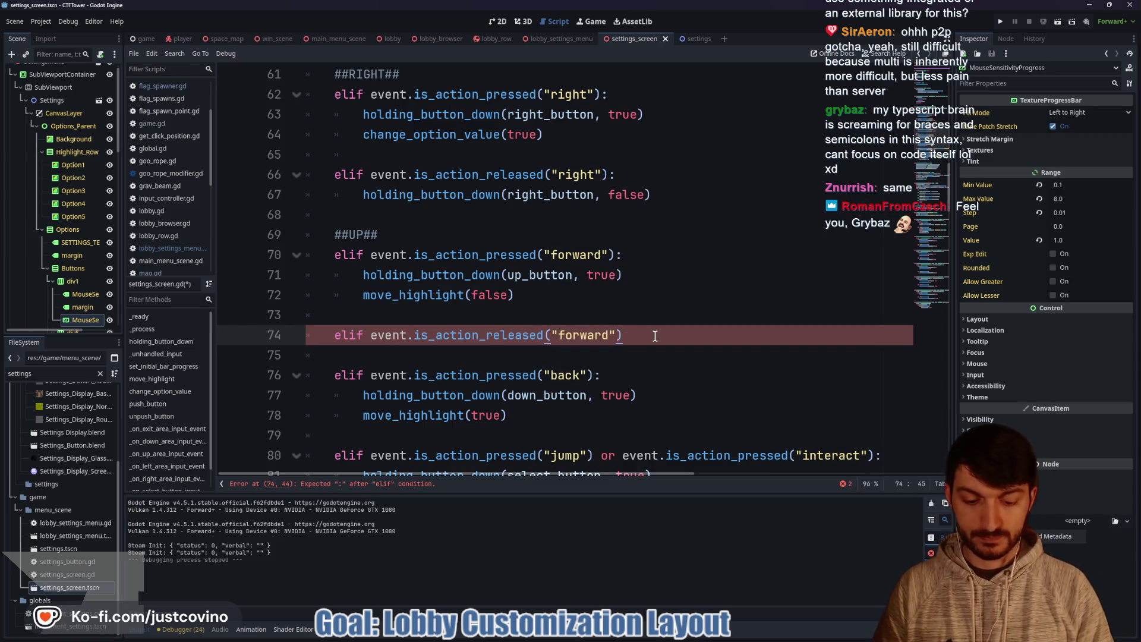
pyautogui.write(':')
# Step: Make the forward-release branch call holding_button_down(up_button, false)
pyautogui.press('Return')
pyautogui.write('hold')
pyautogui.press('Return')
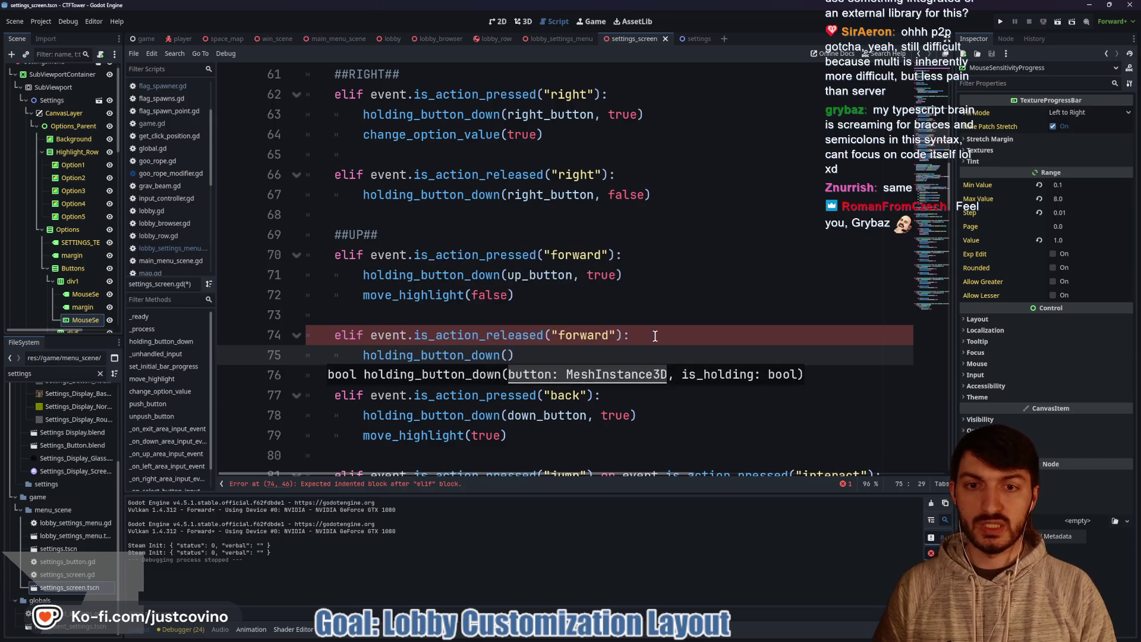
pyautogui.write('up_bu')
pyautogui.press('Return')
pyautogui.write(', fal')
pyautogui.press('Return')
pyautogui.press('Right')
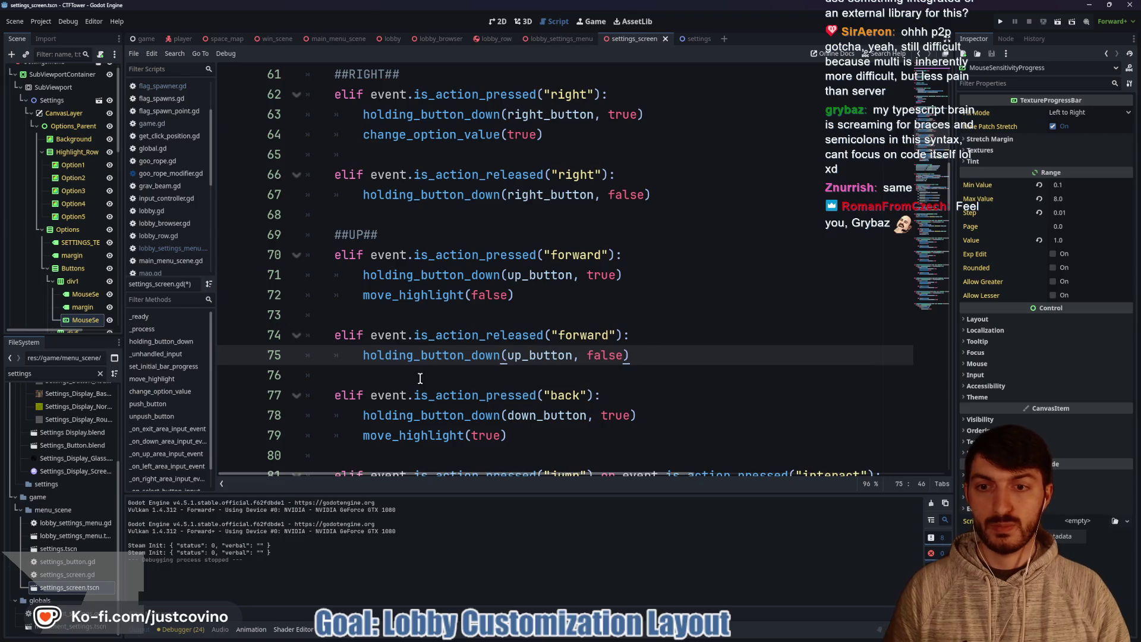
pyautogui.scroll(3, 424, 374)
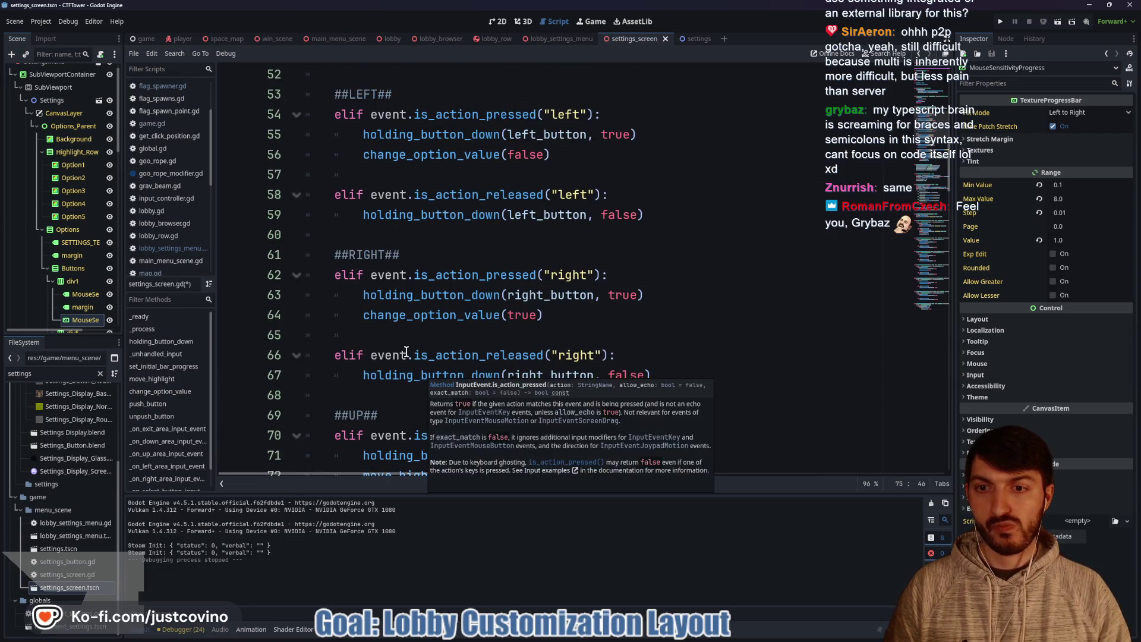
pyautogui.scroll(-3, 403, 350)
pyautogui.click(383, 315)
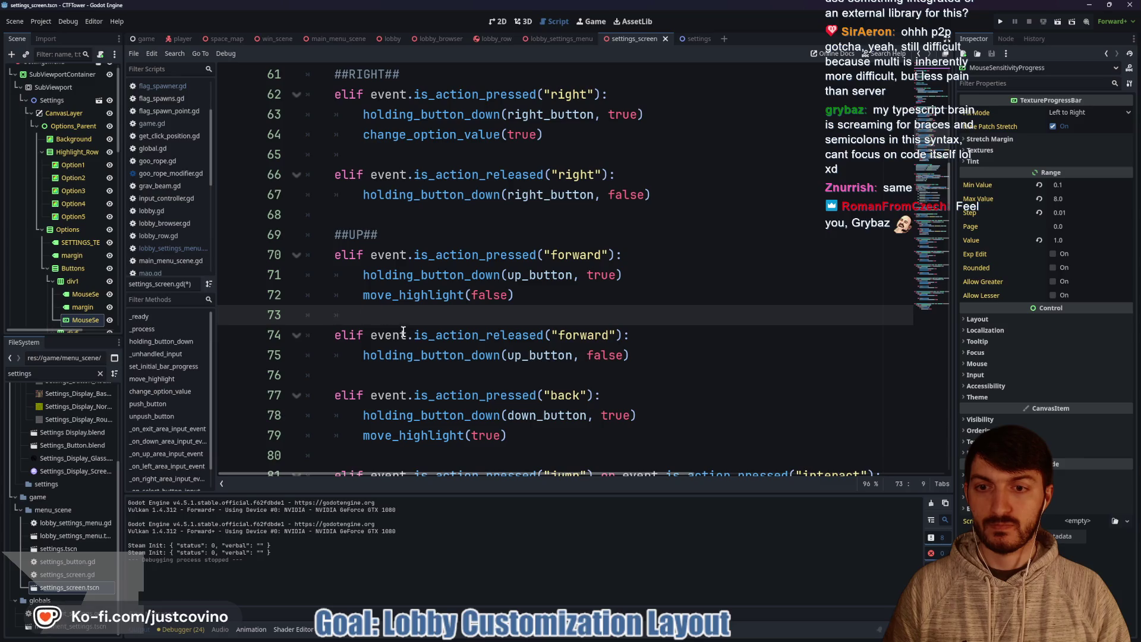
pyautogui.scroll(-1, 394, 359)
pyautogui.click(377, 314)
# Step: Finish the ##DOWN## section comment and open new lines after the back-press block
pyautogui.press('Return')
pyautogui.write('##D')
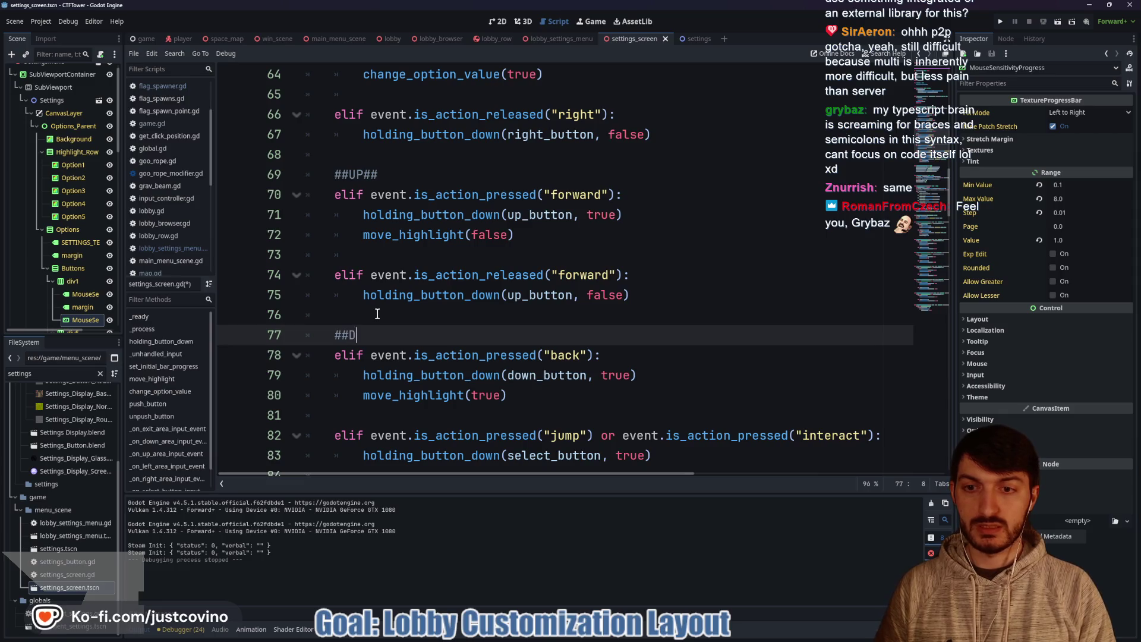
pyautogui.write('own##')
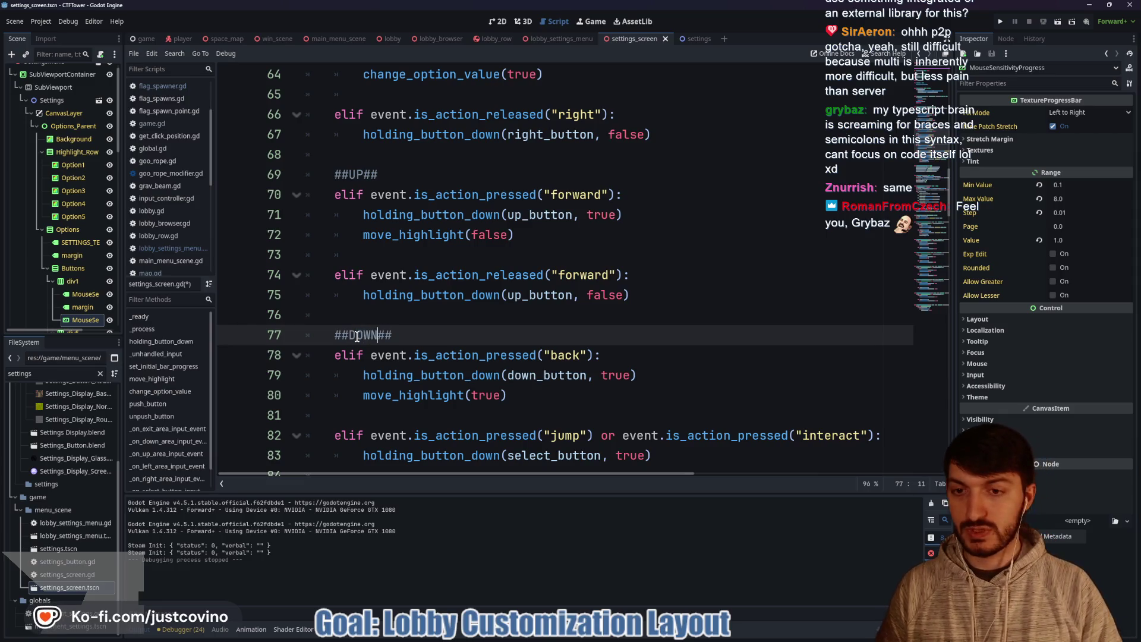
pyautogui.press('End')
pyautogui.scroll(-2, 528, 260)
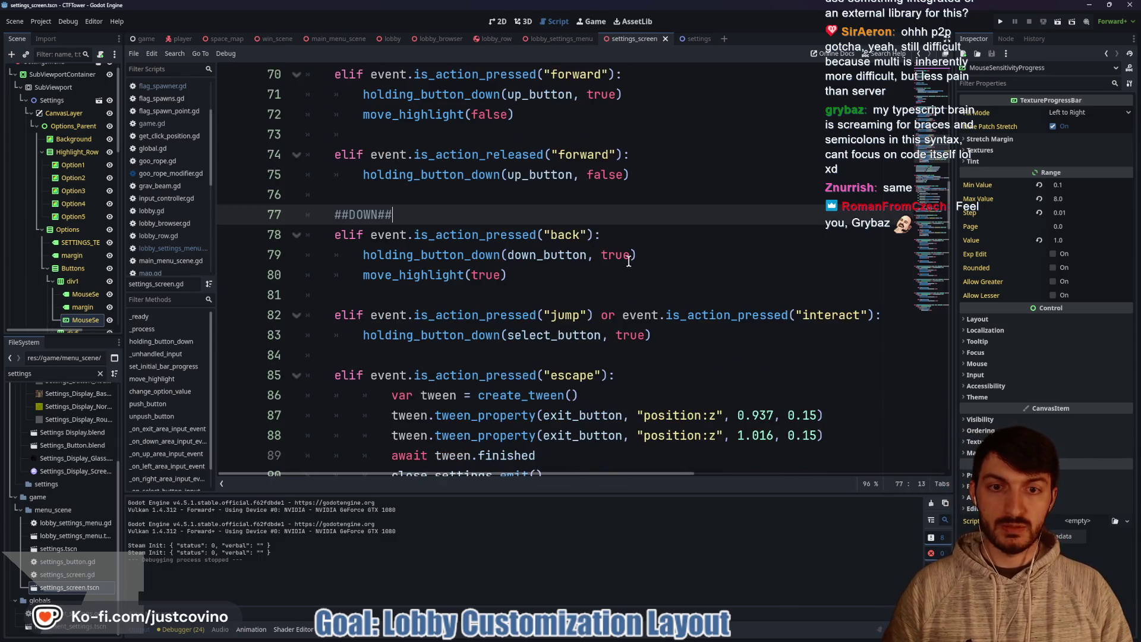
pyautogui.click(523, 279)
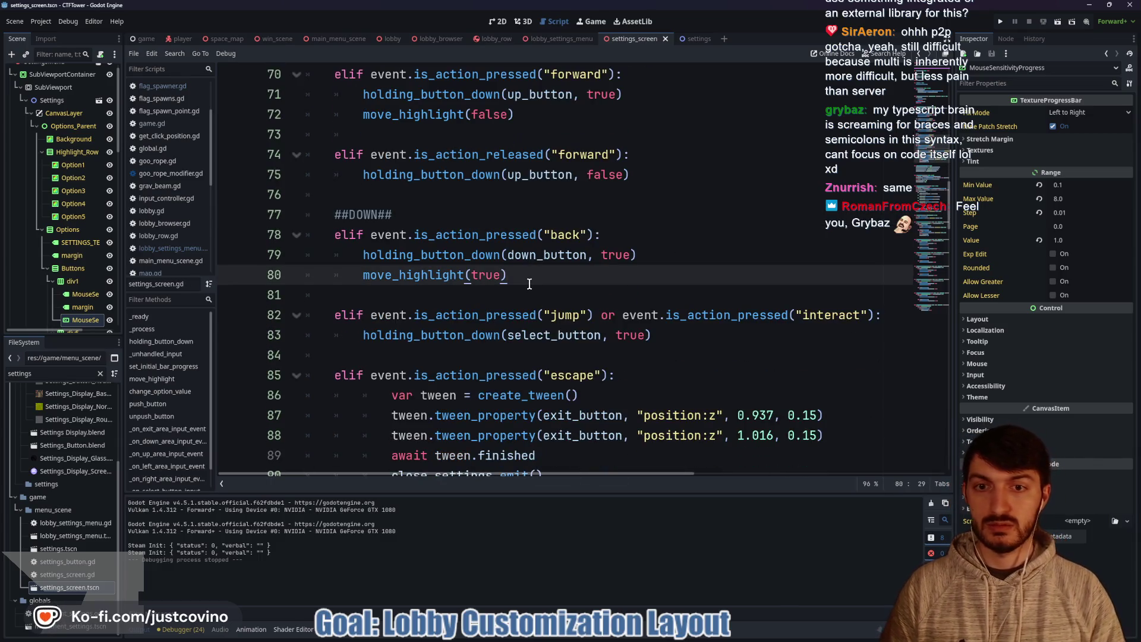
pyautogui.press('Return')
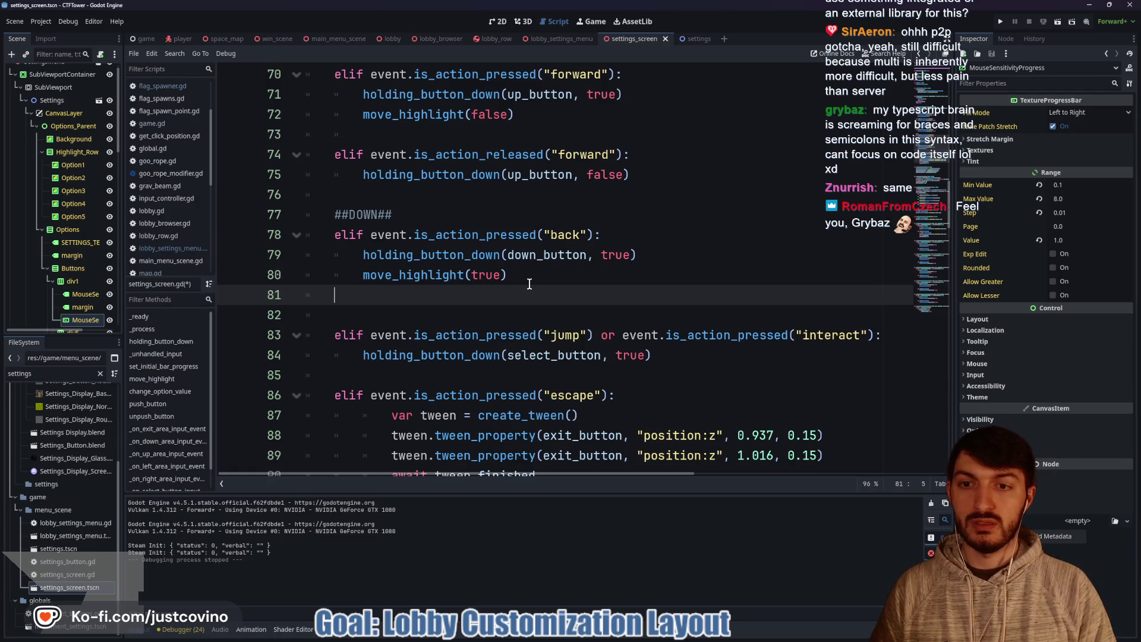
pyautogui.press('Return')
# Step: Add an elif event.is_action_released("back") branch calling holding_button_down(down_button, false)
pyautogui.write('el')
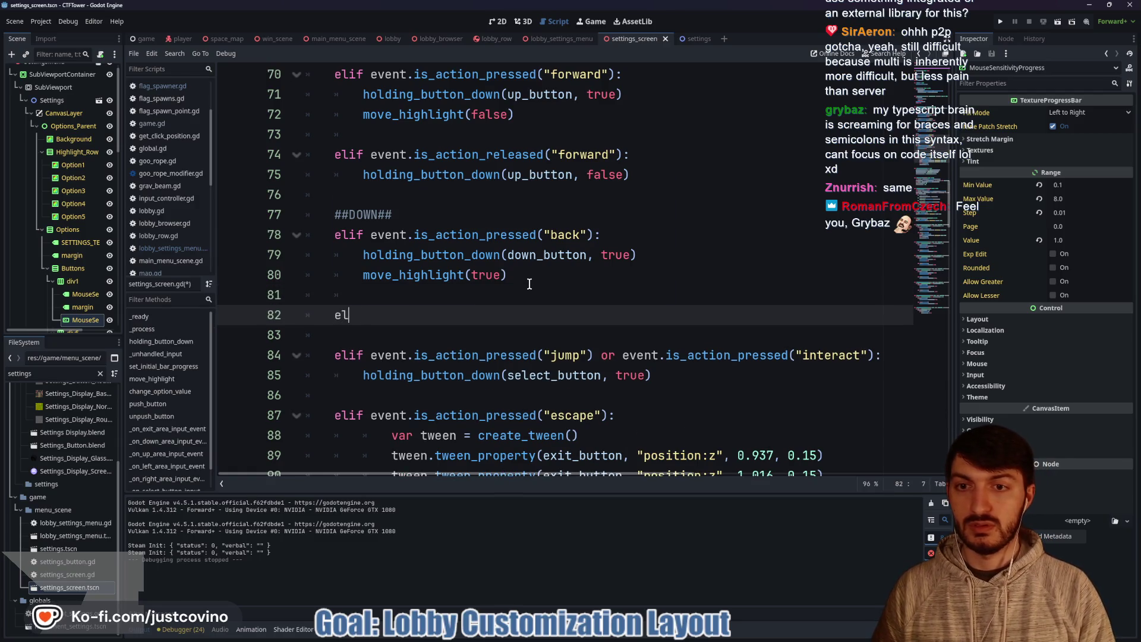
pyautogui.write('if event.is_action_r')
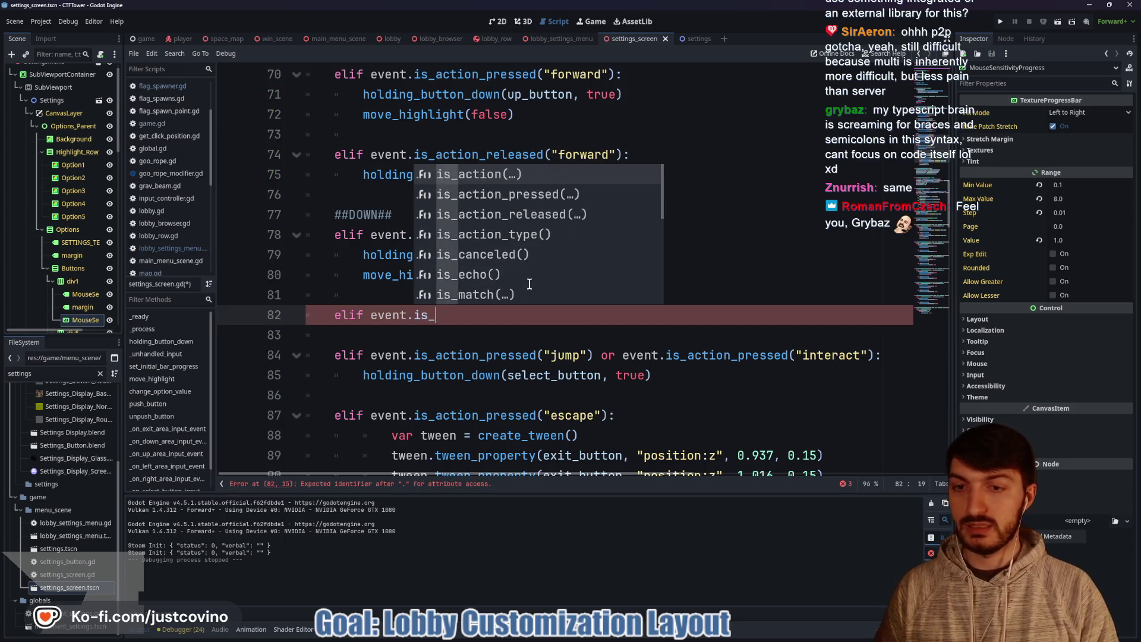
pyautogui.press('Return')
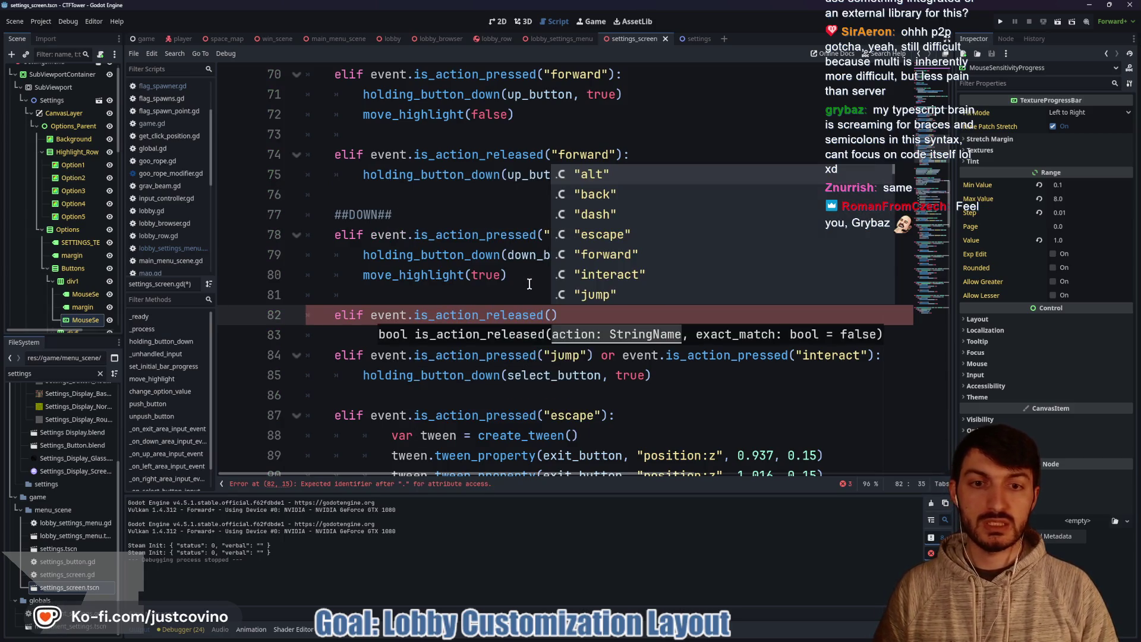
pyautogui.write('"back")')
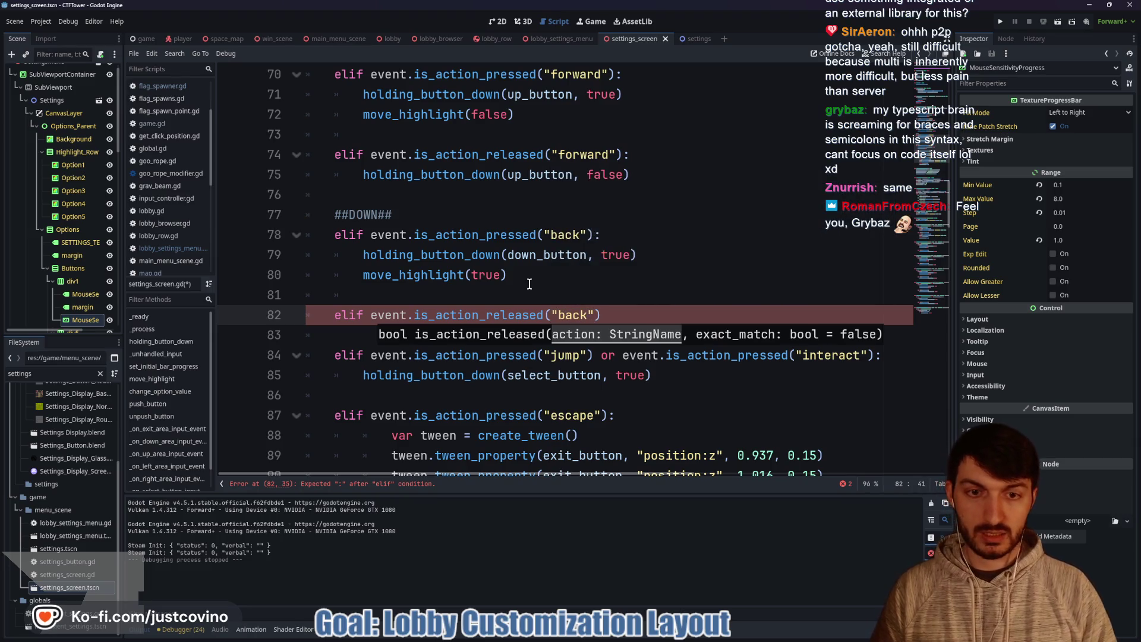
pyautogui.write(':')
pyautogui.press('Return')
pyautogui.write('hol')
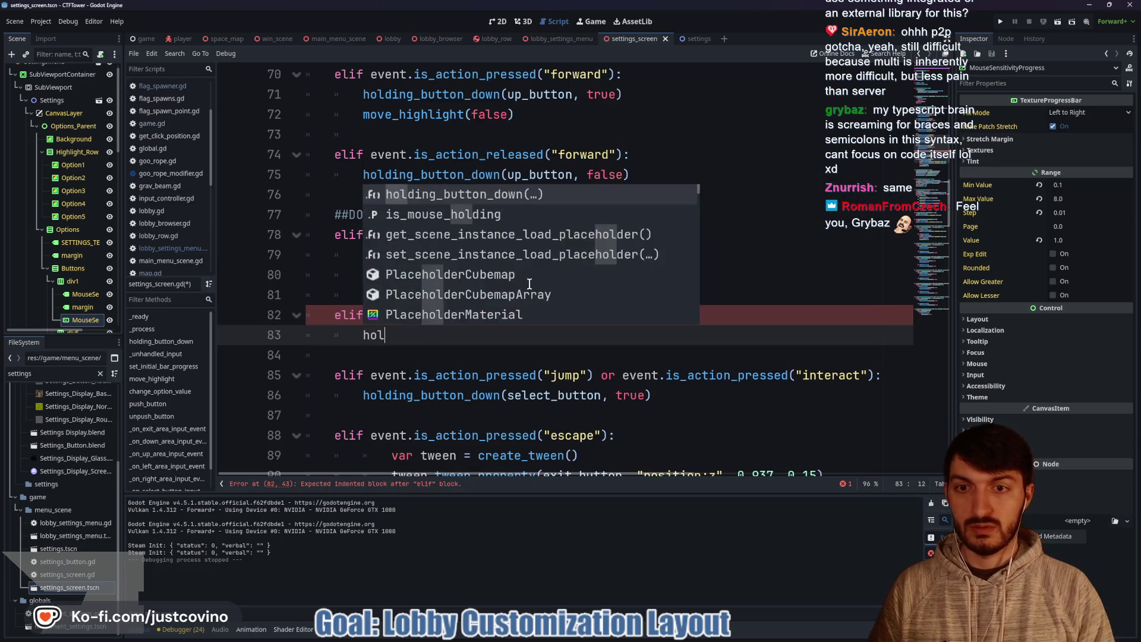
pyautogui.press('Return')
pyautogui.write('d')
pyautogui.press('Return')
pyautogui.write(', false)')
pyautogui.press('Return')
pyautogui.press('Return')
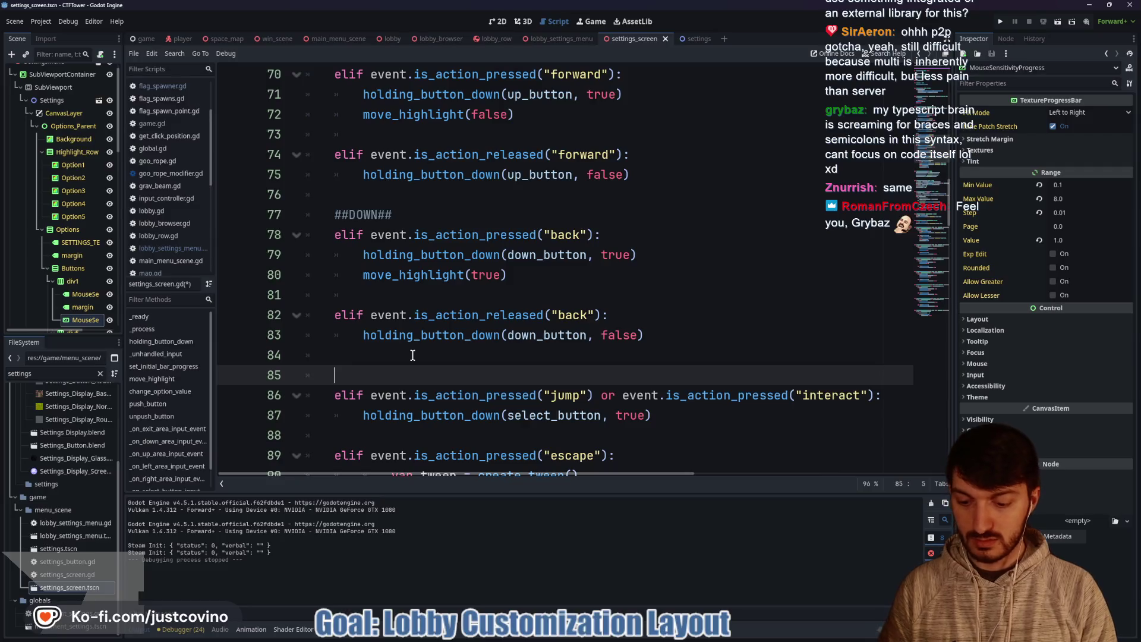
# Step: Finish the ##SELECT## label and add an elif for releasing "jump" or "interact"
pyautogui.write('CT')
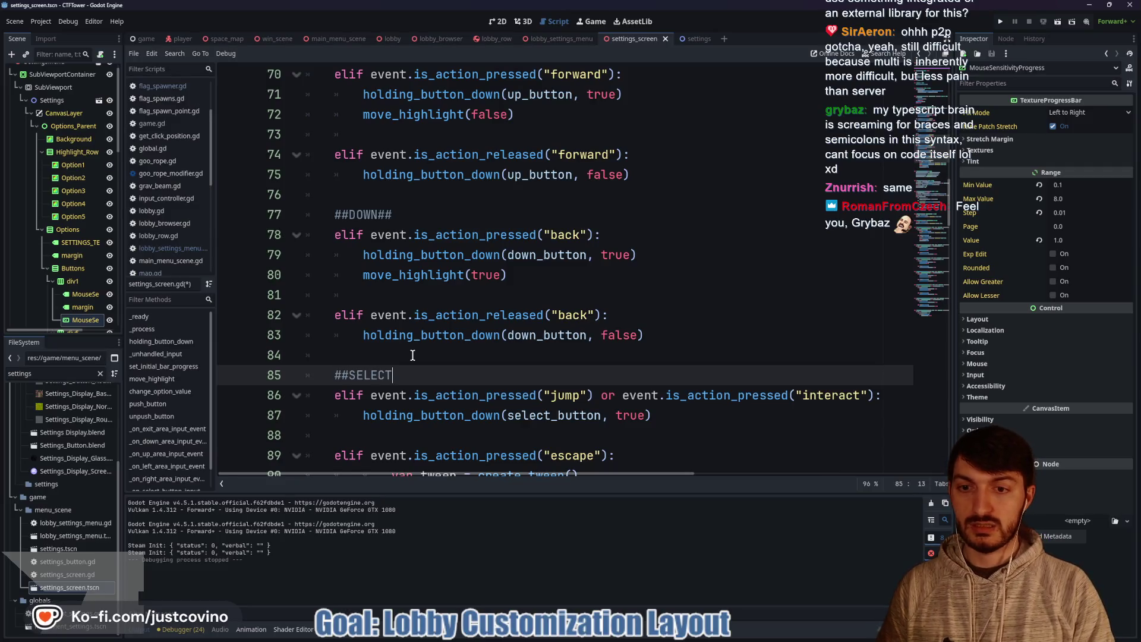
pyautogui.write('##')
pyautogui.scroll(-3, 666, 256)
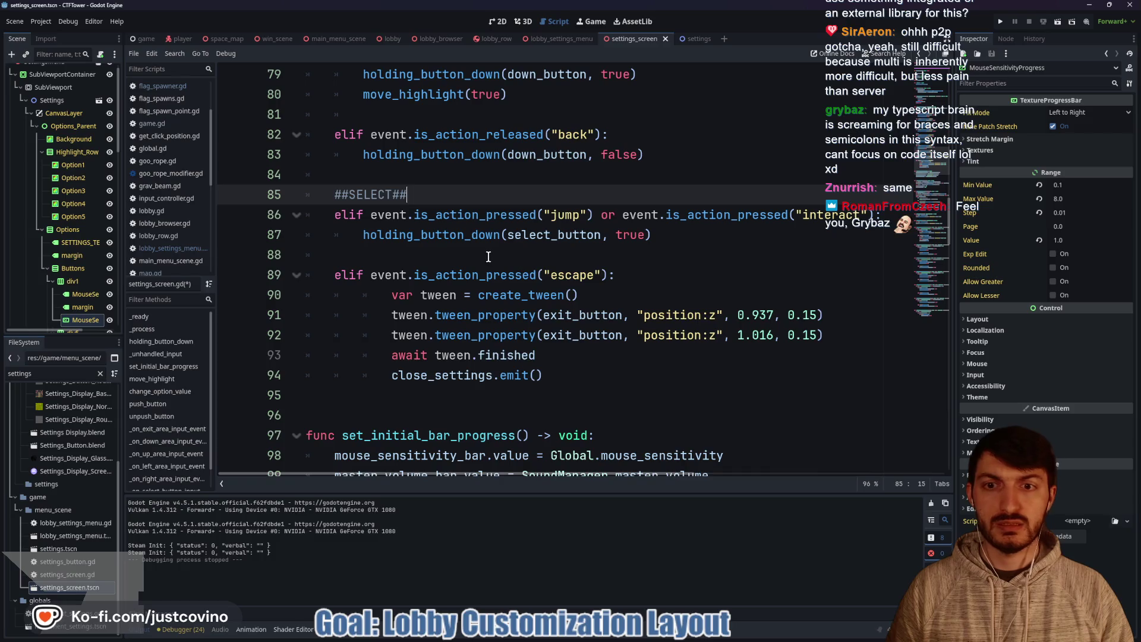
pyautogui.click(548, 254)
pyautogui.press('Return')
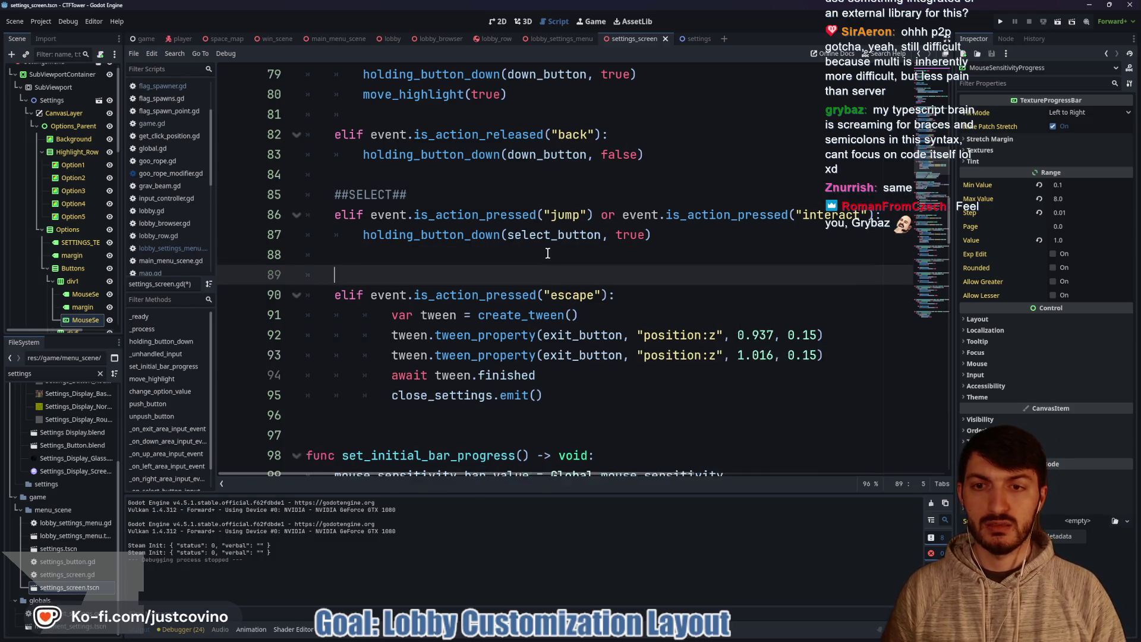
pyautogui.press('Return')
pyautogui.press('Up')
pyautogui.press('Up')
pyautogui.press('Down')
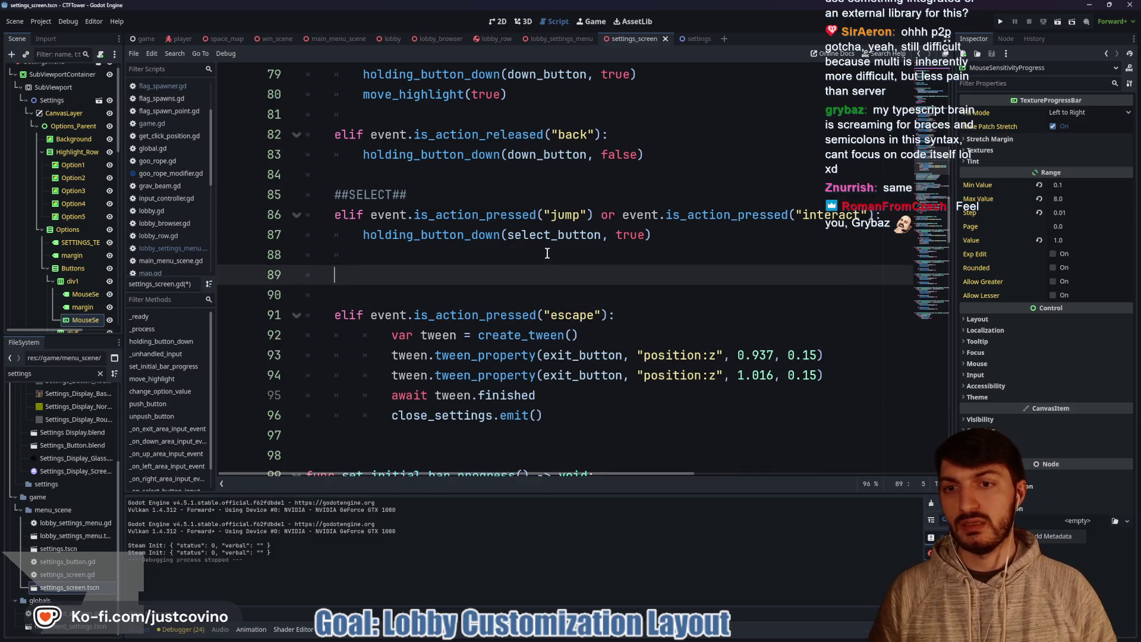
pyautogui.write('el')
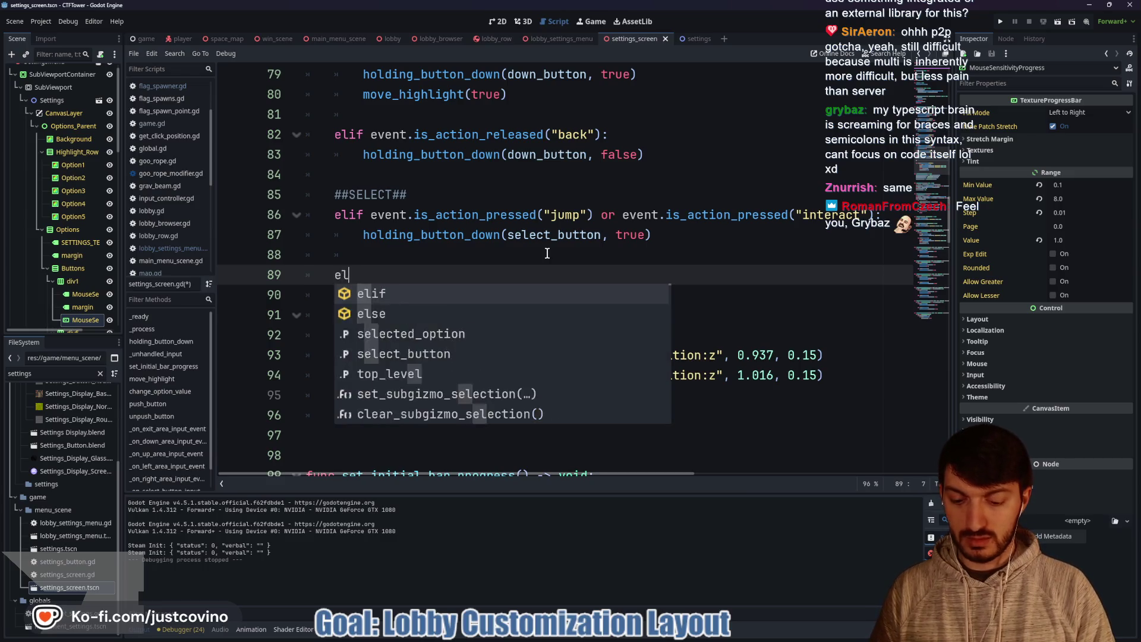
pyautogui.write('if event.is_action')
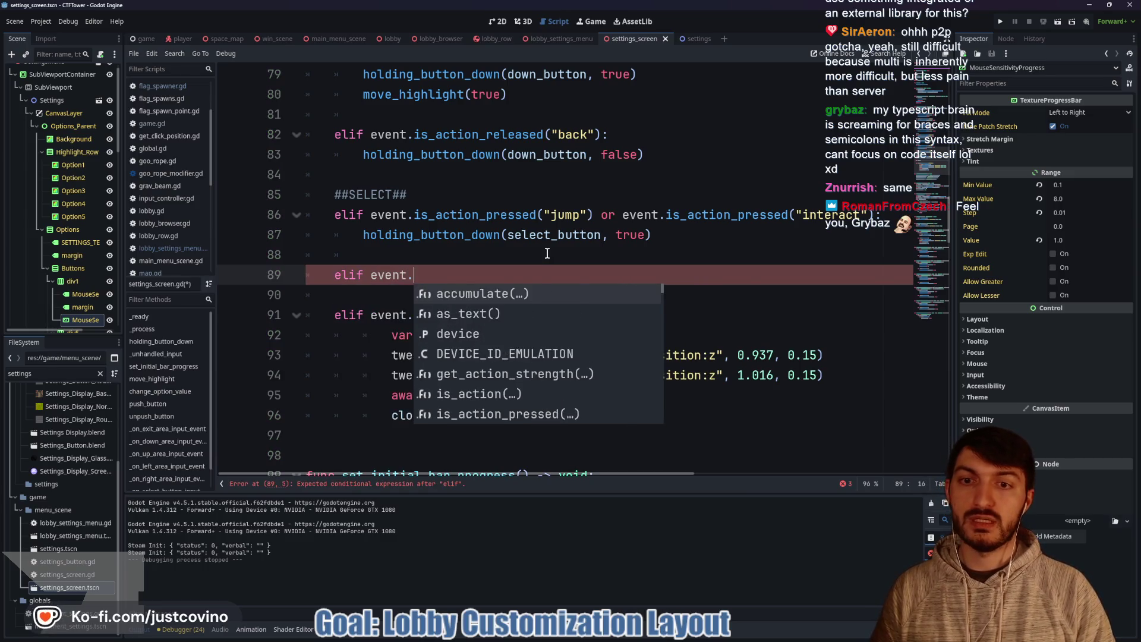
pyautogui.press('Down')
pyautogui.press('Down')
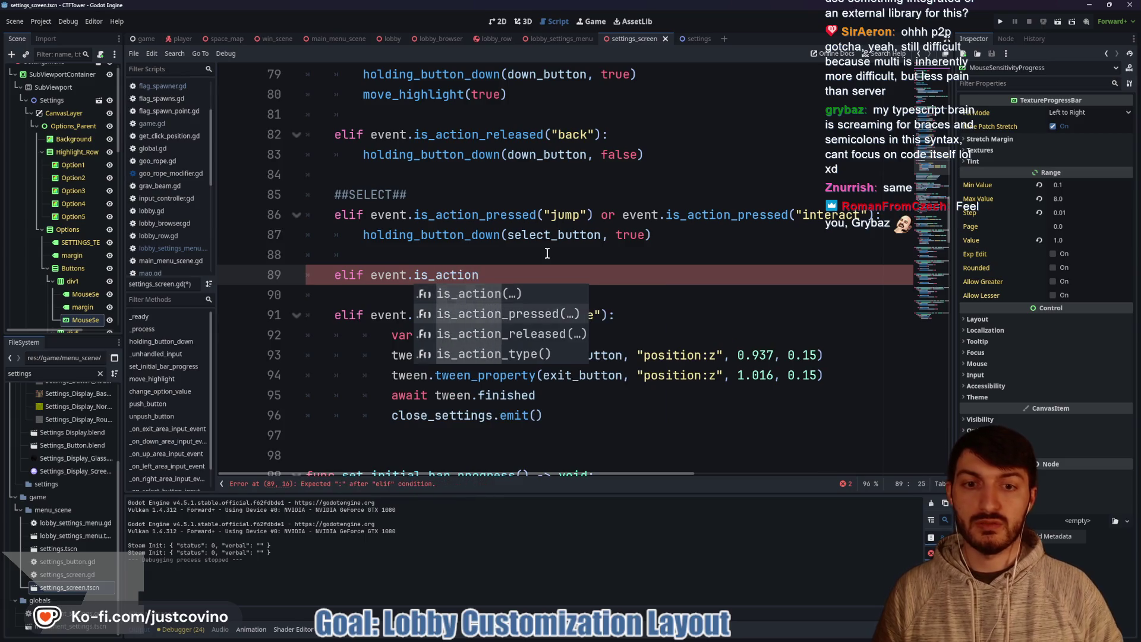
pyautogui.press('Return')
pyautogui.write('"jump")')
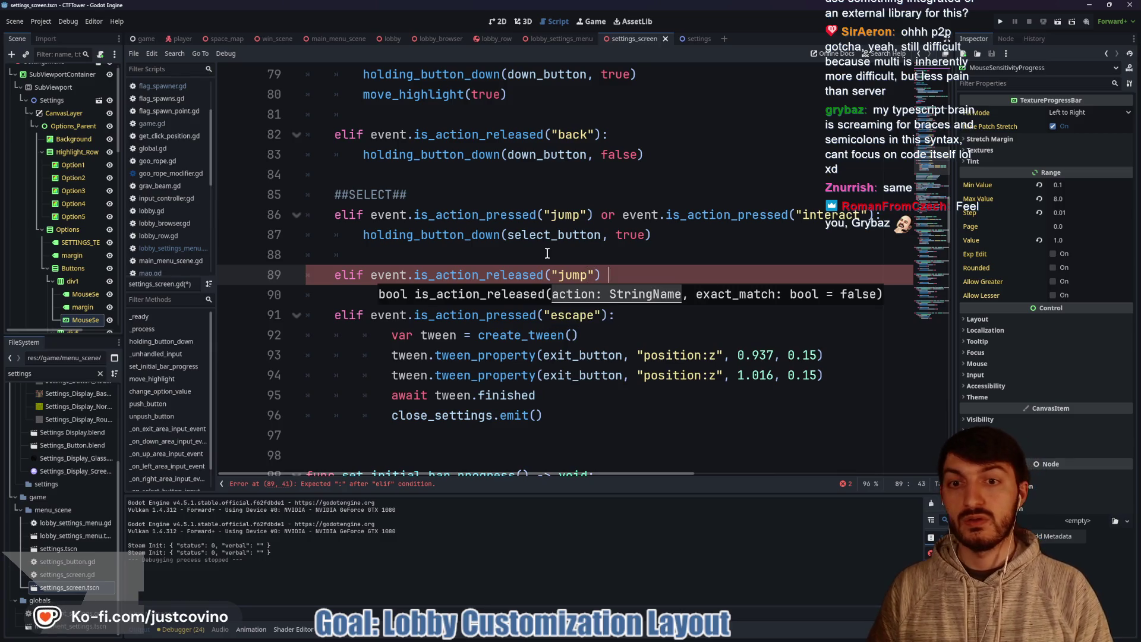
pyautogui.write(' or event')
pyautogui.write('.is_action')
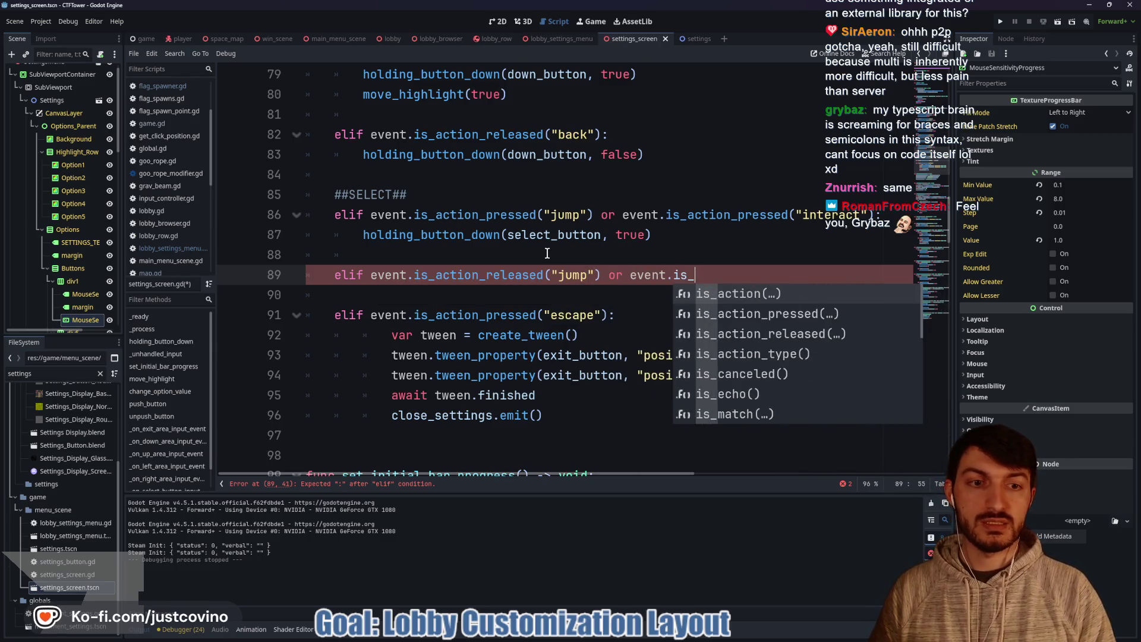
pyautogui.press('Down')
pyautogui.press('Down')
pyautogui.press('Return')
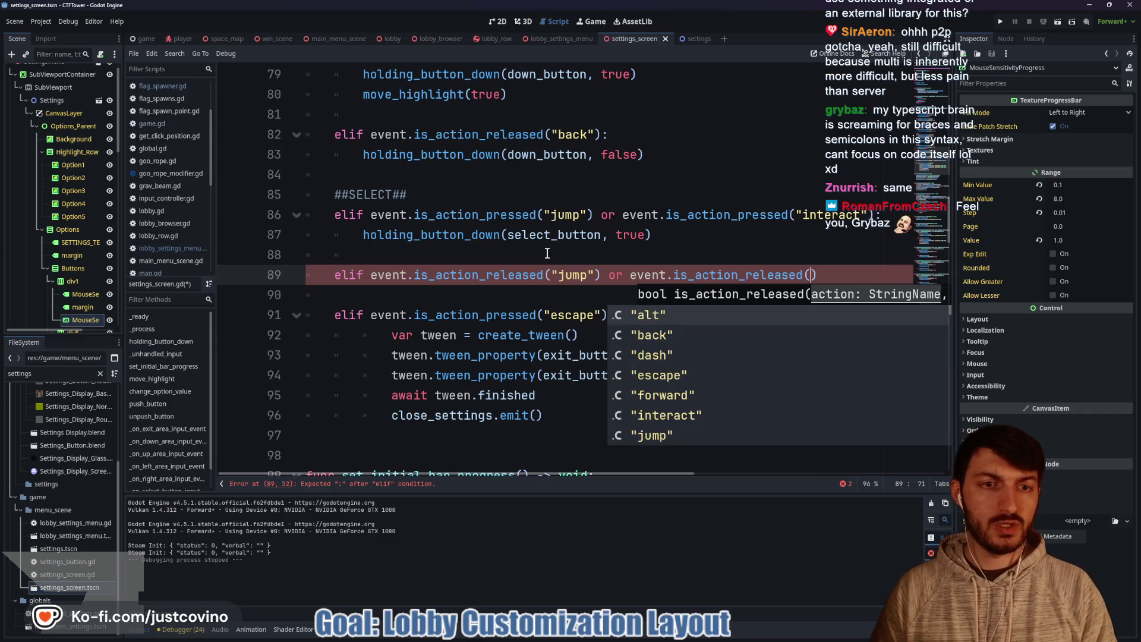
pyautogui.write('"in')
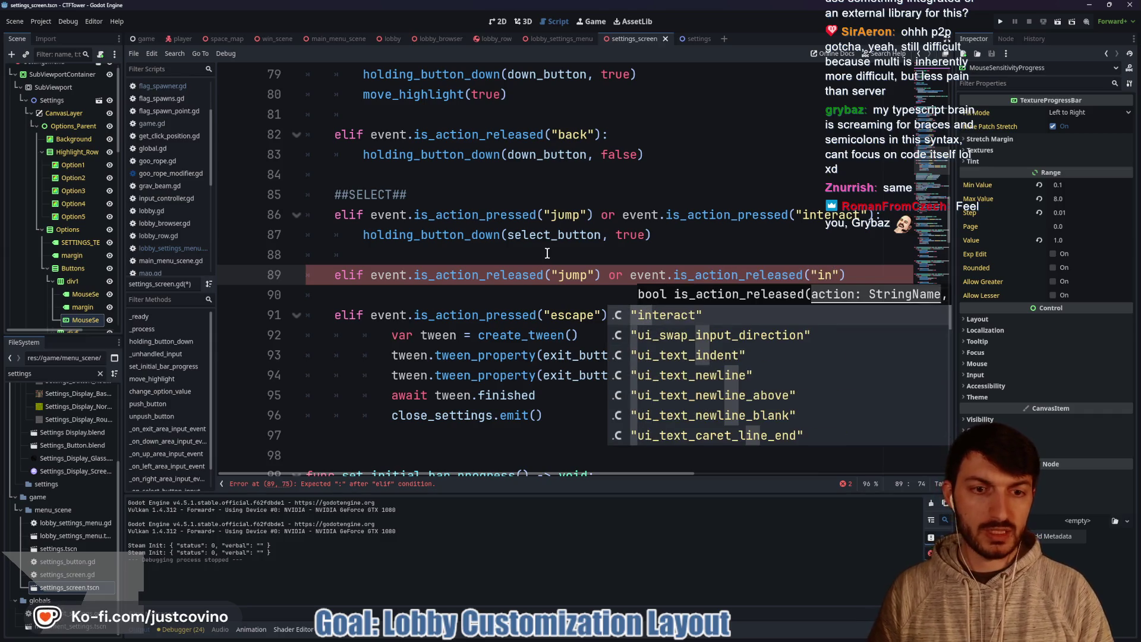
pyautogui.press('Return')
# Step: Make the release branch call holding_button_down(select_button, false)
pyautogui.press('End')
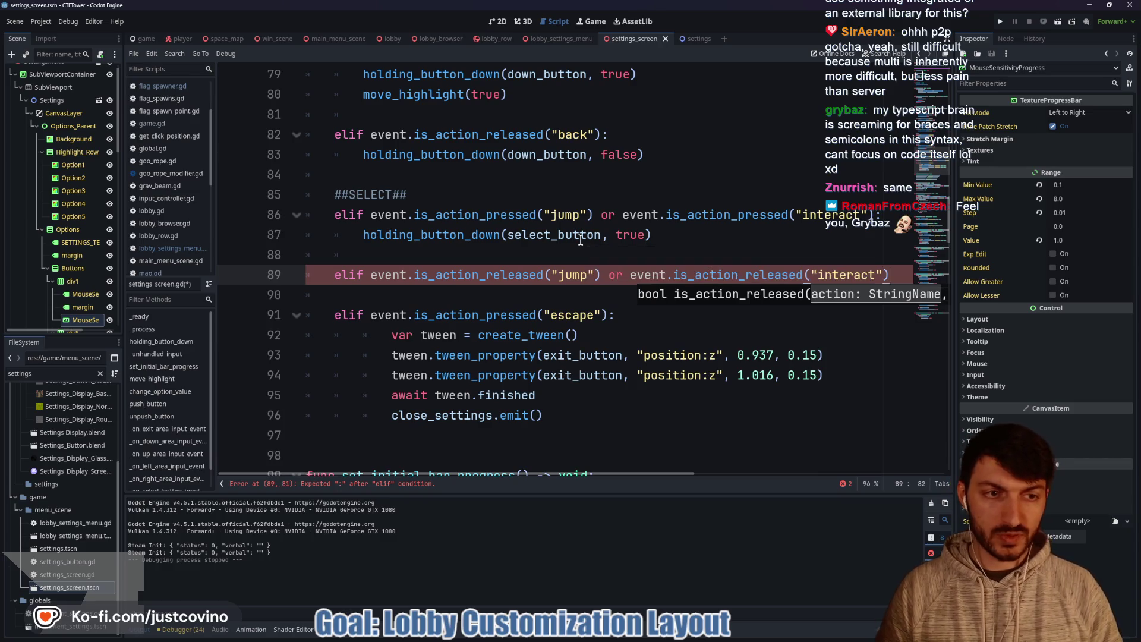
pyautogui.write(':')
pyautogui.press('Return')
pyautogui.write('h')
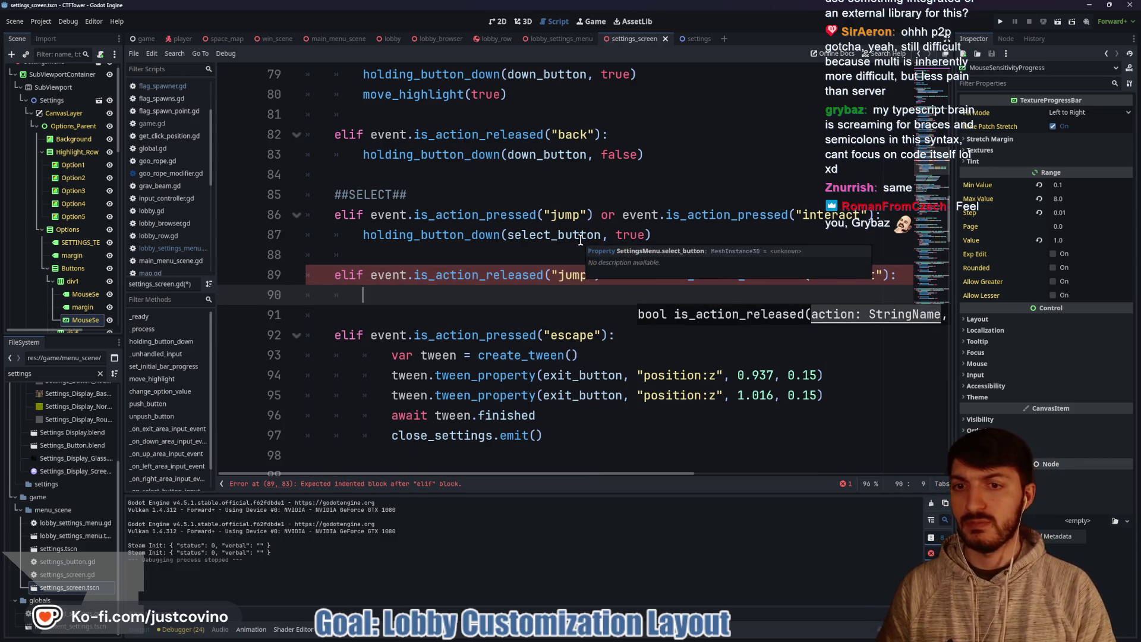
pyautogui.write('ol')
pyautogui.press('Return')
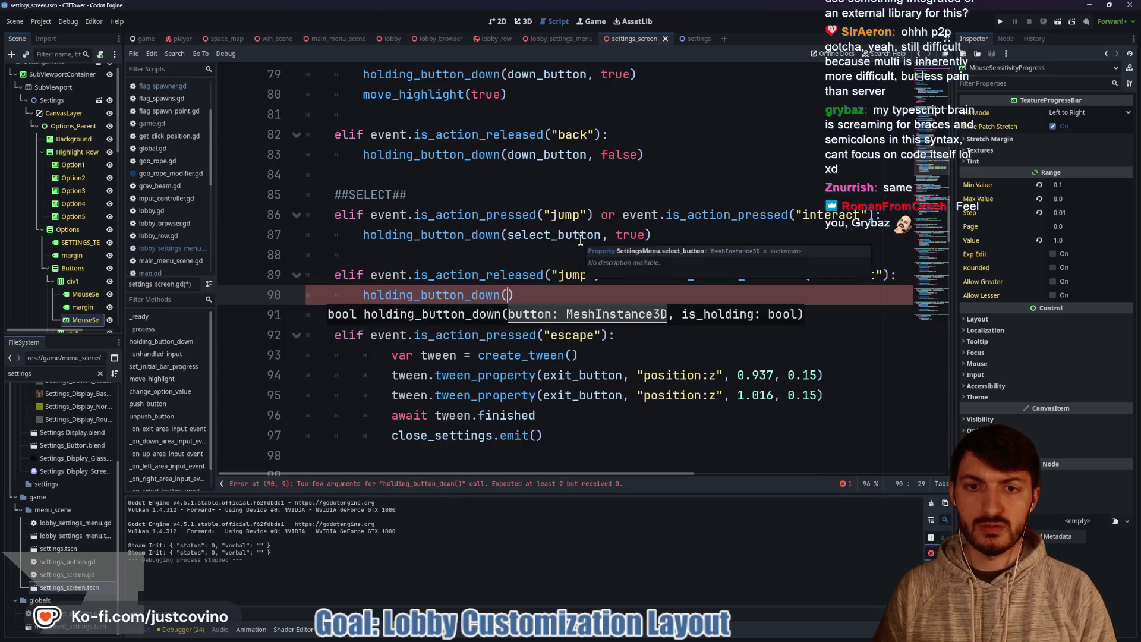
pyautogui.write('sel')
pyautogui.press('Return')
pyautogui.press('BackSpace')
pyautogui.press('BackSpace')
pyautogui.press('BackSpace')
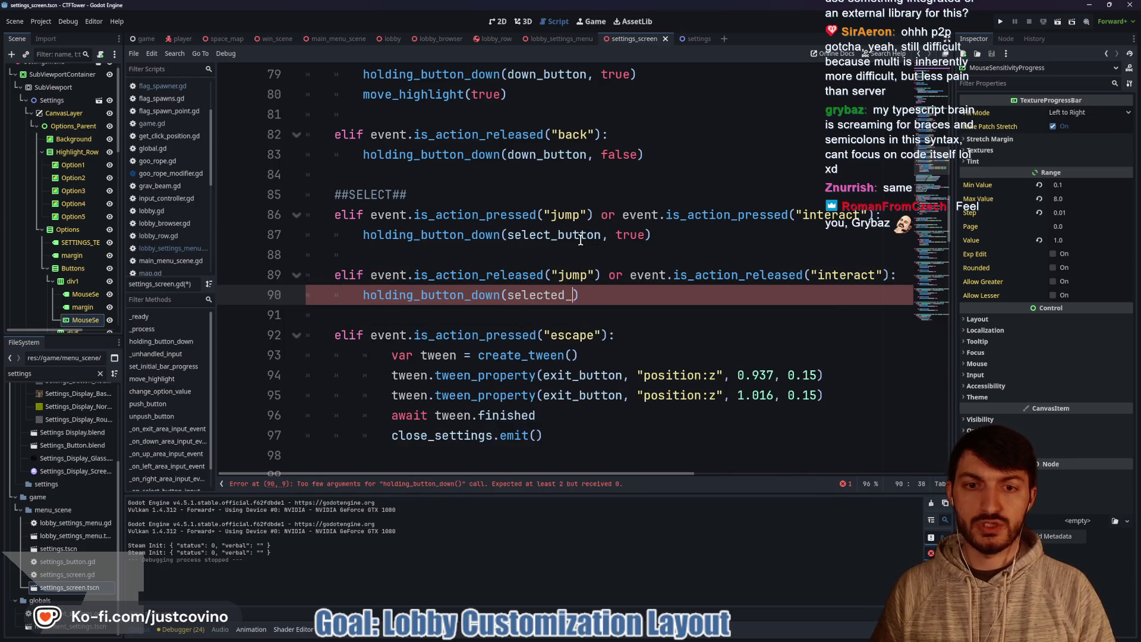
pyautogui.write('_bu')
pyautogui.press('Return')
pyautogui.write(', fal')
pyautogui.press('Return')
pyautogui.write(')')
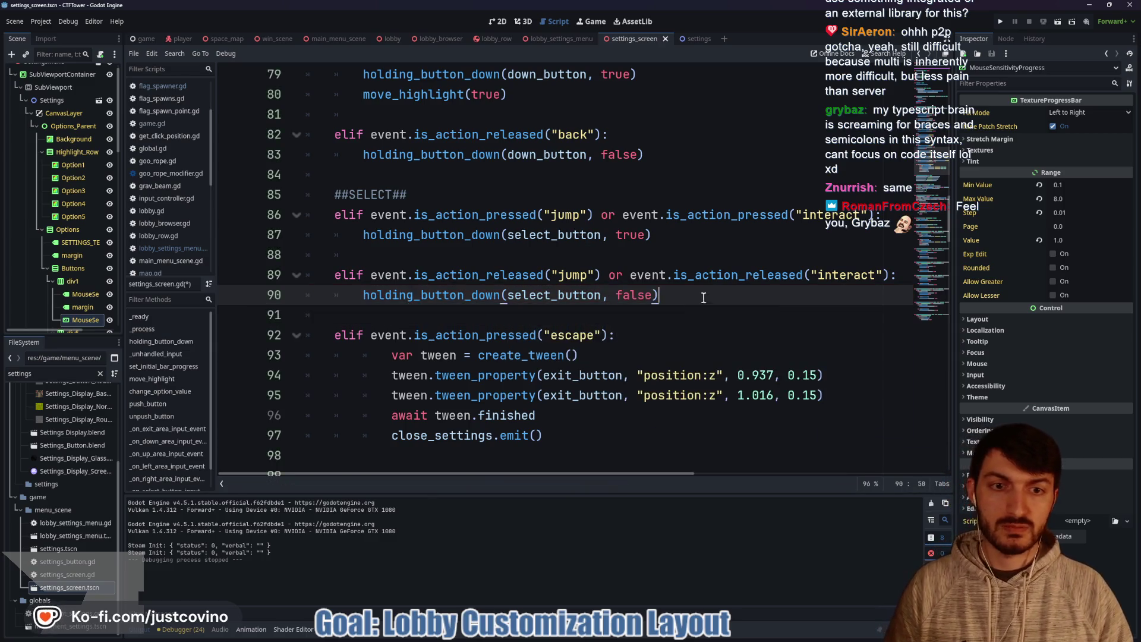
# Step: Add a ##DOWN## section comment below the release branch and save the script
pyautogui.click(512, 315)
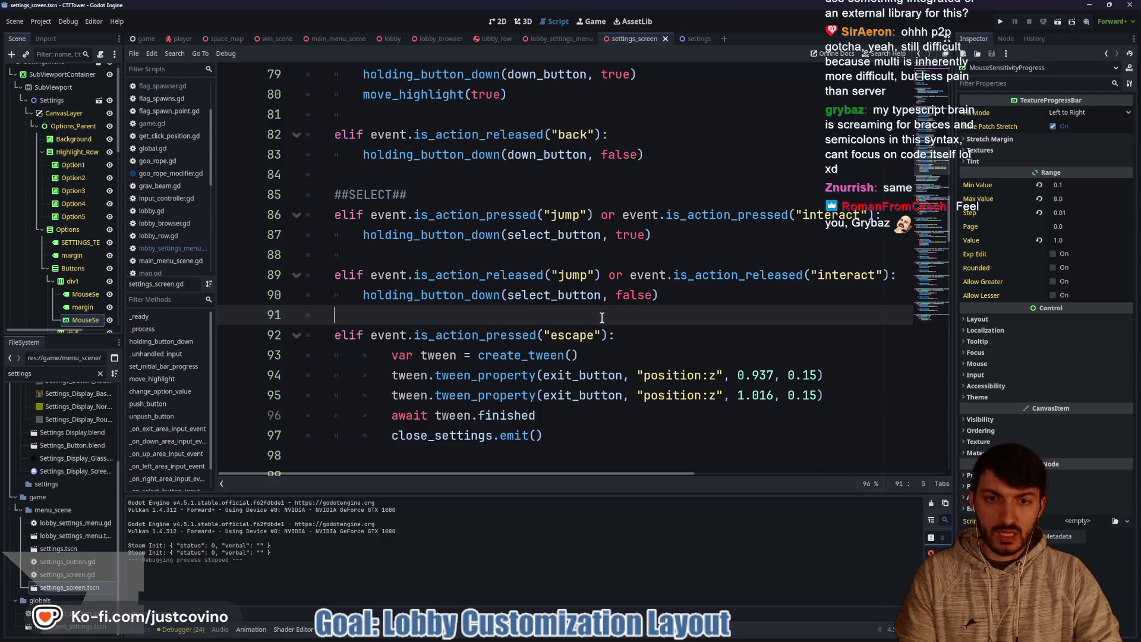
pyautogui.press('Return')
pyautogui.write('##DOWN')
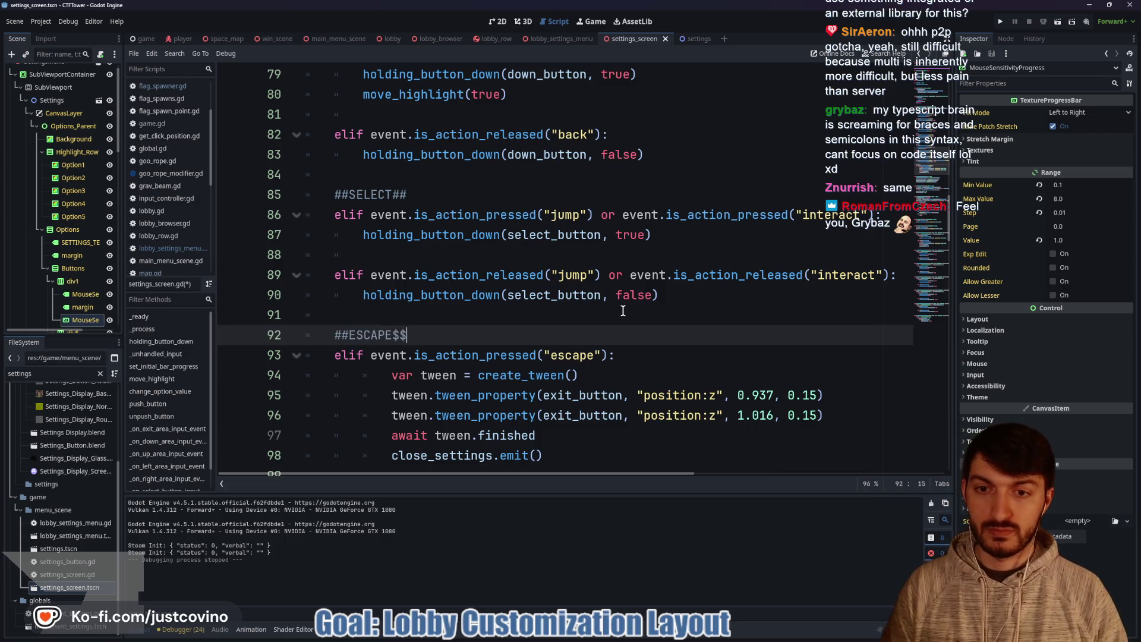
pyautogui.write('##')
pyautogui.hotkey('ctrl', 's')
# Step: Review the script past the escape branch, then run the scene with F6 to test the settings screen
pyautogui.scroll(6, 625, 312)
pyautogui.scroll(6, 627, 311)
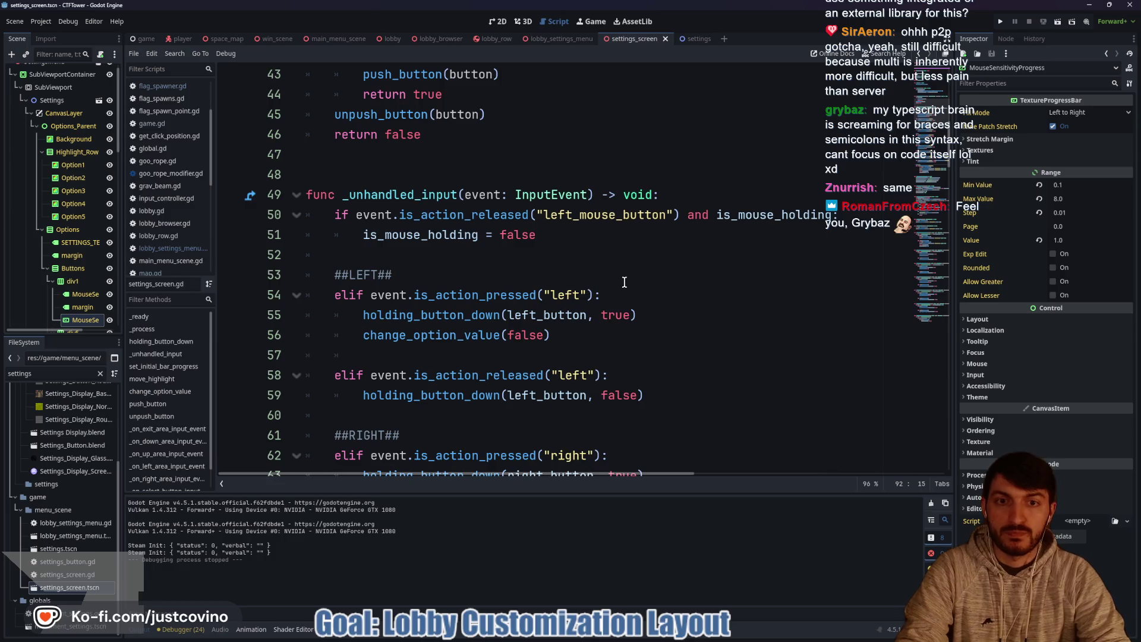
pyautogui.scroll(-2, 624, 285)
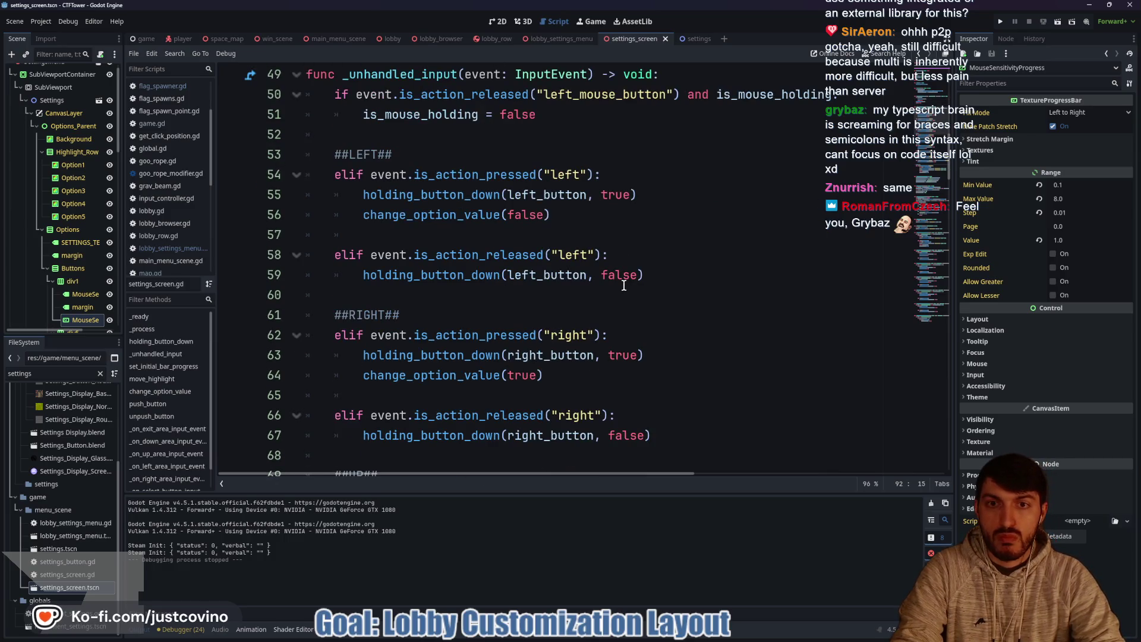
pyautogui.scroll(-6, 625, 288)
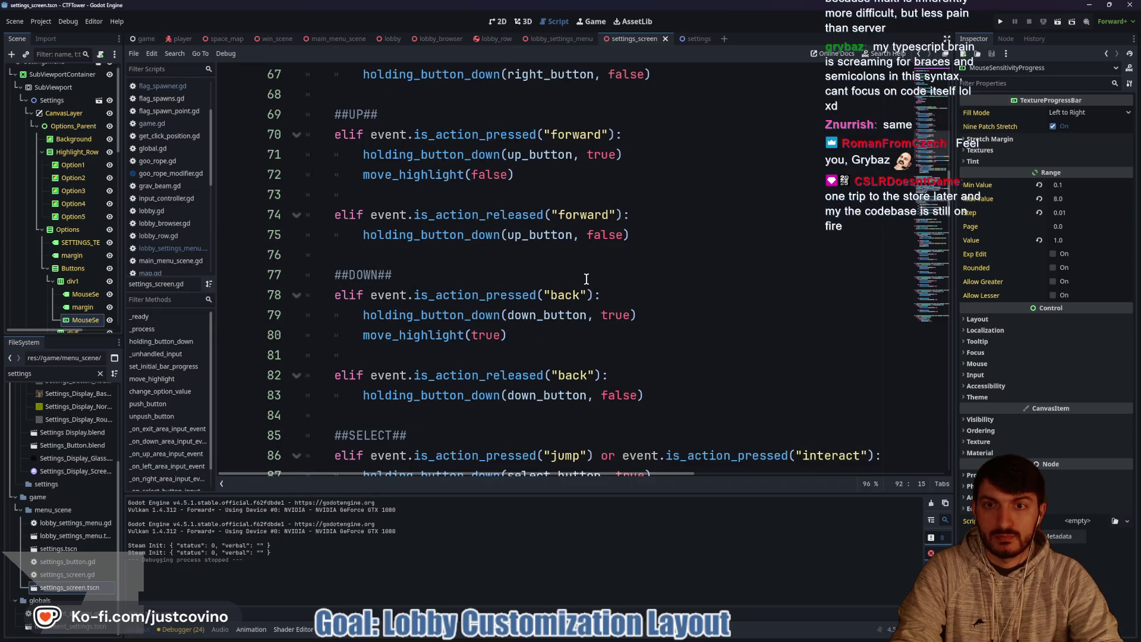
pyautogui.scroll(-3, 587, 279)
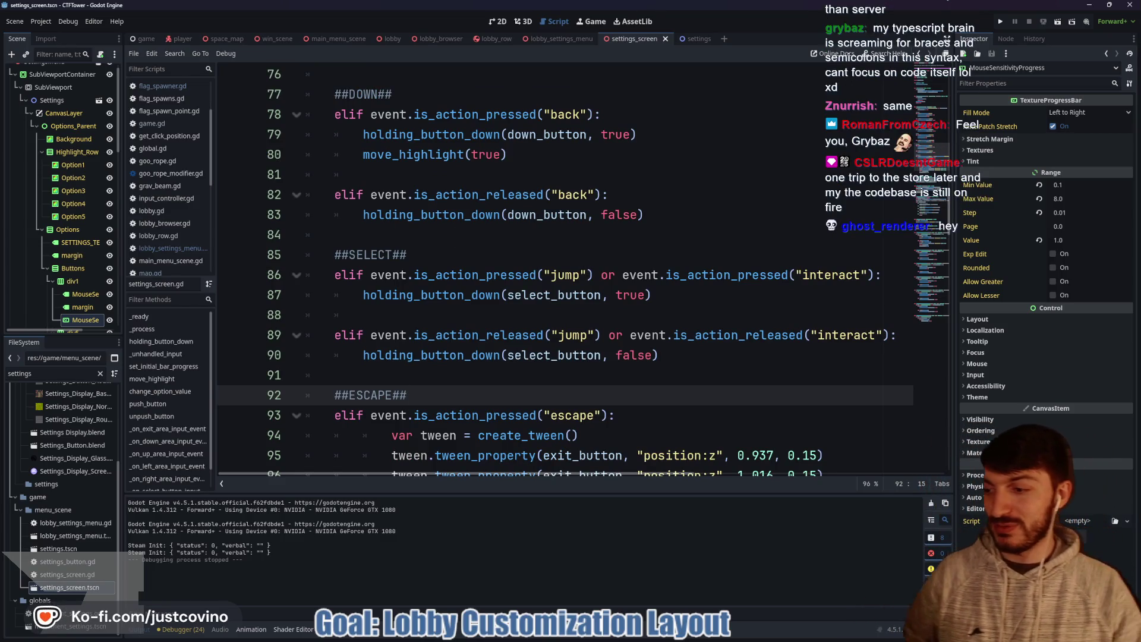
pyautogui.scroll(-5, 470, 242)
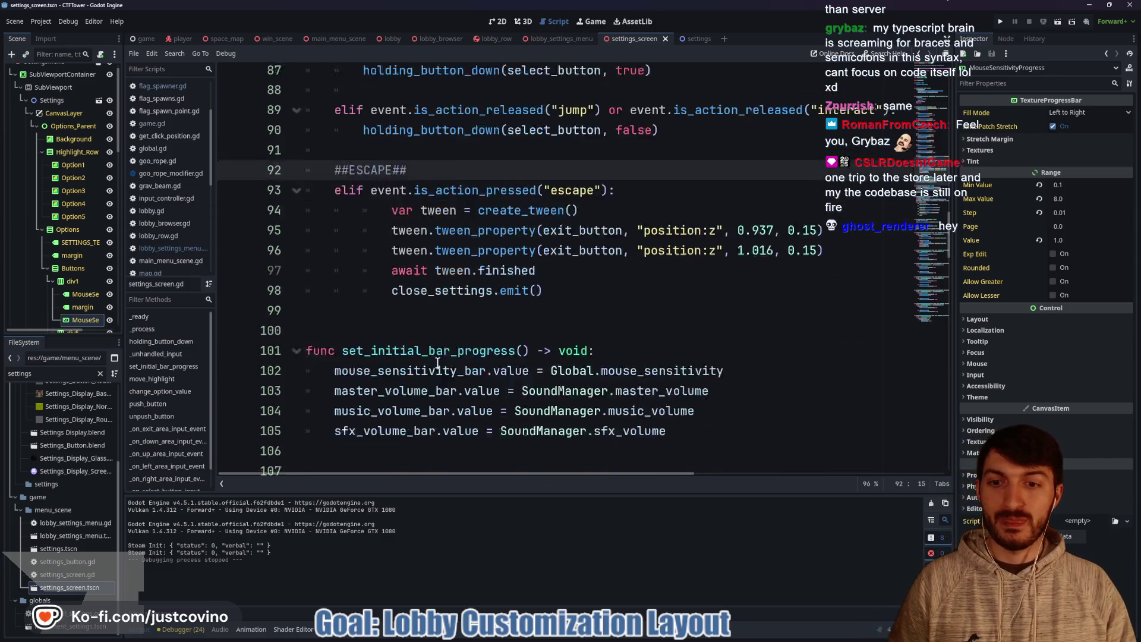
pyautogui.click(415, 236)
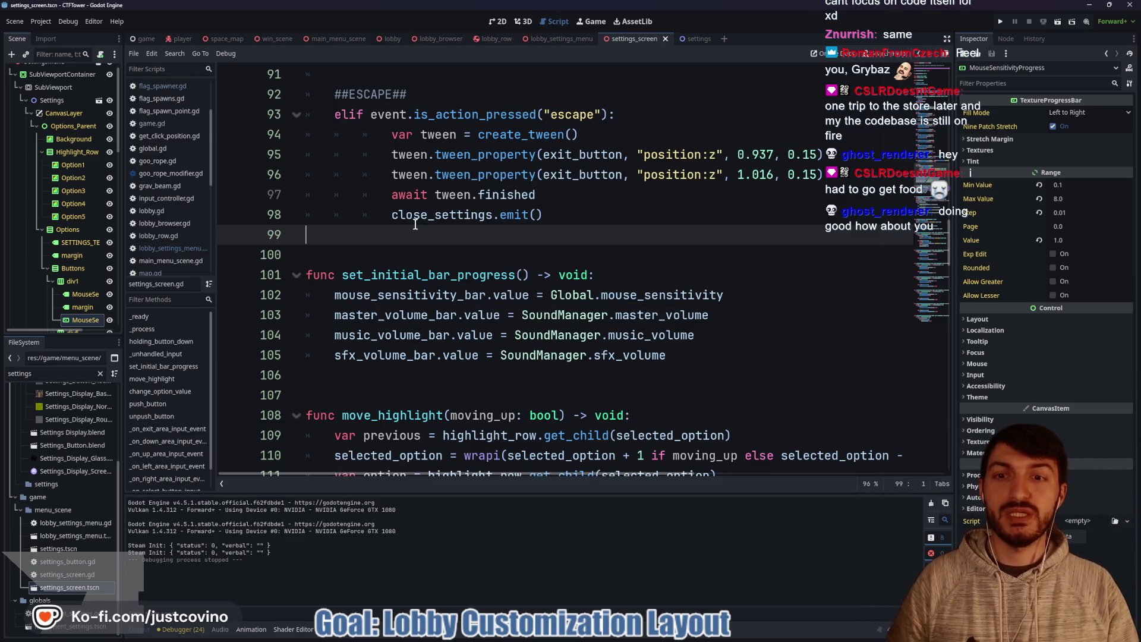
pyautogui.scroll(1, 430, 229)
pyautogui.scroll(-1, 432, 231)
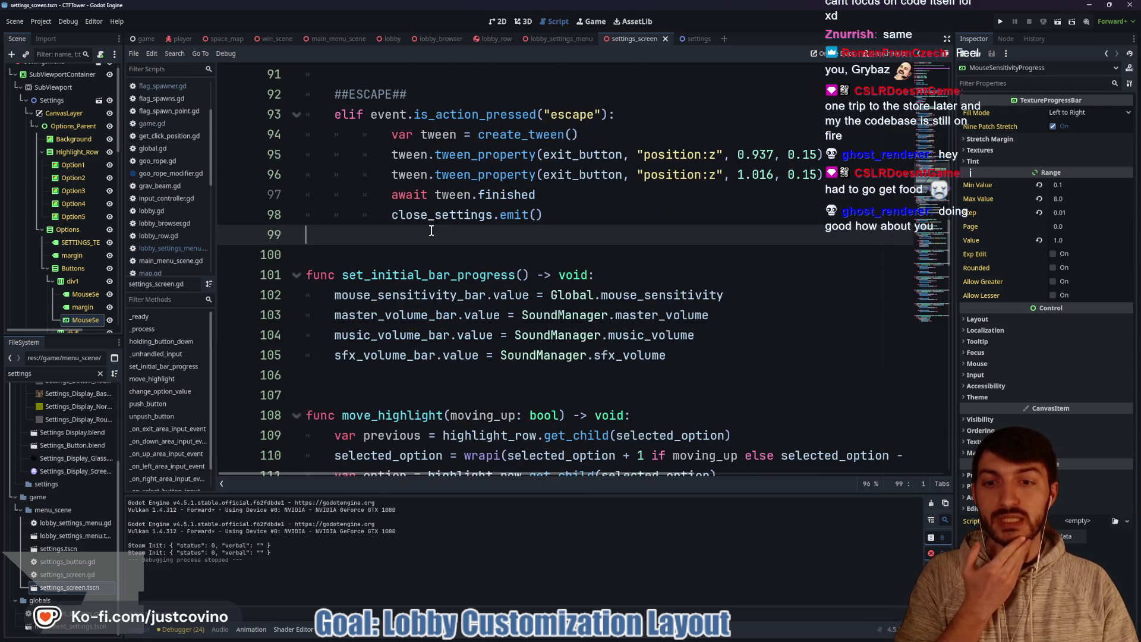
pyautogui.scroll(-2, 431, 231)
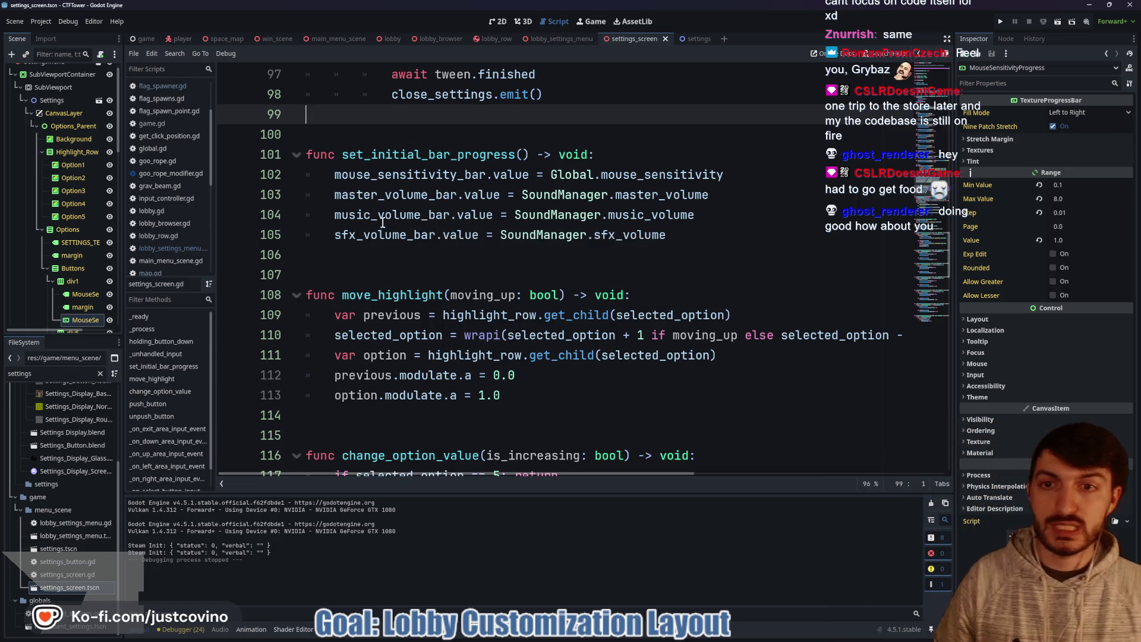
pyautogui.press('F6')
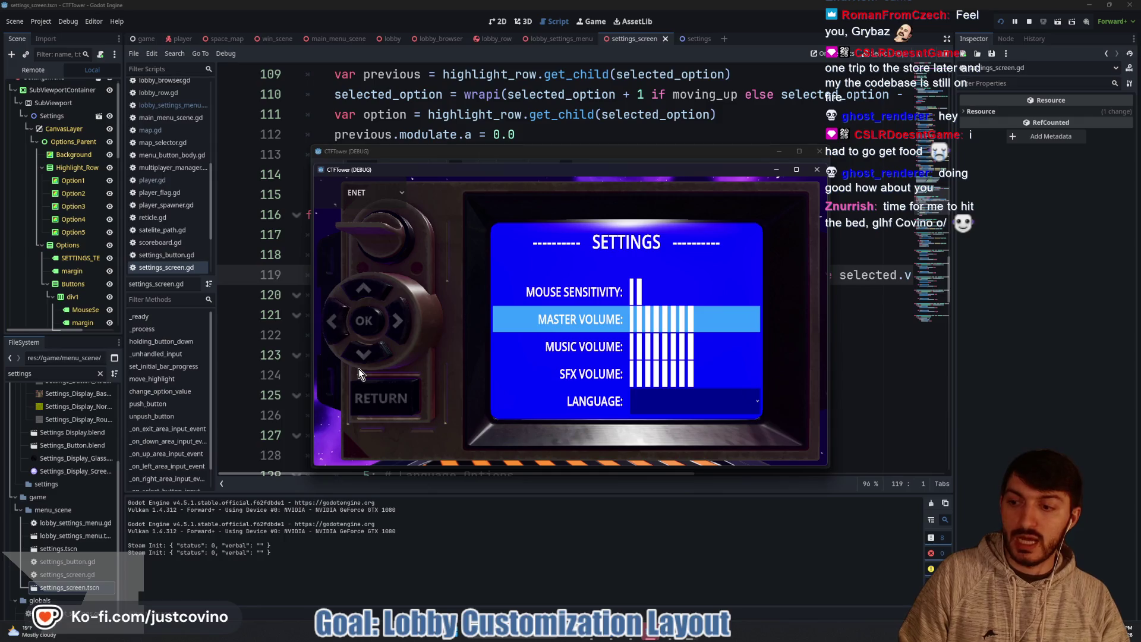
# Step: Move the in-game settings highlight up and back, then stop the game and scroll to the script's top
pyautogui.press('Up')
pyautogui.press('Down')
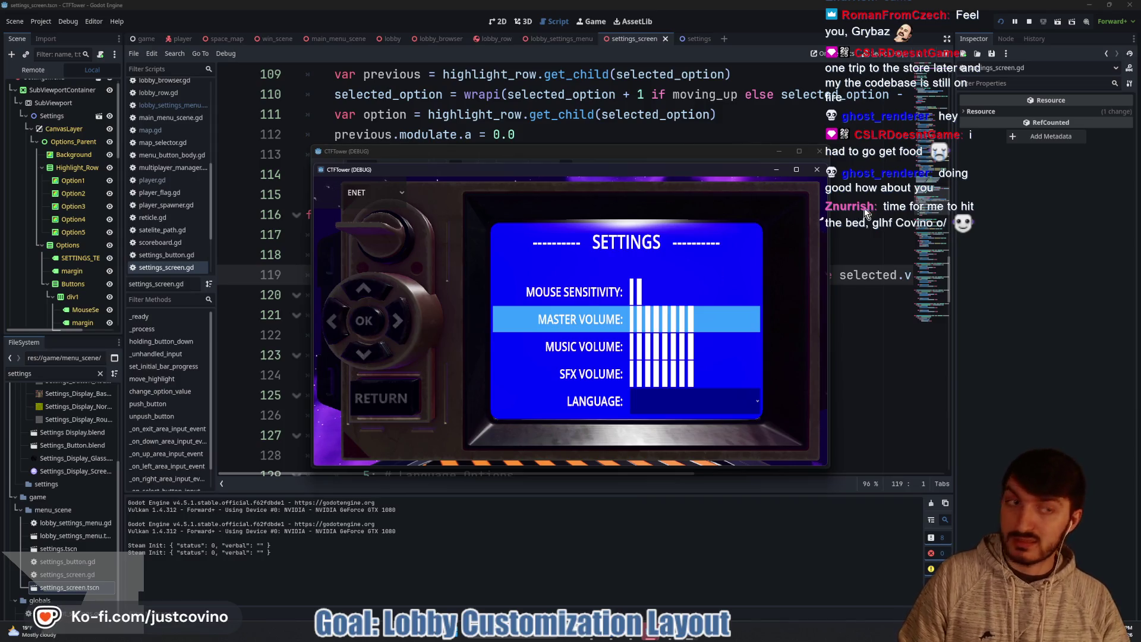
pyautogui.click(1027, 25)
pyautogui.scroll(20, 574, 320)
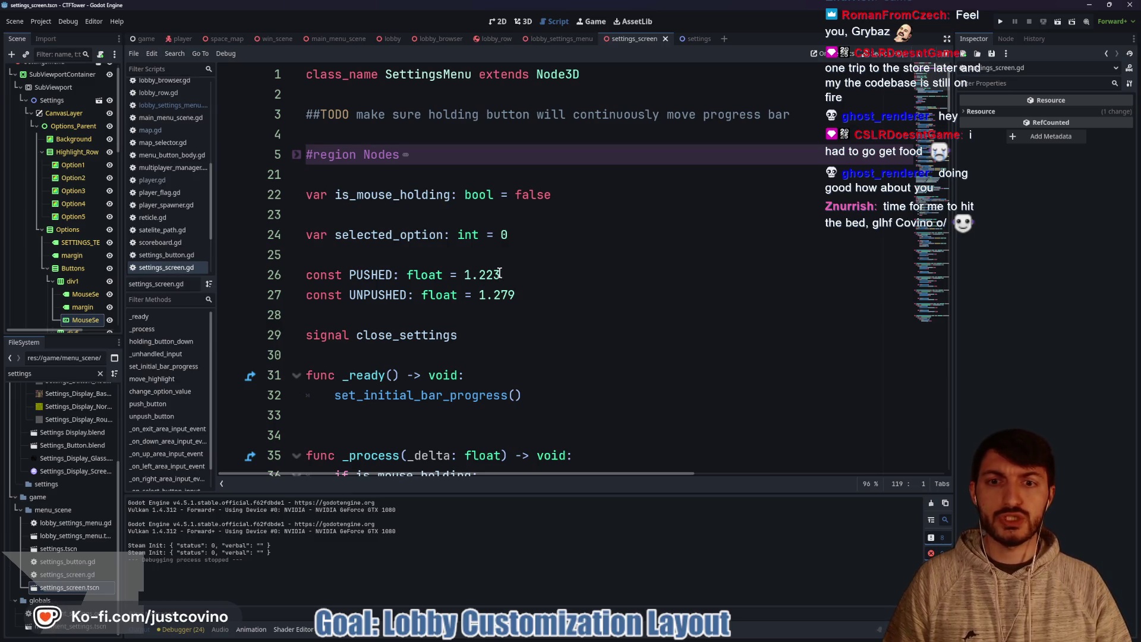
# Step: Change the UNPUSHED constant to 1.28
pyautogui.moveTo(499, 273); pyautogui.dragTo(479, 273)
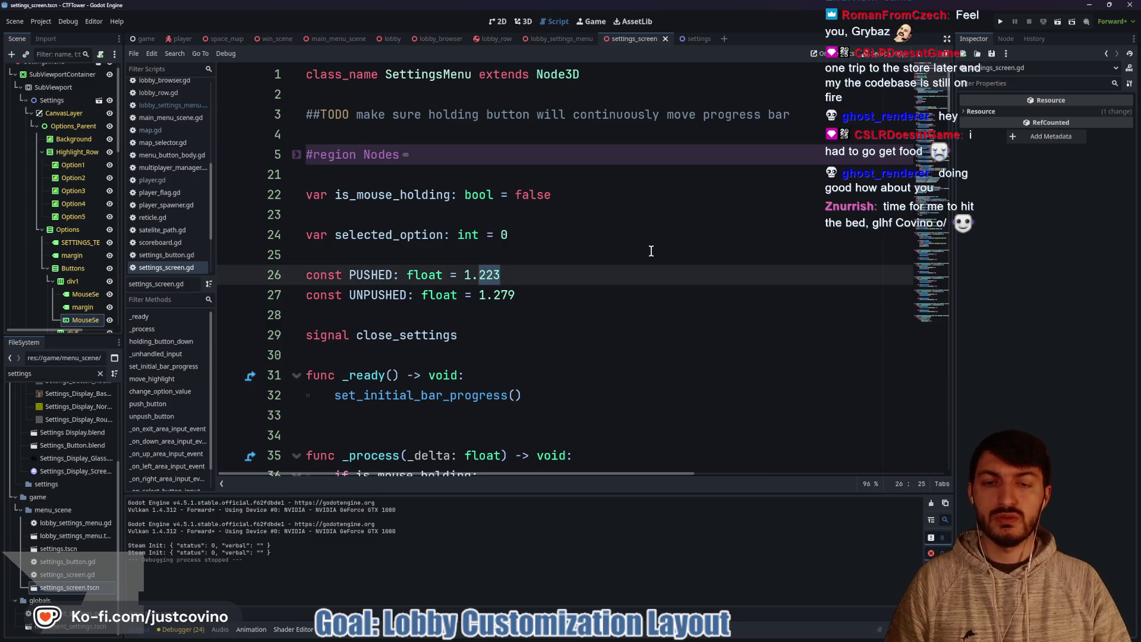
pyautogui.moveTo(516, 295); pyautogui.dragTo(501, 295)
pyautogui.write('8')
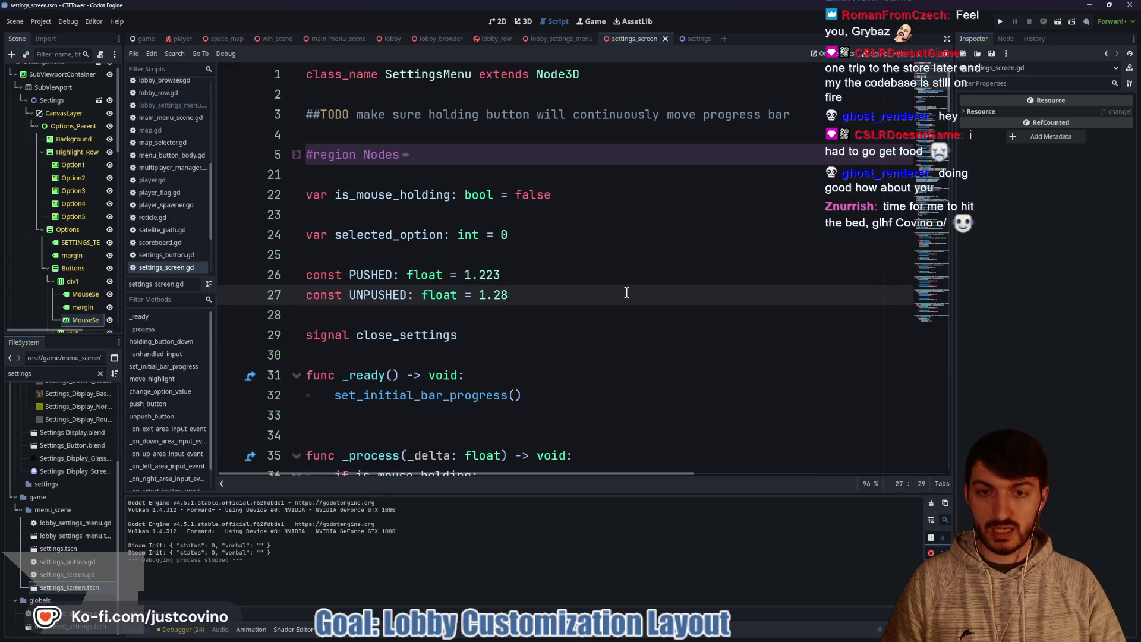
pyautogui.click(497, 271)
pyautogui.write('5')
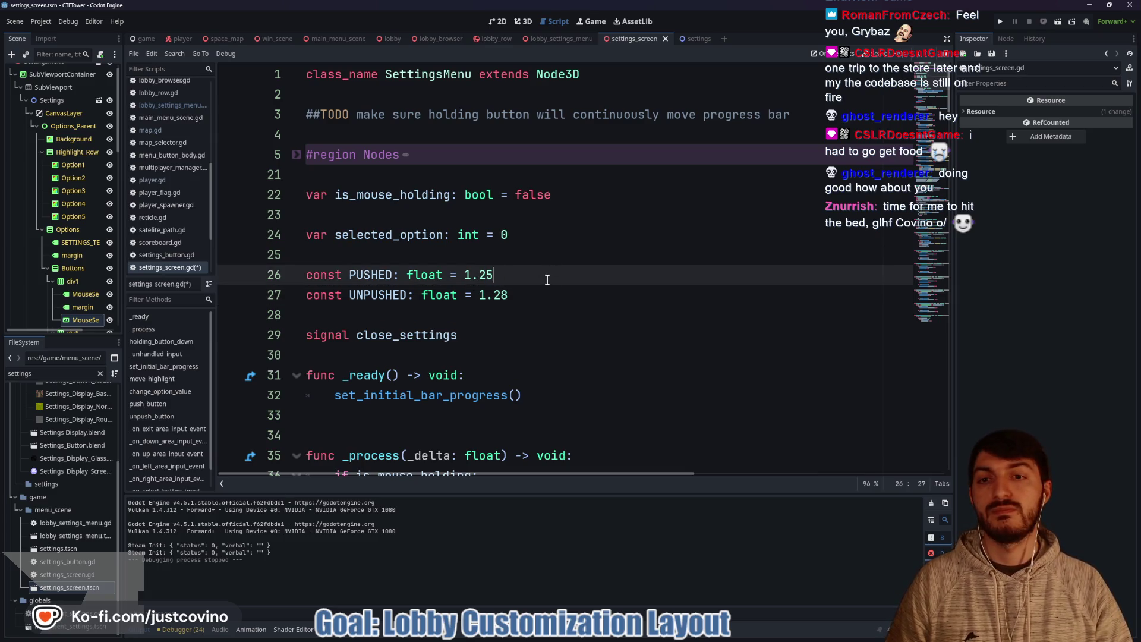
# Step: Save and run the game, raise Master Volume one step on the settings screen, then stop
pyautogui.click(1001, 21)
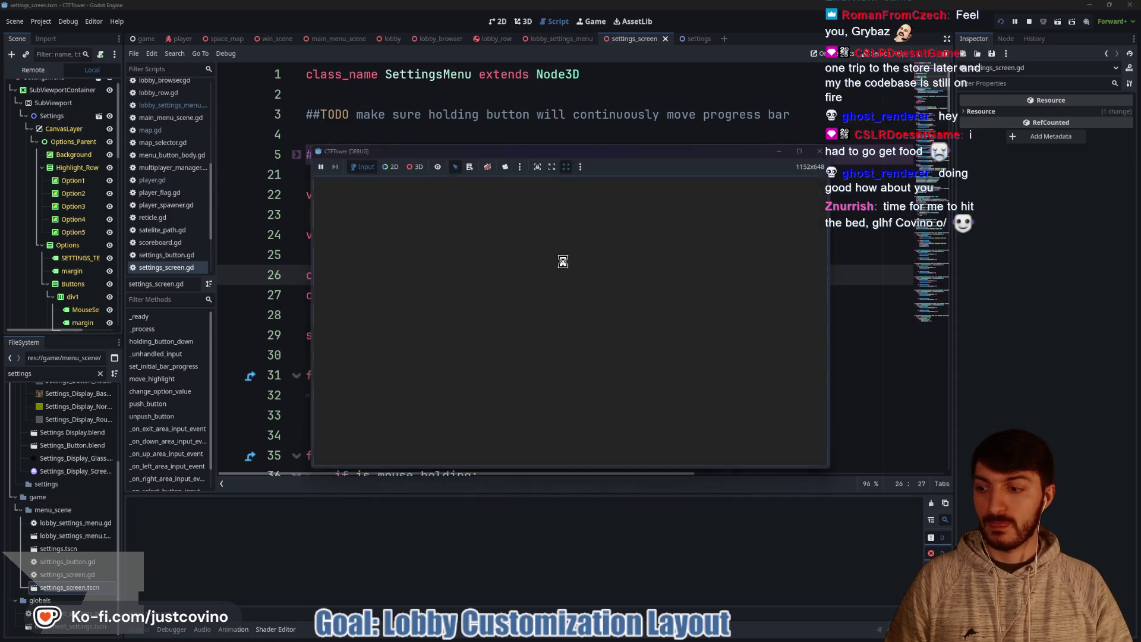
pyautogui.click(612, 357)
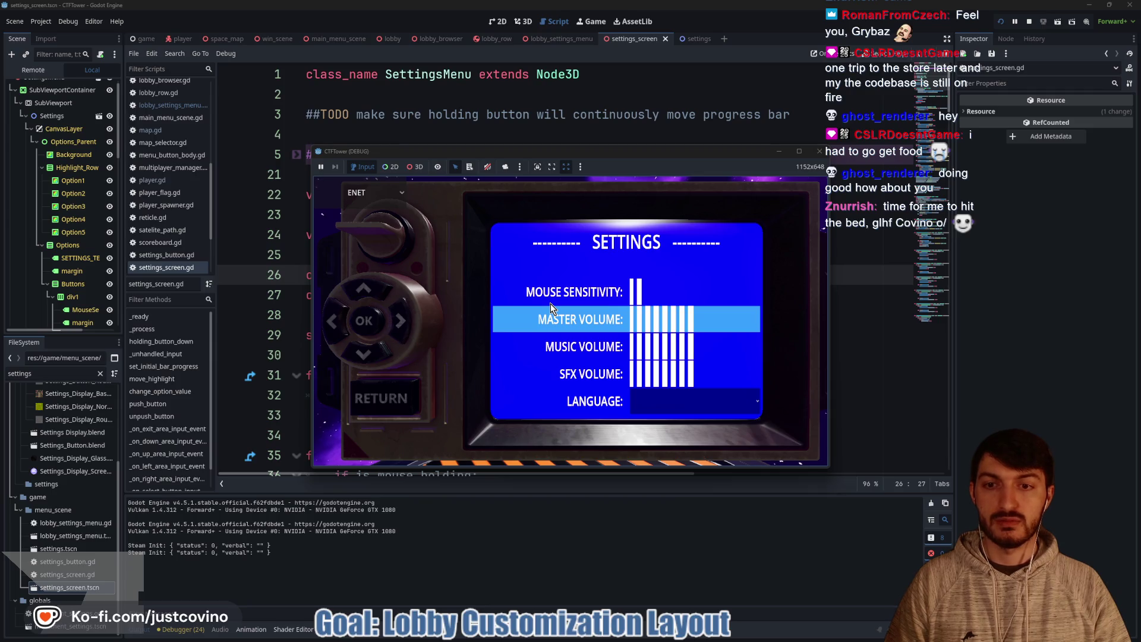
pyautogui.click(401, 321)
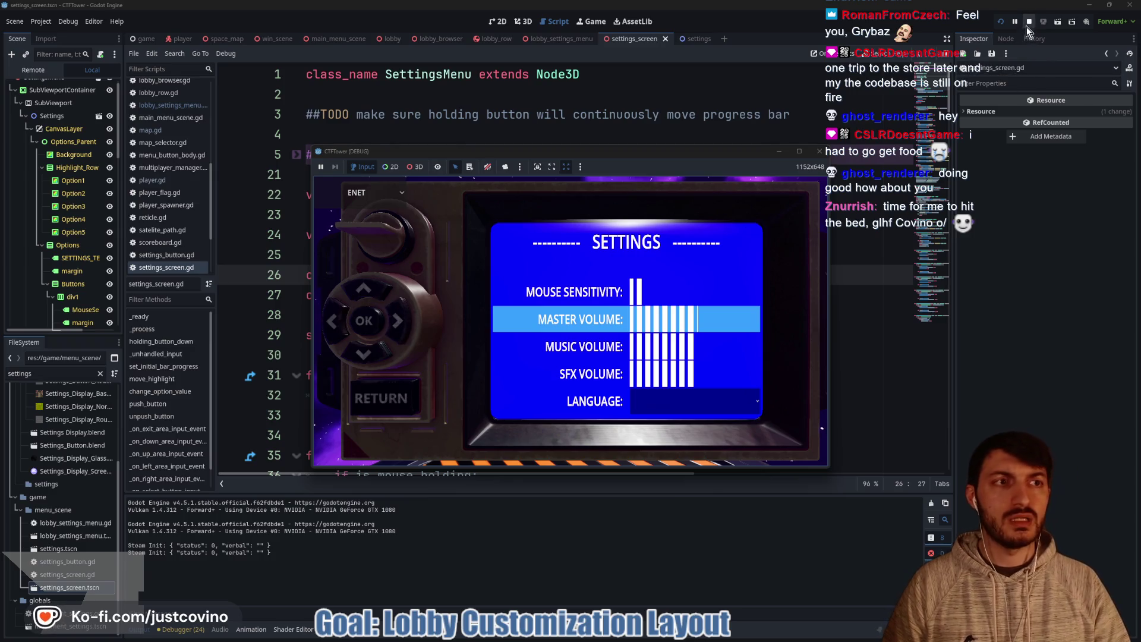
pyautogui.click(1030, 22)
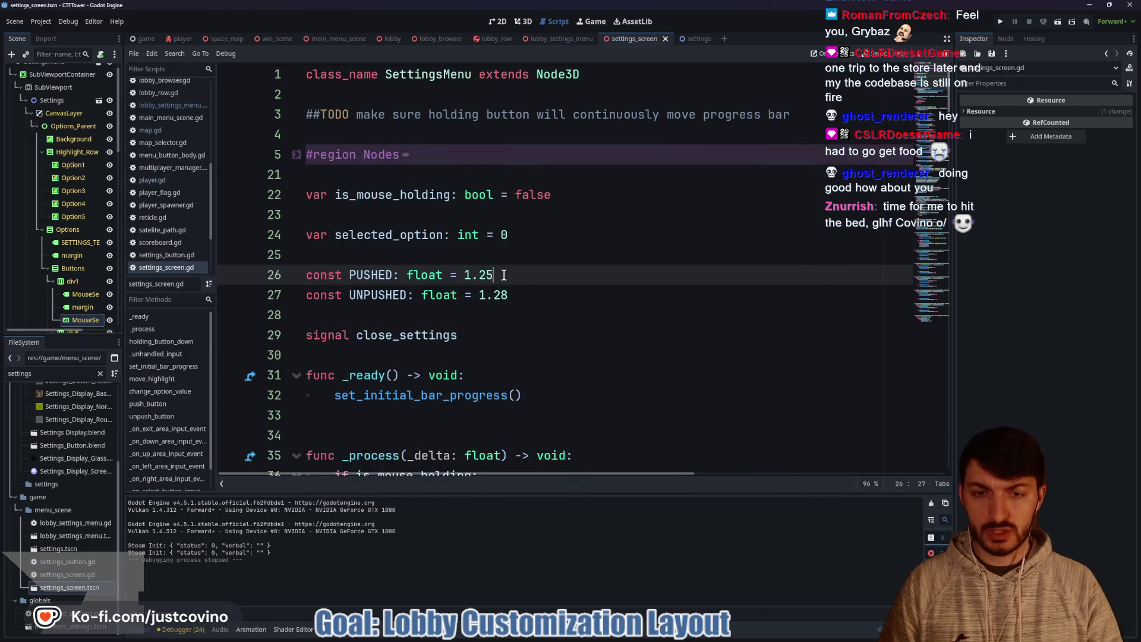
# Step: Run the game to the settings screen again, stop it, and erase PUSHED's last digit
pyautogui.click(1001, 21)
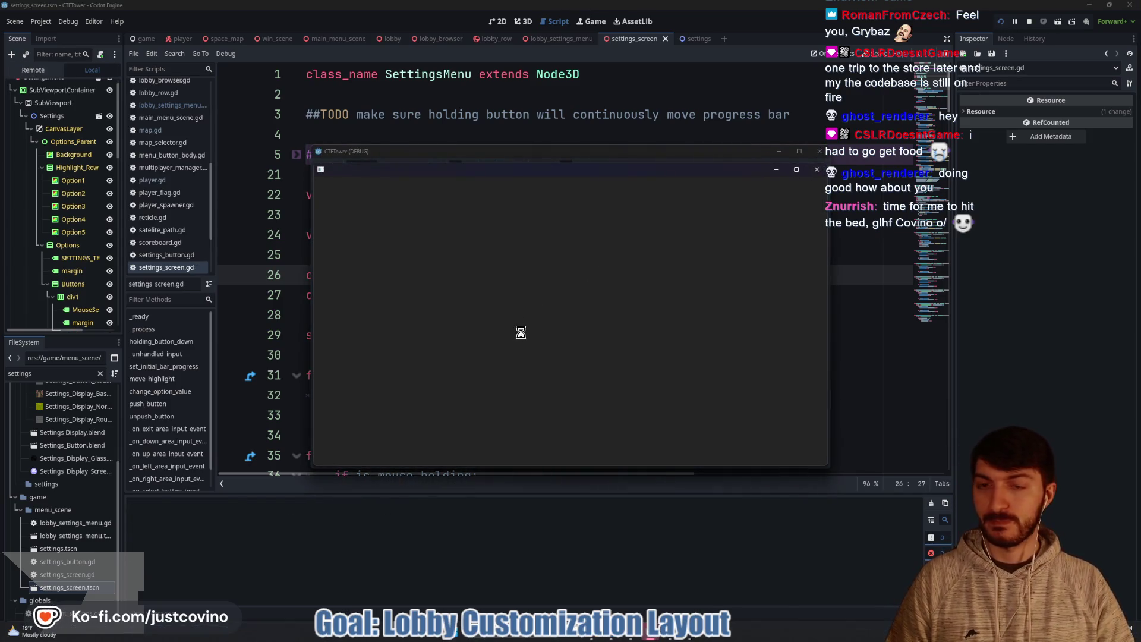
pyautogui.click(692, 313)
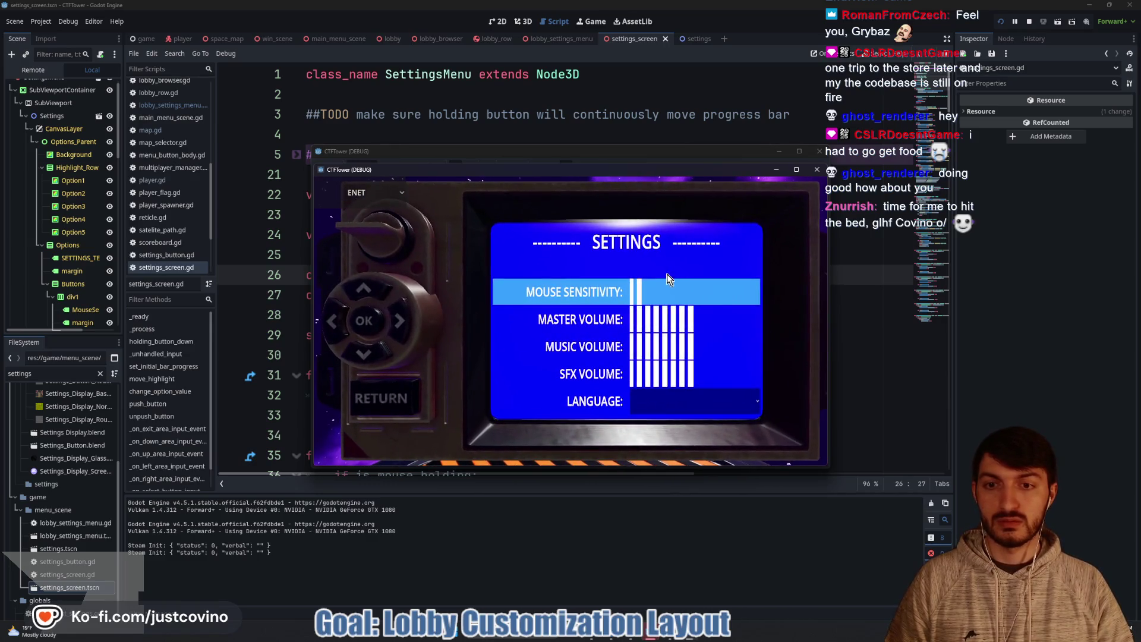
pyautogui.click(1030, 22)
pyautogui.press('BackSpace')
# Step: Set PUSHED to 1.22, run the game to its settings screen with F5, then stop
pyautogui.write('22')
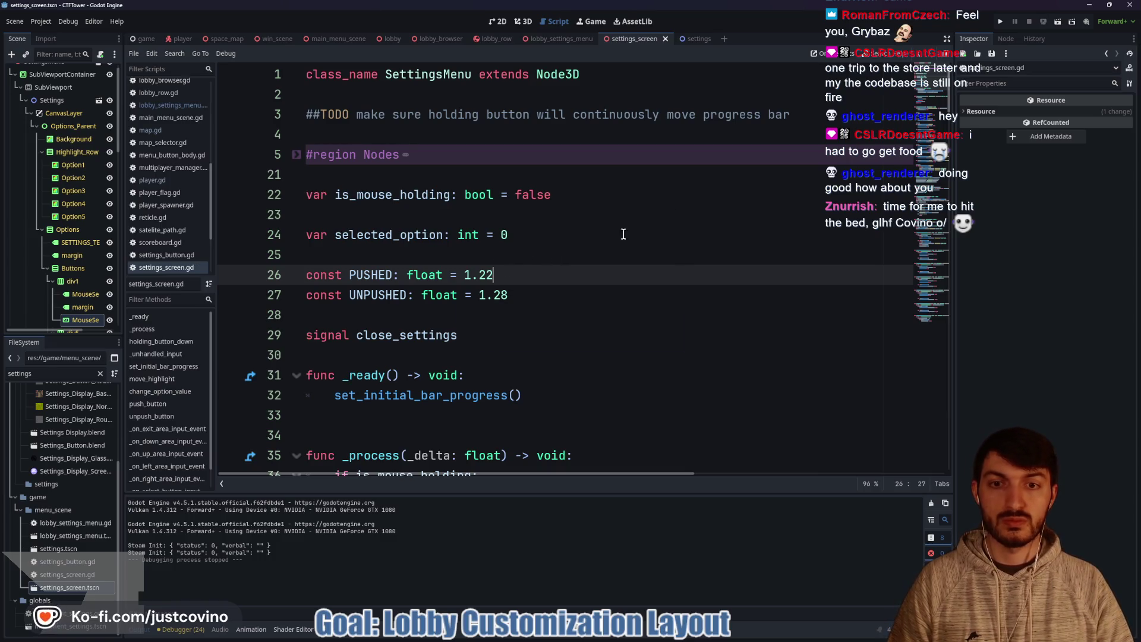
pyautogui.press('F5')
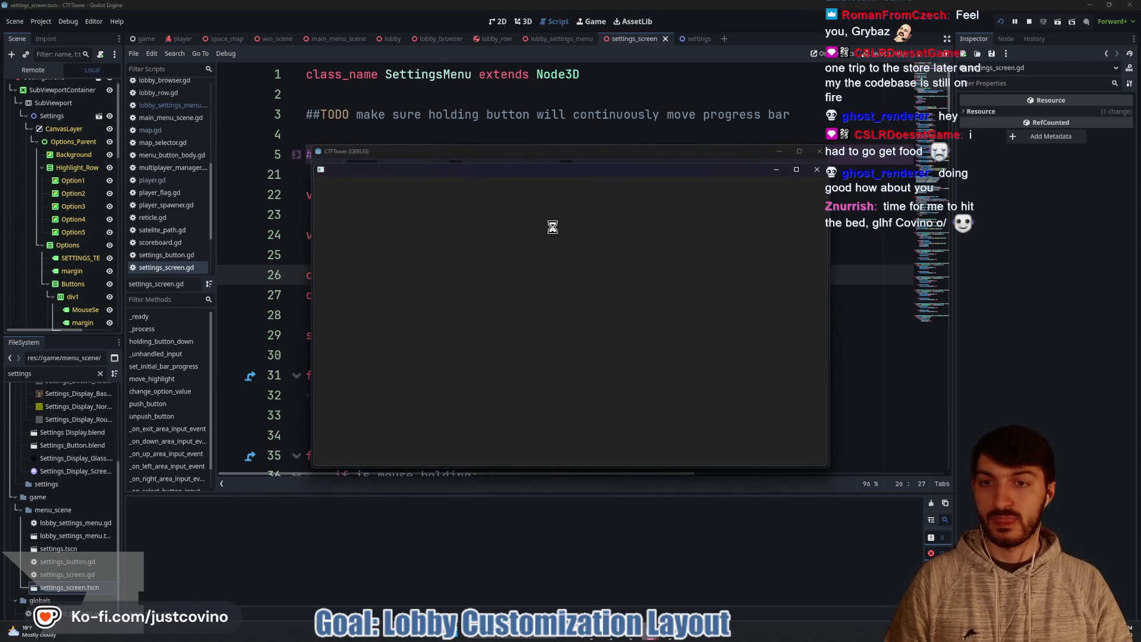
pyautogui.click(679, 377)
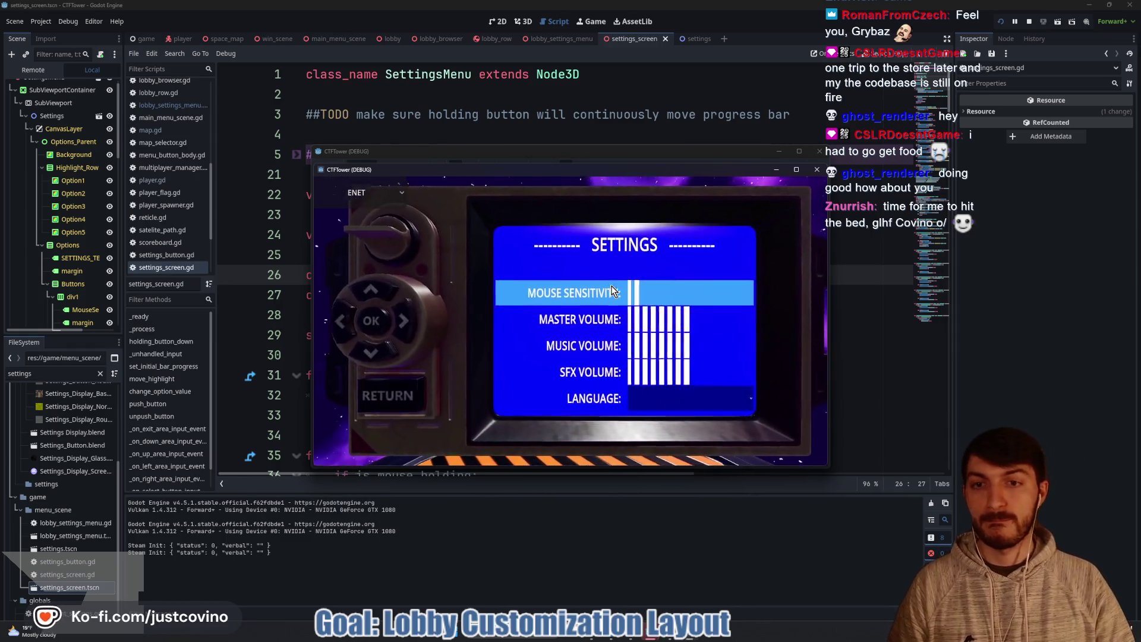
pyautogui.click(1030, 21)
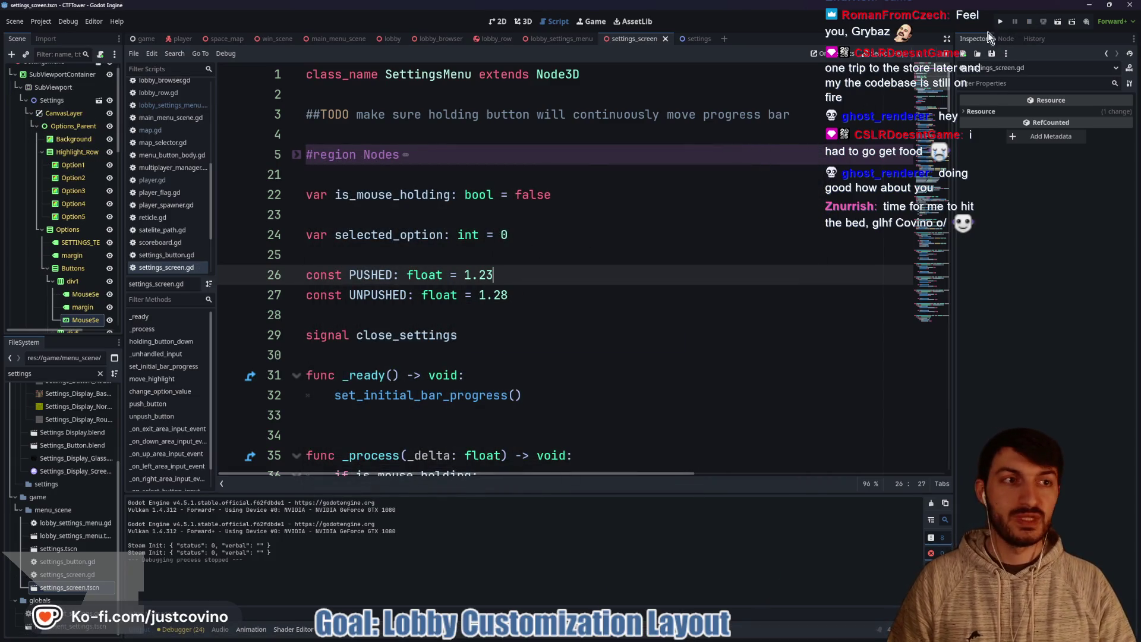
# Step: Rerun the game and move the settings highlight up and down to check the feel, then stop
pyautogui.click(1000, 21)
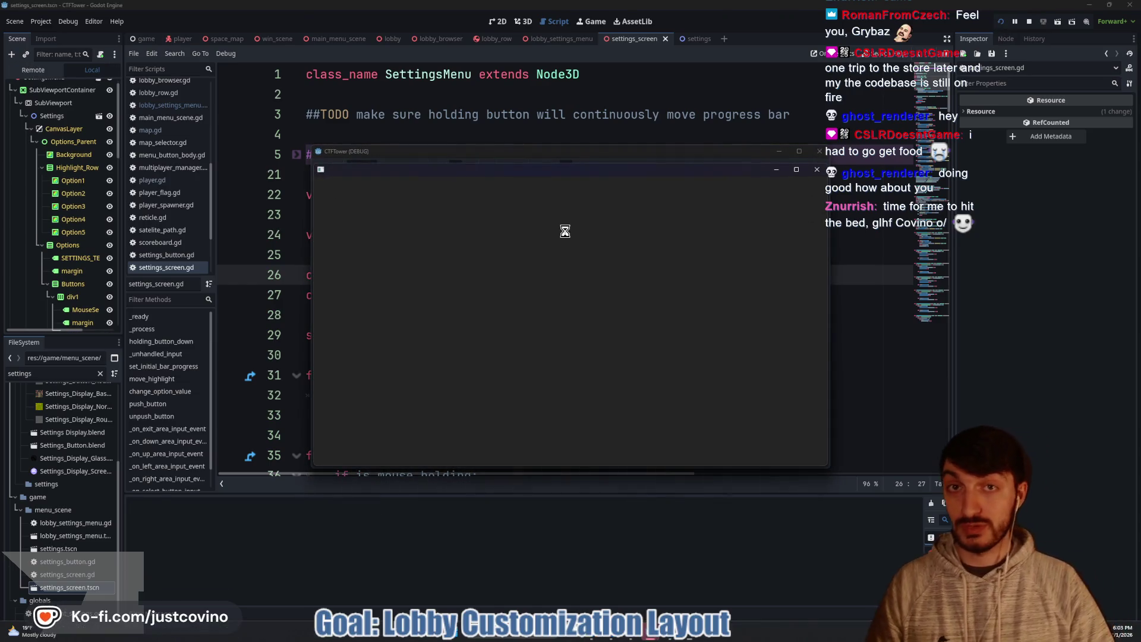
pyautogui.click(651, 357)
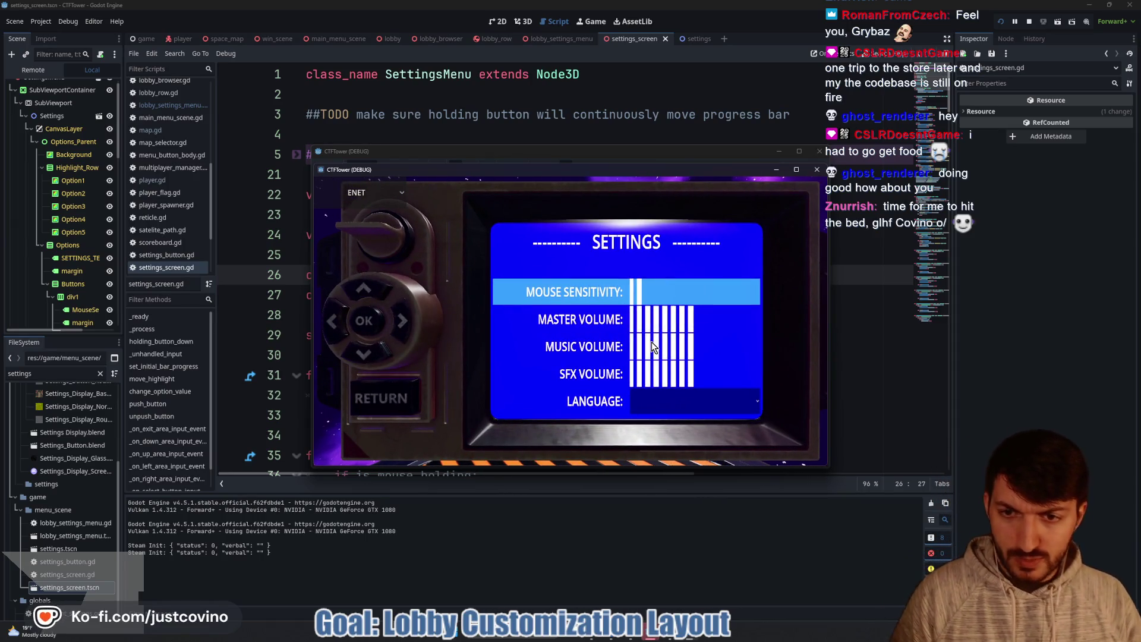
pyautogui.press('Up')
pyautogui.press('Down')
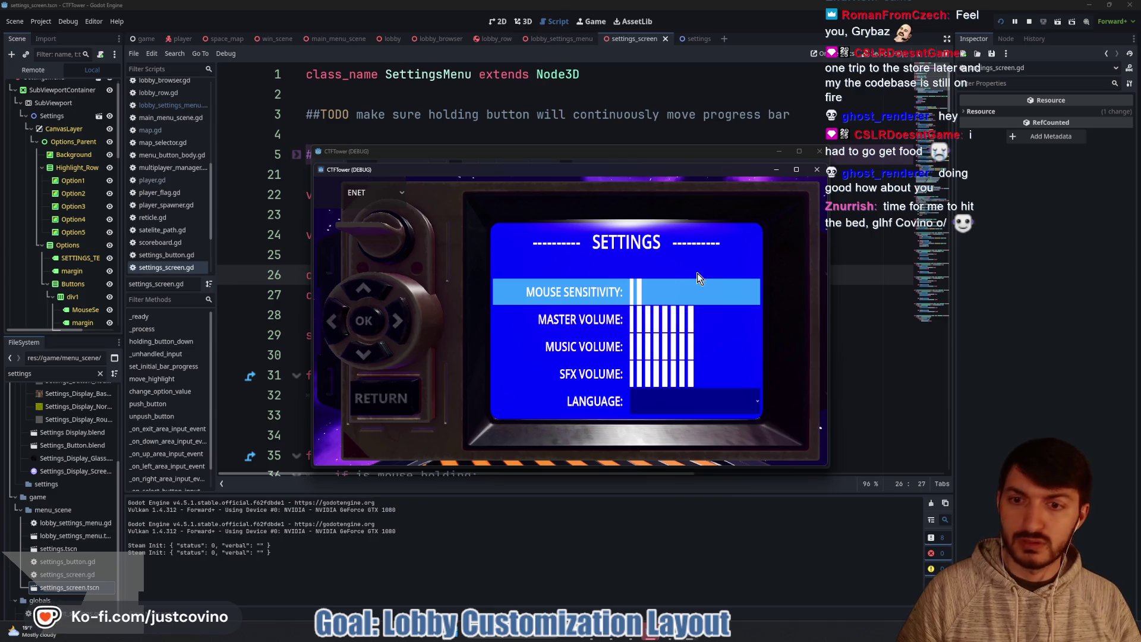
pyautogui.click(1029, 22)
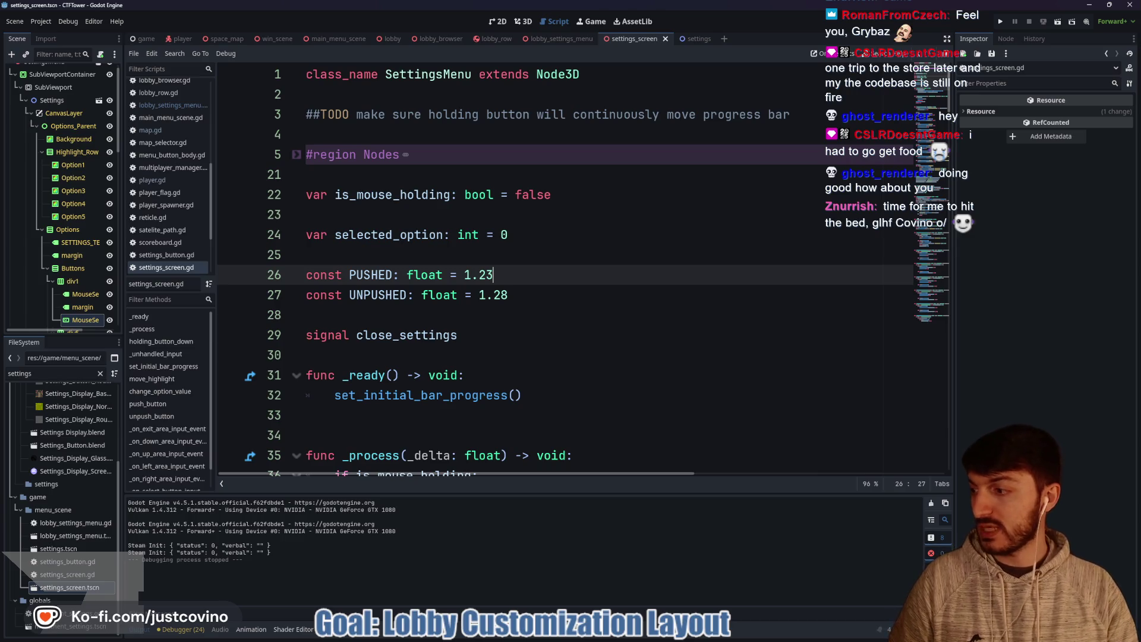
pyautogui.click(373, 335)
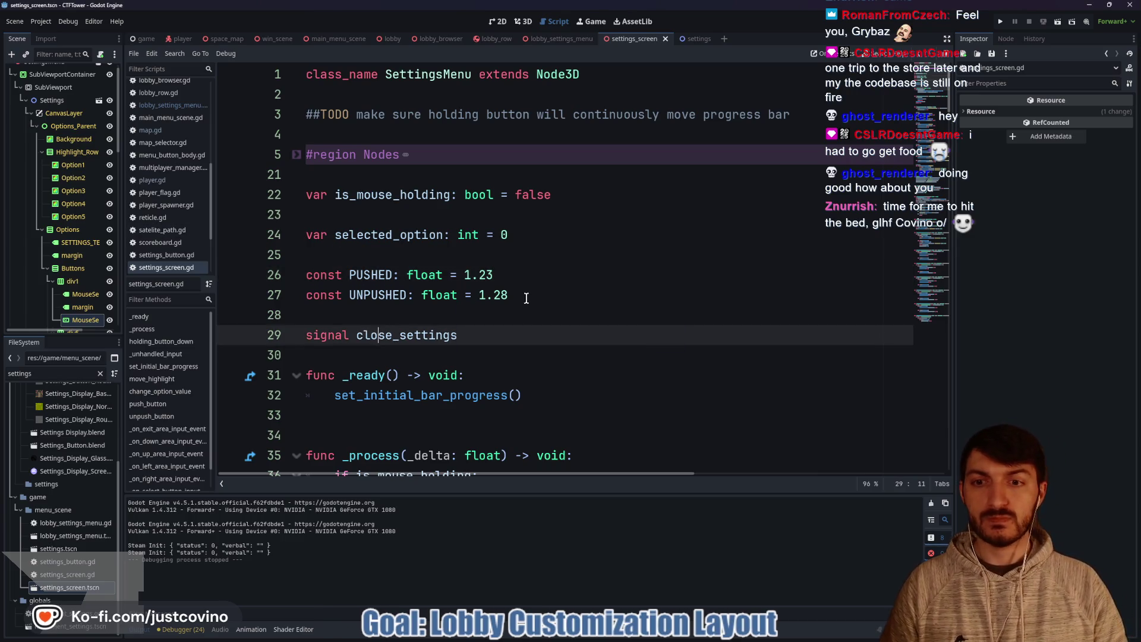
pyautogui.scroll(-5, 509, 293)
pyautogui.scroll(-3, 509, 293)
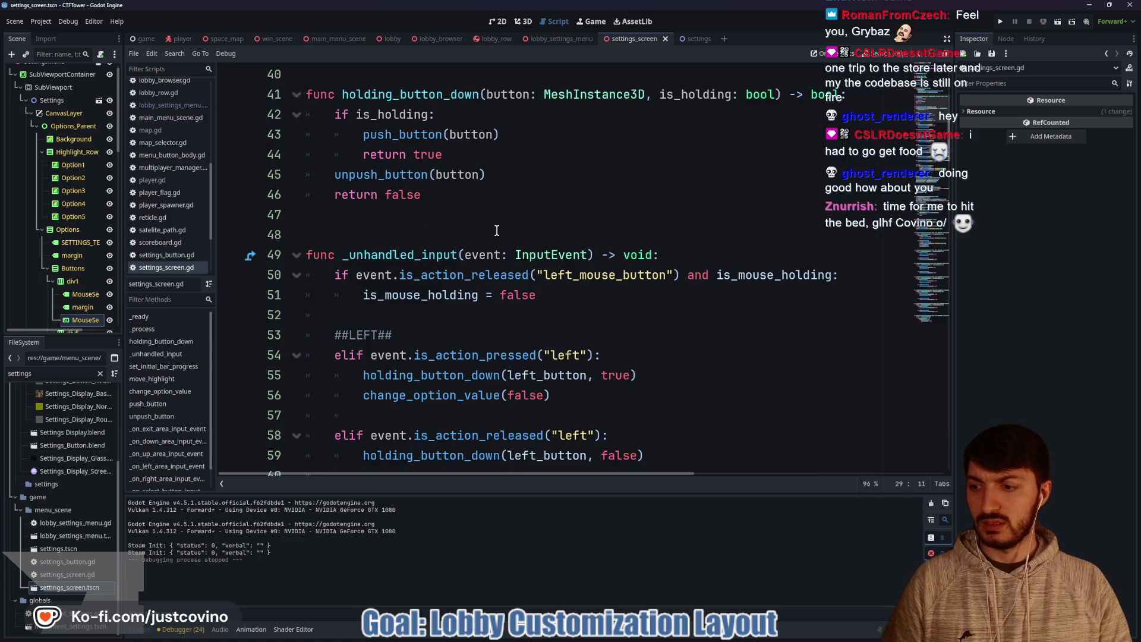
pyautogui.scroll(1, 497, 232)
pyautogui.doubleClick(415, 154)
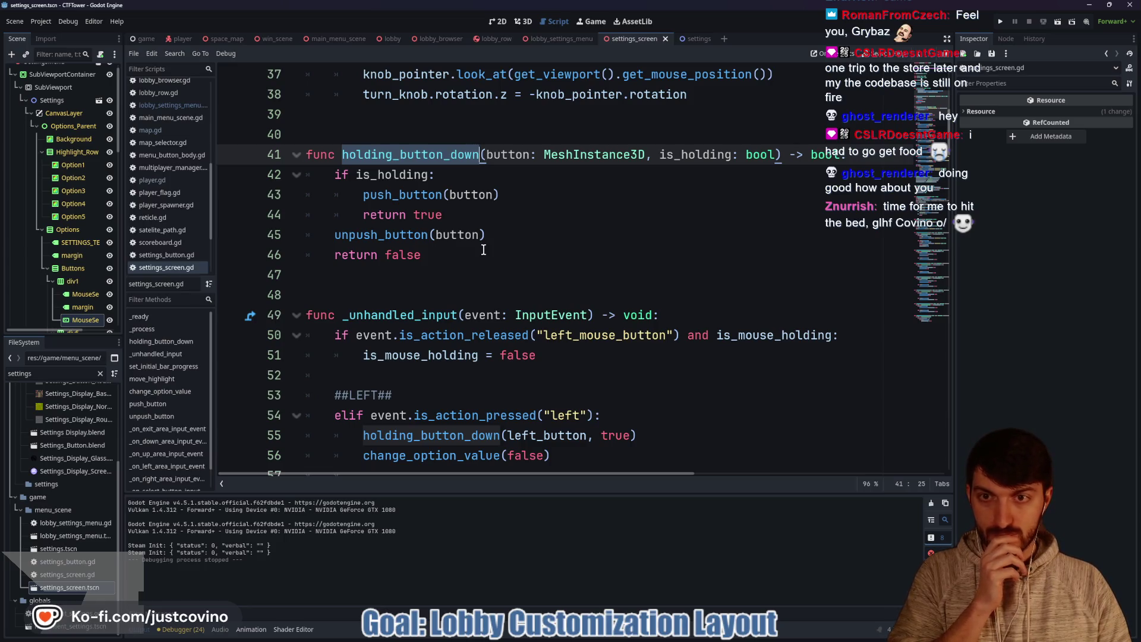
pyautogui.scroll(3, 484, 250)
pyautogui.scroll(-2, 449, 289)
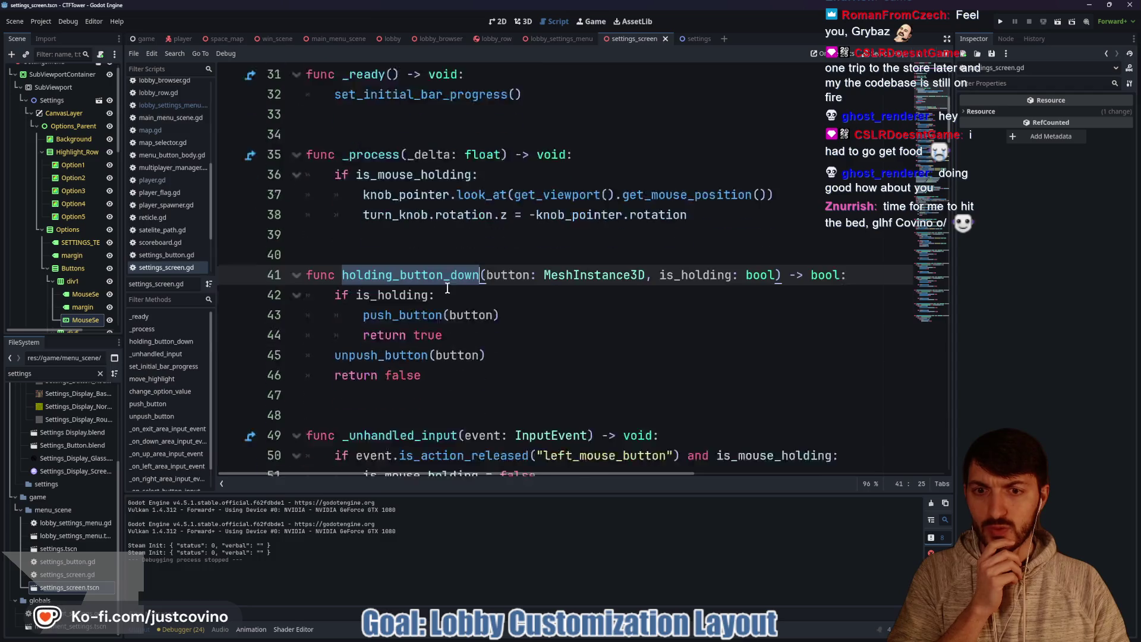
pyautogui.scroll(-2, 487, 304)
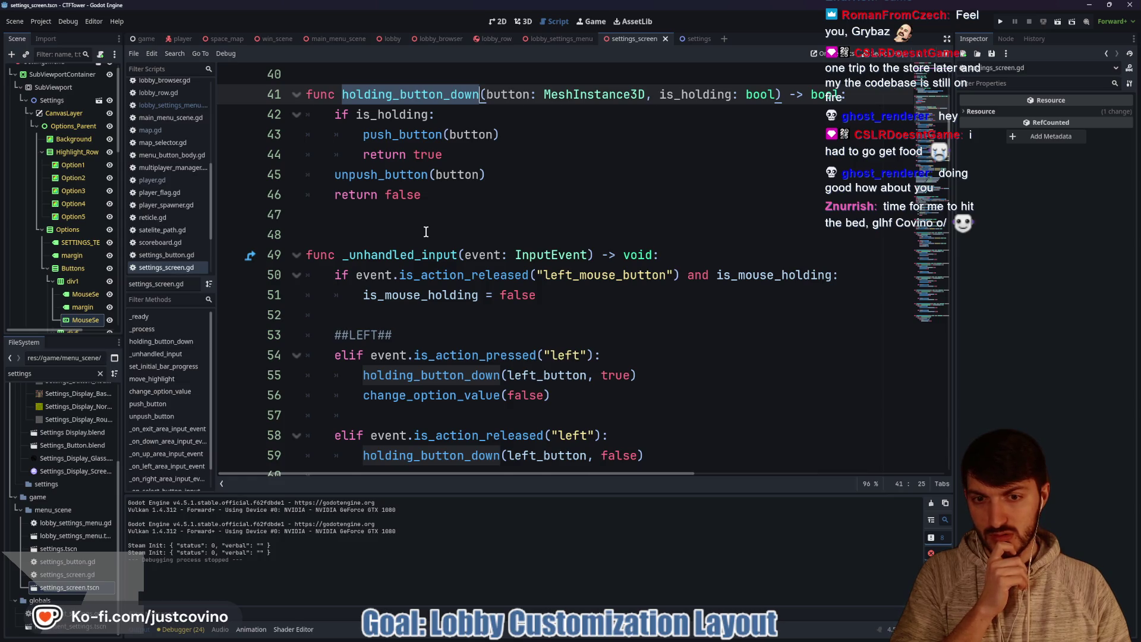
pyautogui.scroll(-2, 426, 232)
pyautogui.click(568, 258)
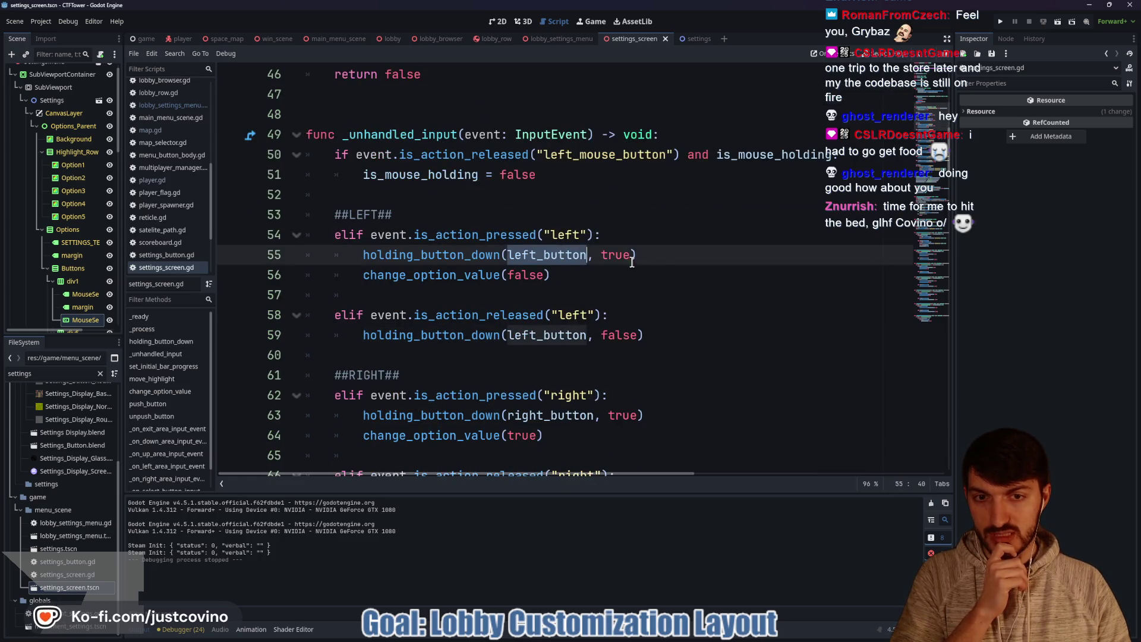
pyautogui.doubleClick(614, 255)
pyautogui.click(676, 252)
pyautogui.scroll(-17, 628, 244)
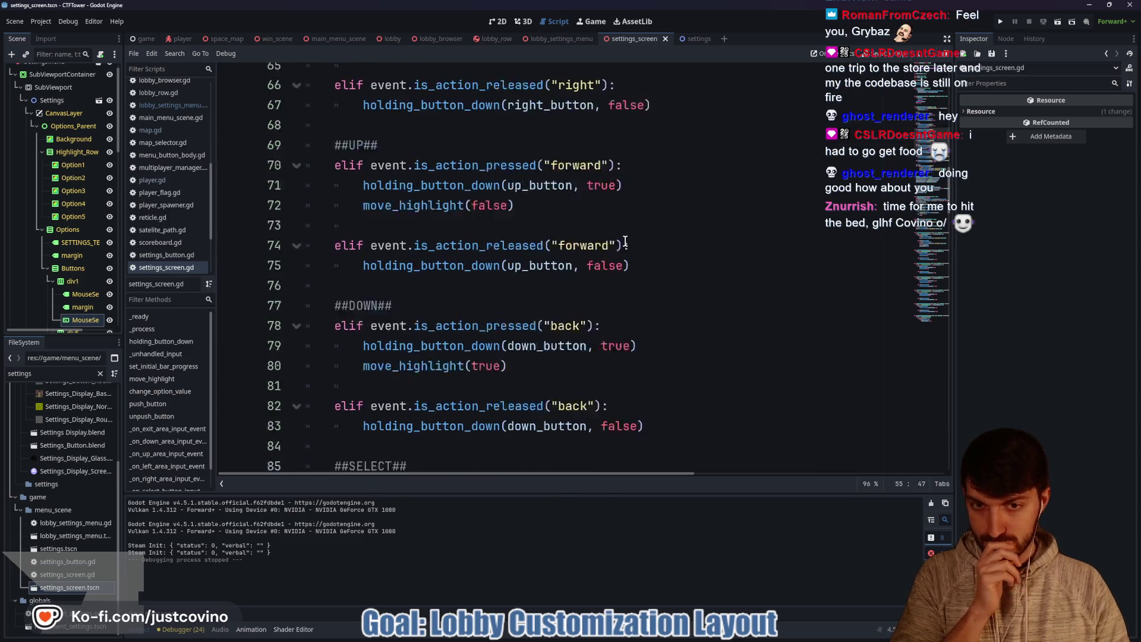
pyautogui.scroll(-4, 618, 240)
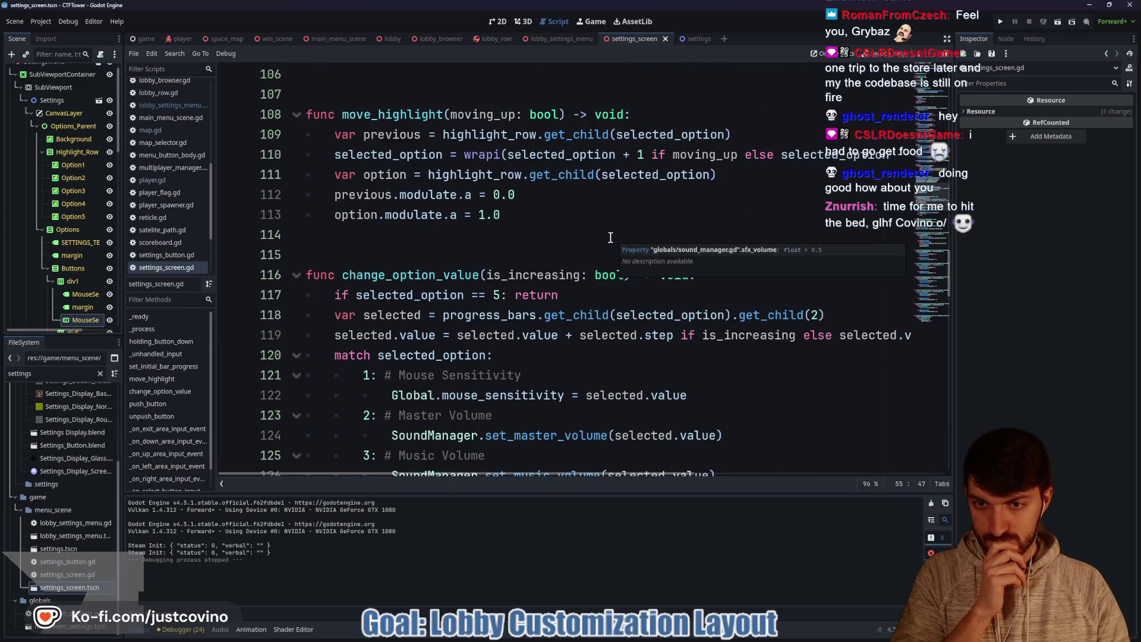
pyautogui.scroll(-1, 585, 236)
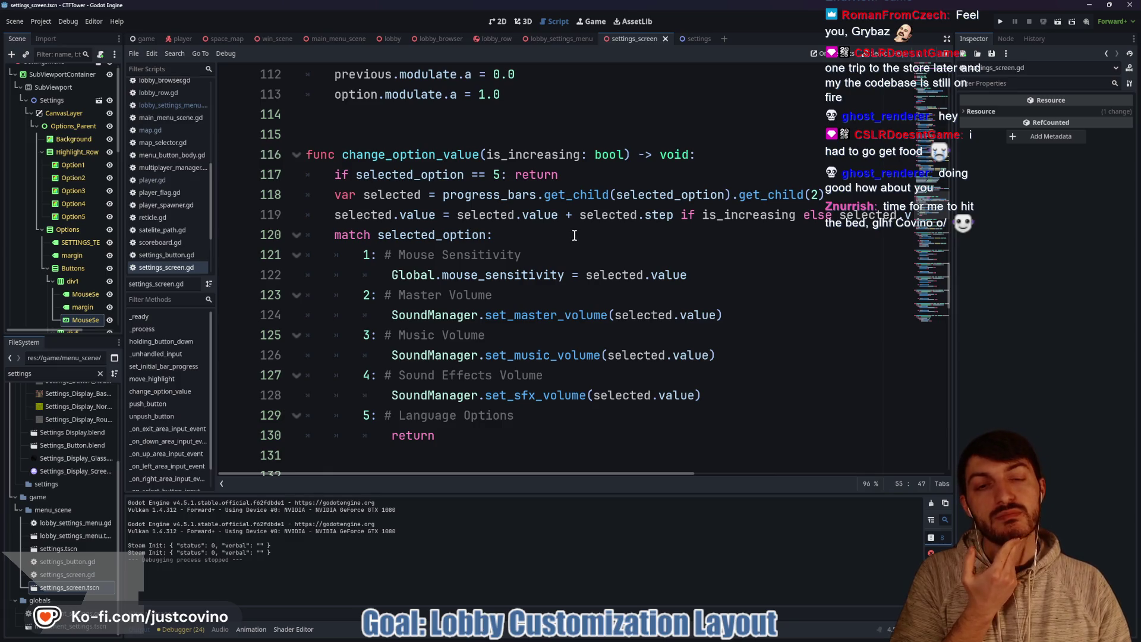
pyautogui.scroll(5, 570, 236)
pyautogui.scroll(17, 564, 239)
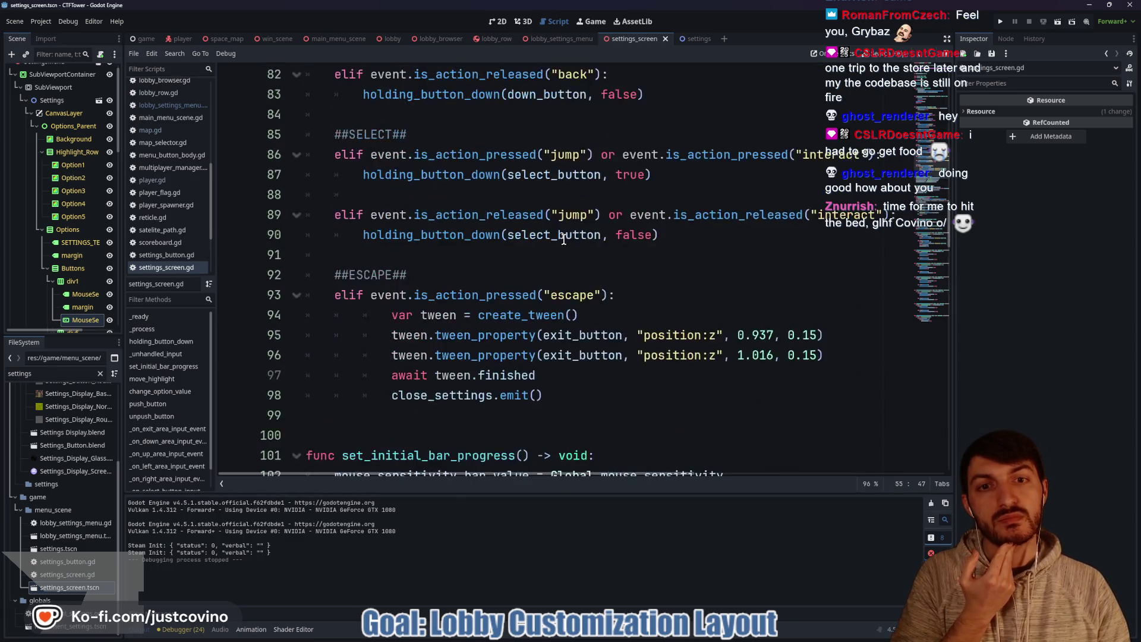
pyautogui.scroll(8, 555, 240)
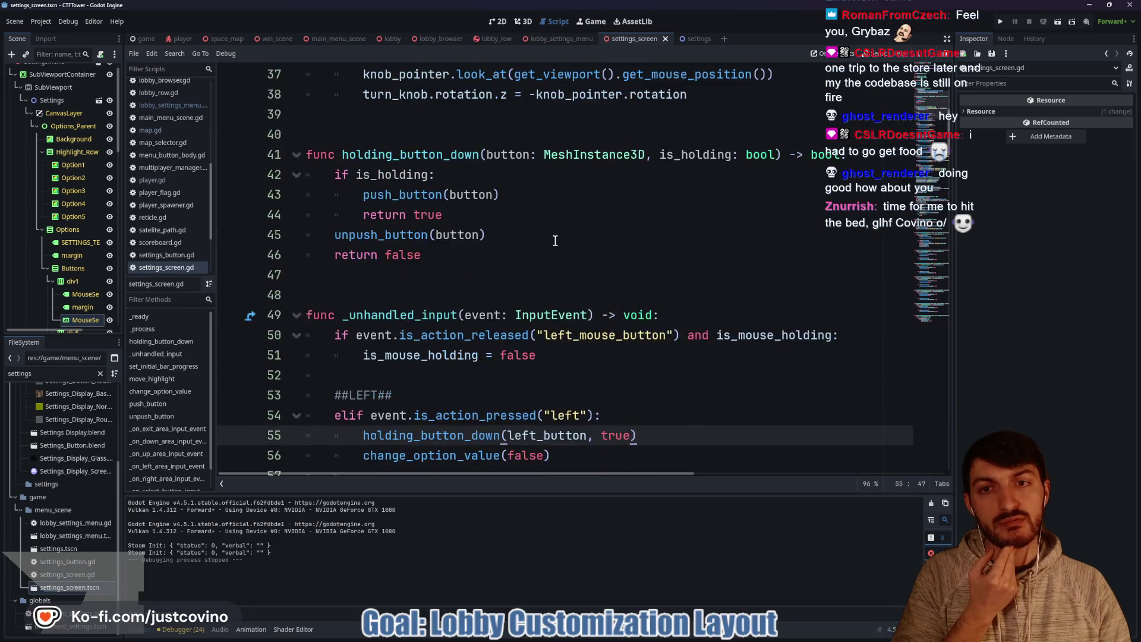
pyautogui.scroll(-5, 555, 240)
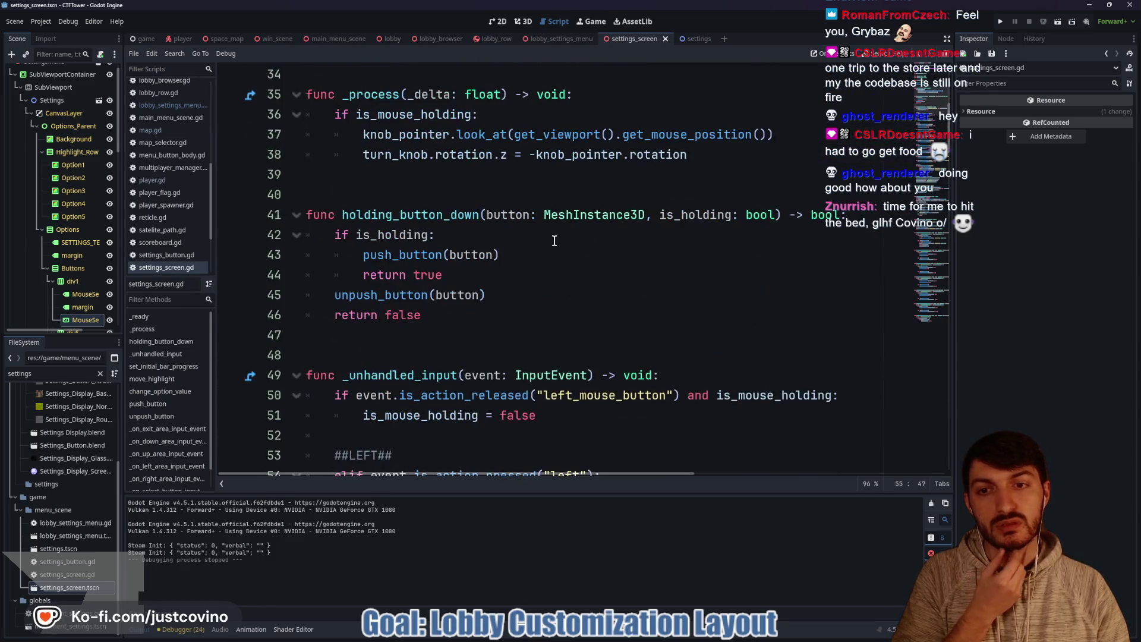
pyautogui.scroll(3, 443, 205)
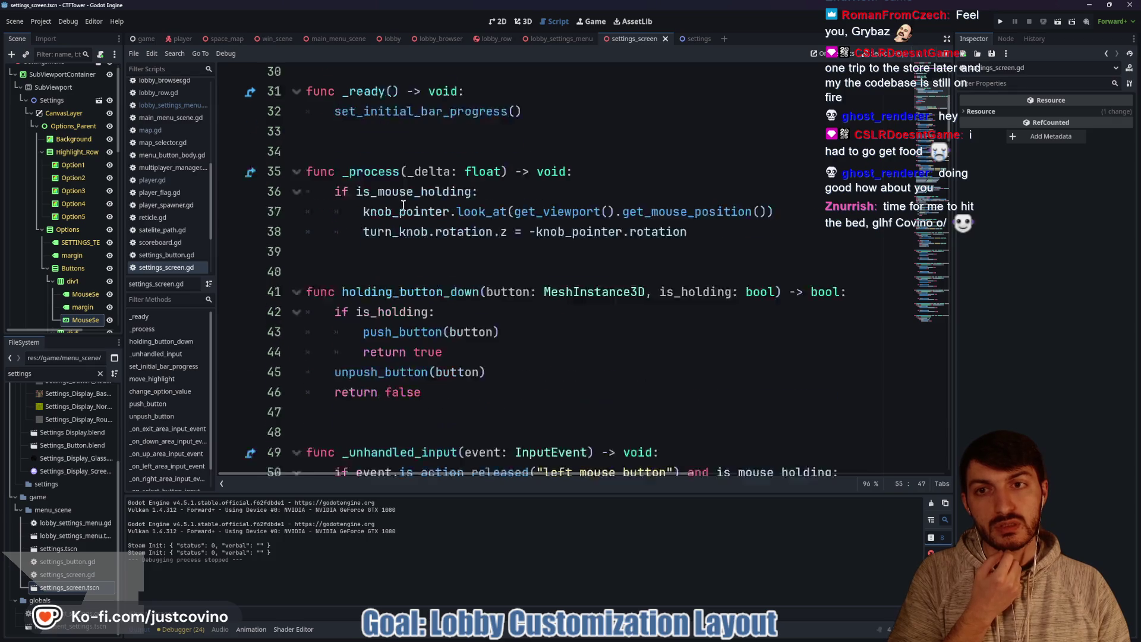
pyautogui.click(408, 356)
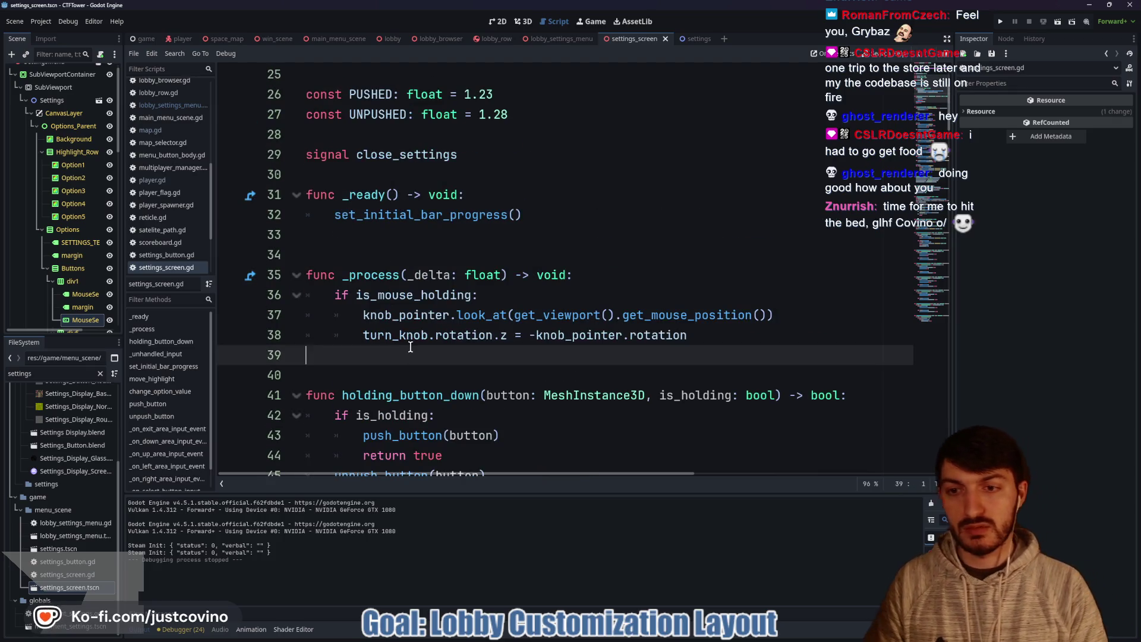
pyautogui.write('ifhold')
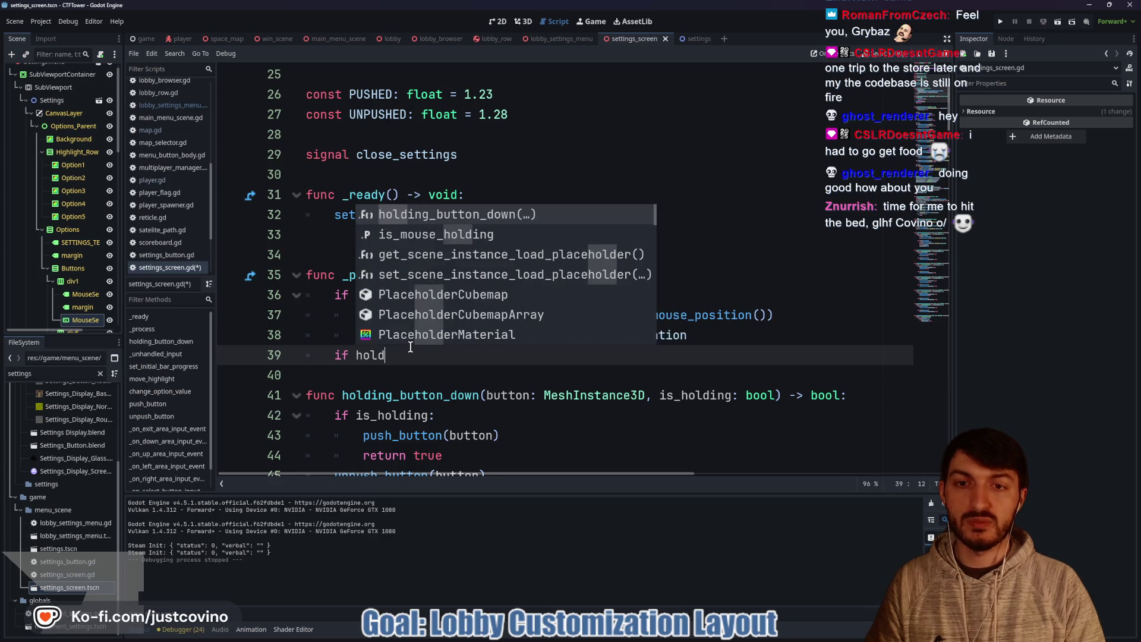
pyautogui.press('Return')
pyautogui.write(':')
pyautogui.press('Return')
pyautogui.write('psa')
pyautogui.press('BackSpace')
pyautogui.press('BackSpace')
pyautogui.write('a')
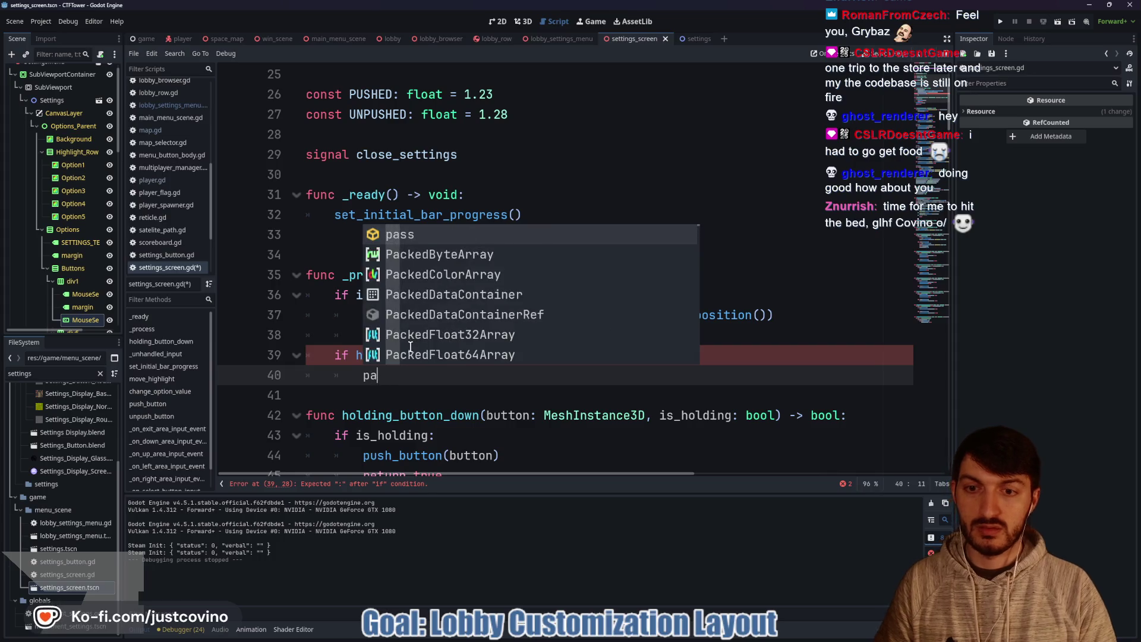
pyautogui.press('Return')
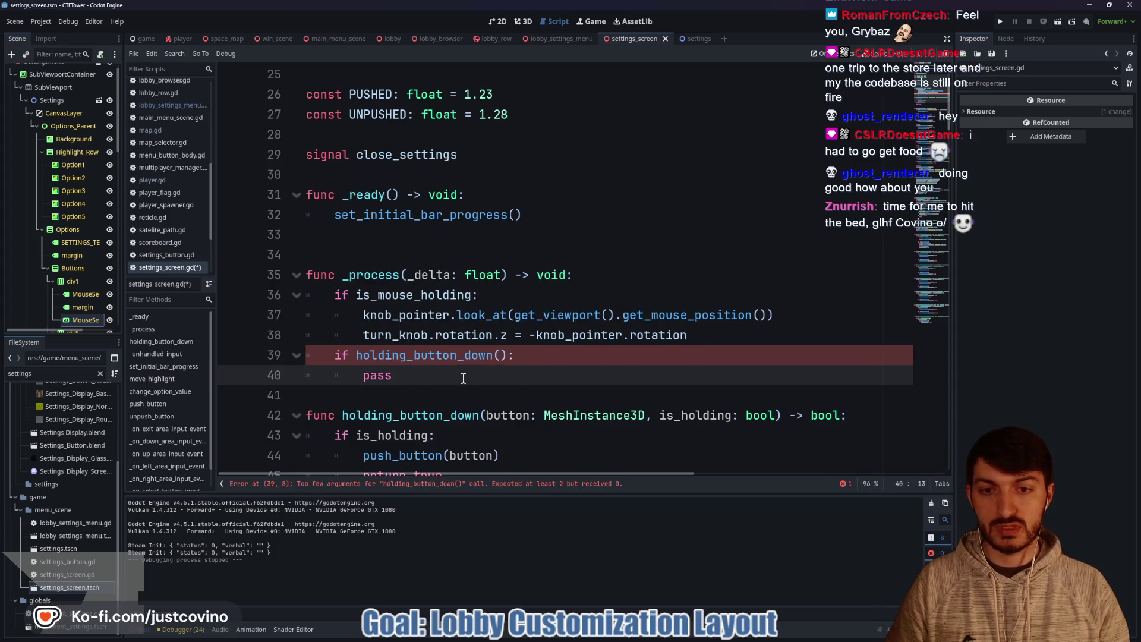
pyautogui.moveTo(394, 375); pyautogui.dragTo(300, 356)
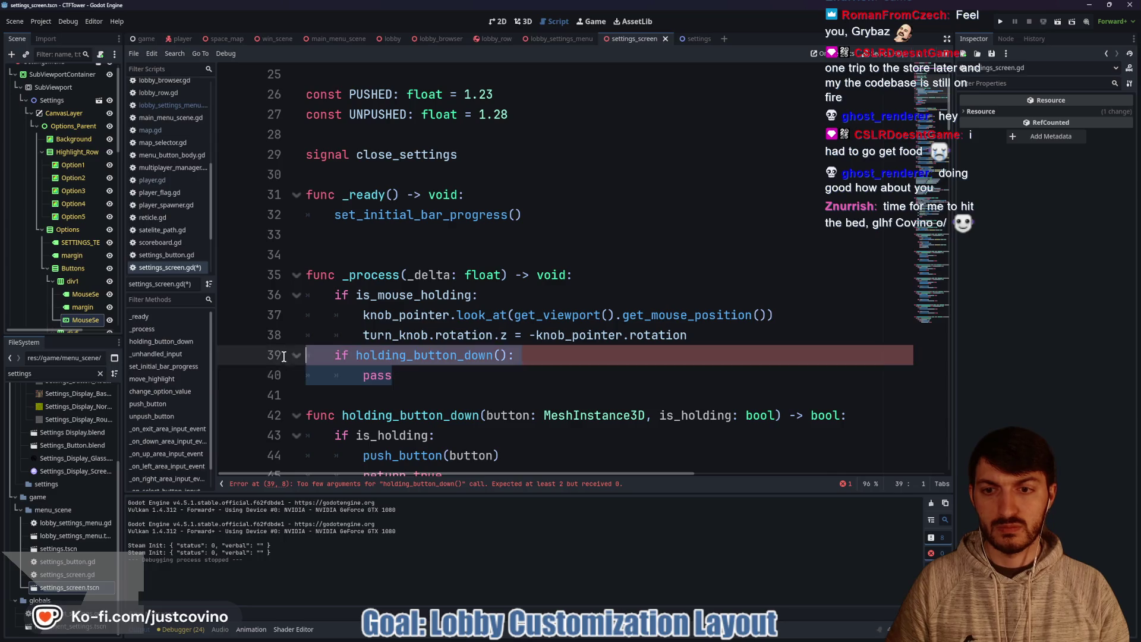
pyautogui.press('BackSpace')
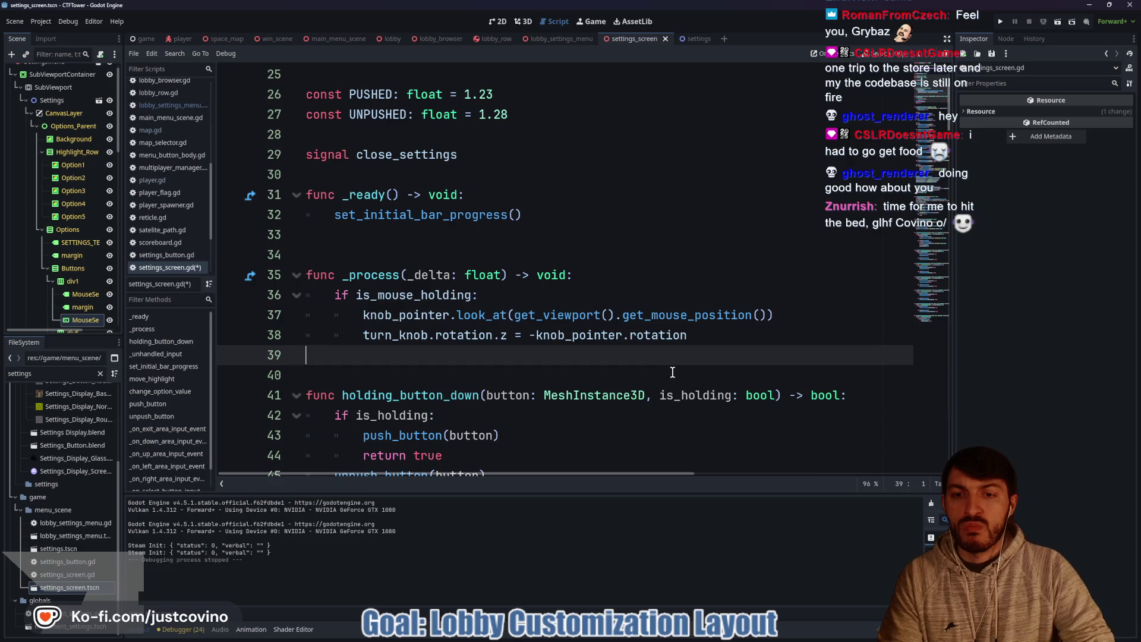
pyautogui.doubleClick(708, 396)
pyautogui.scroll(-3, 694, 379)
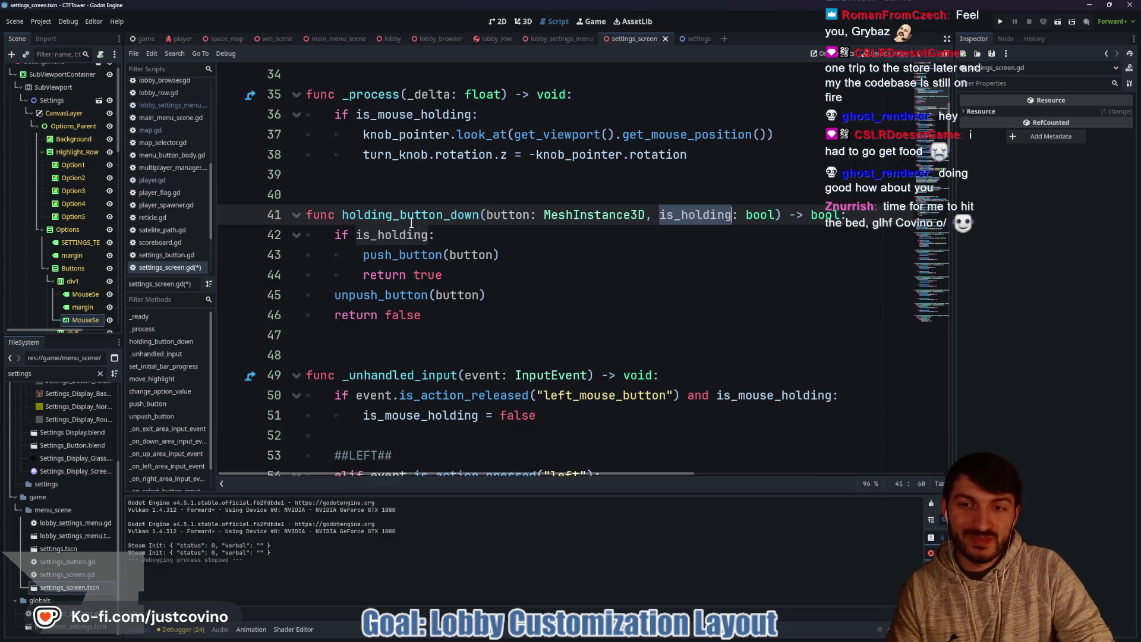
pyautogui.doubleClick(438, 219)
pyautogui.scroll(-3, 572, 244)
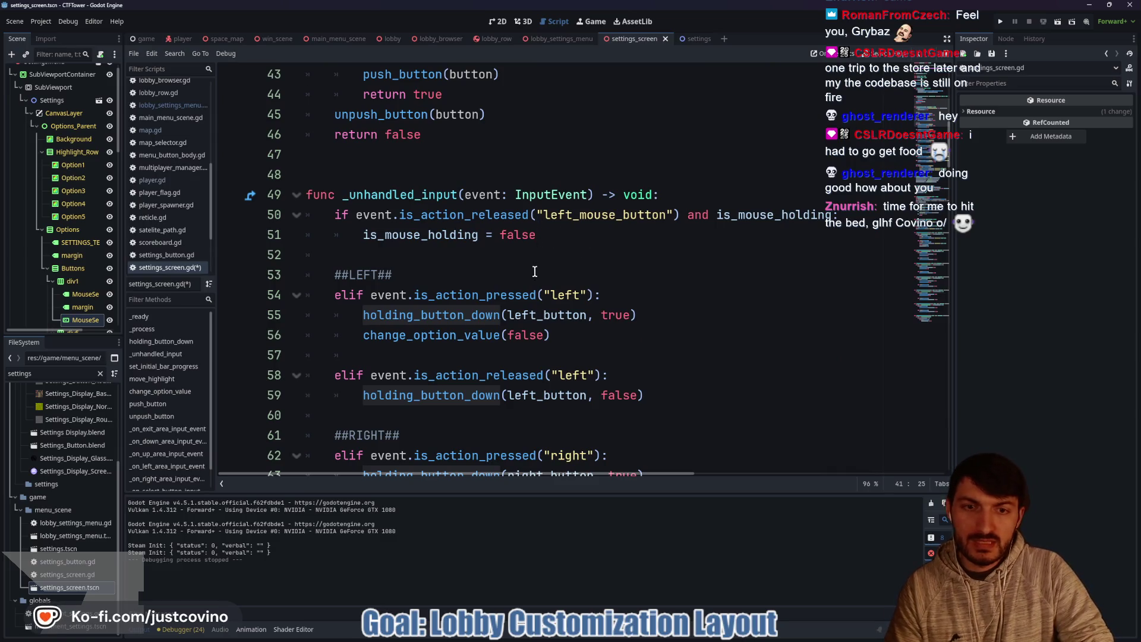
pyautogui.scroll(3, 539, 256)
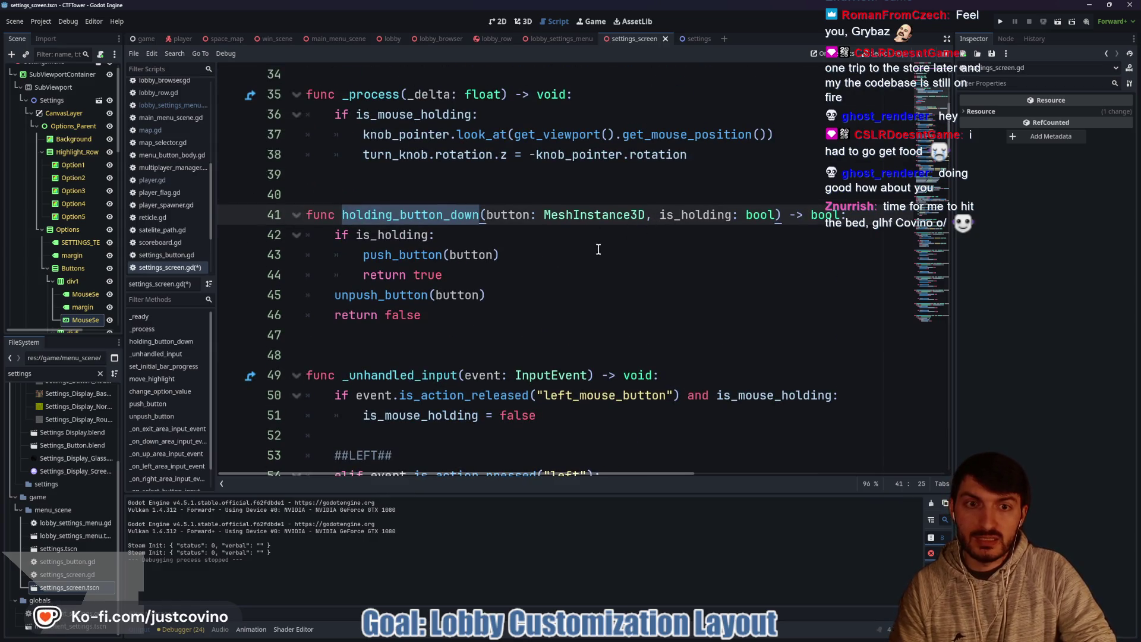
# Step: Change holding_button_down's return type to void, delete its return true/false lines, and save
pyautogui.moveTo(815, 218); pyautogui.dragTo(840, 216)
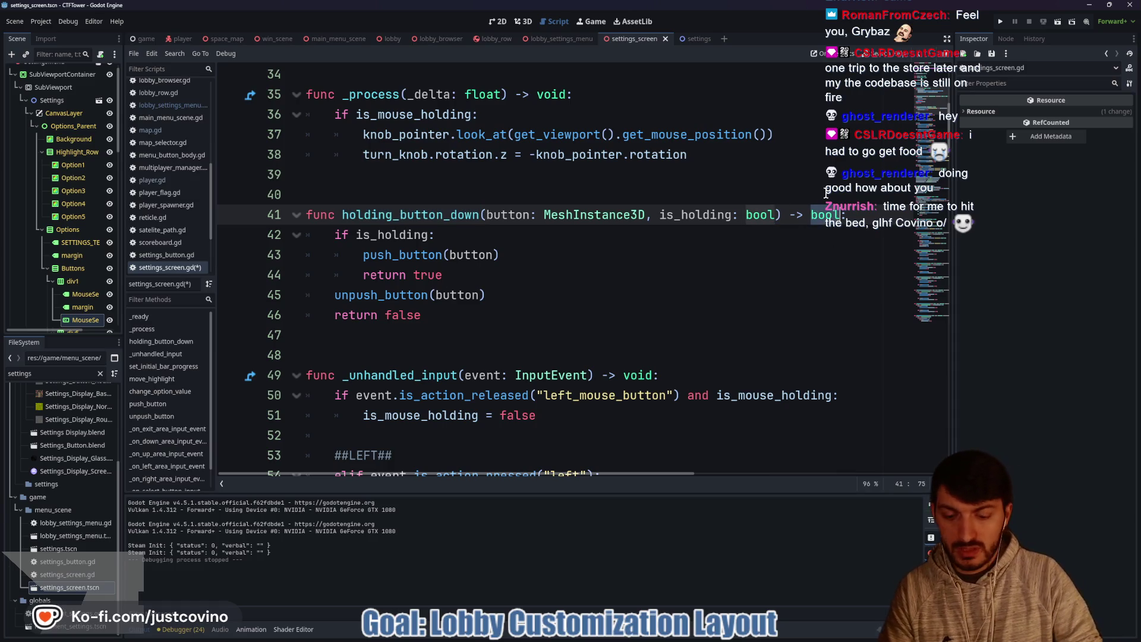
pyautogui.write('void')
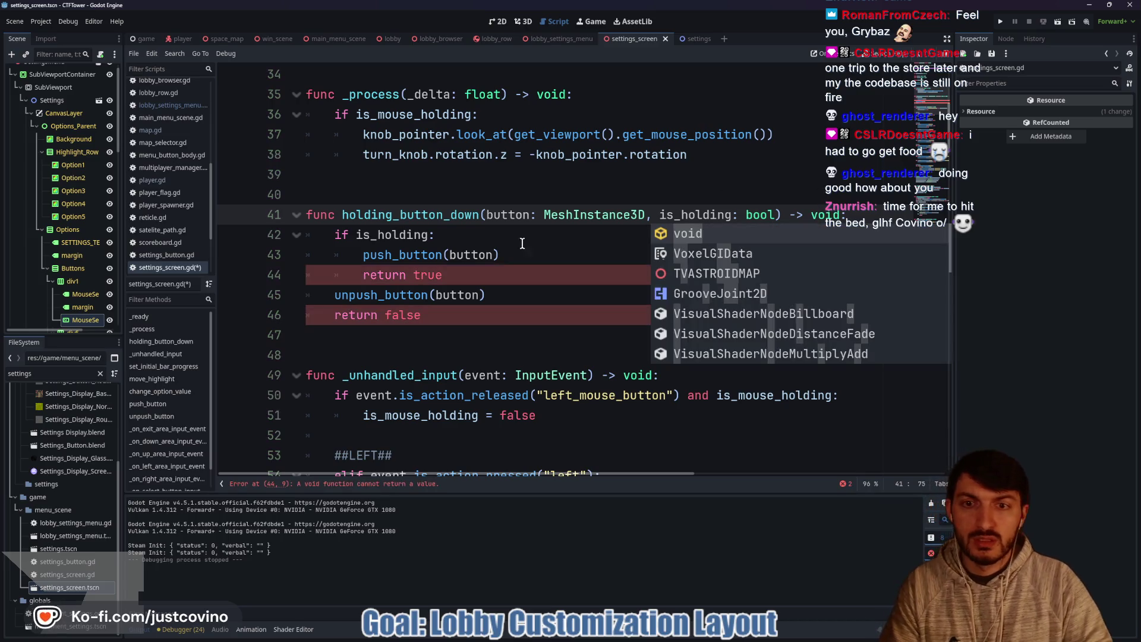
pyautogui.click(452, 274)
pyautogui.moveTo(452, 272); pyautogui.dragTo(275, 276)
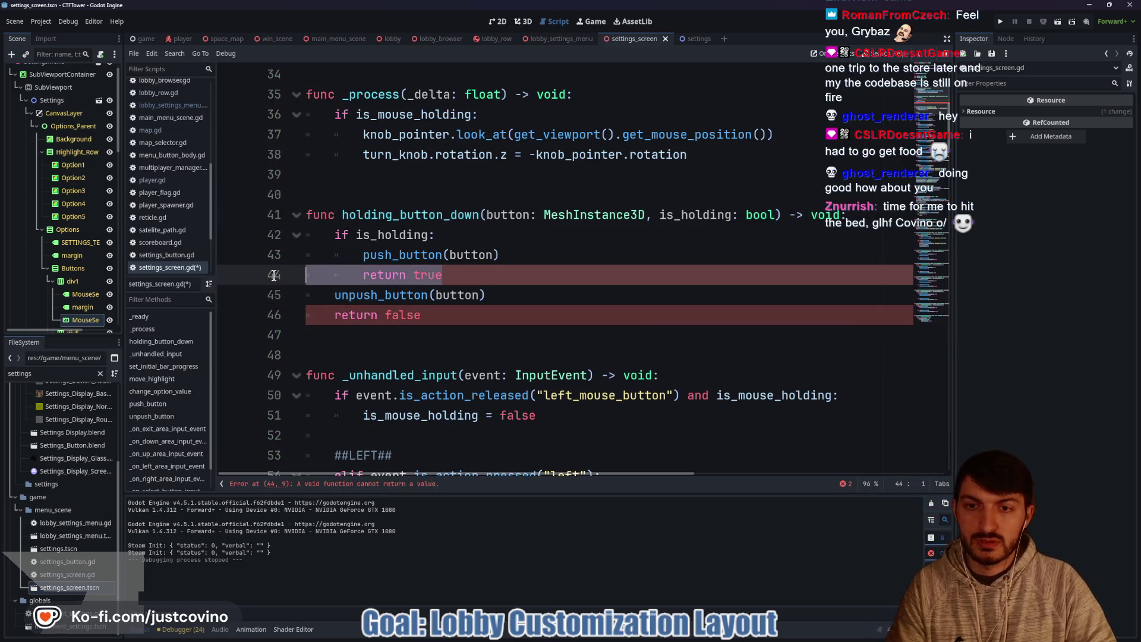
pyautogui.press('BackSpace')
pyautogui.press('BackSpace')
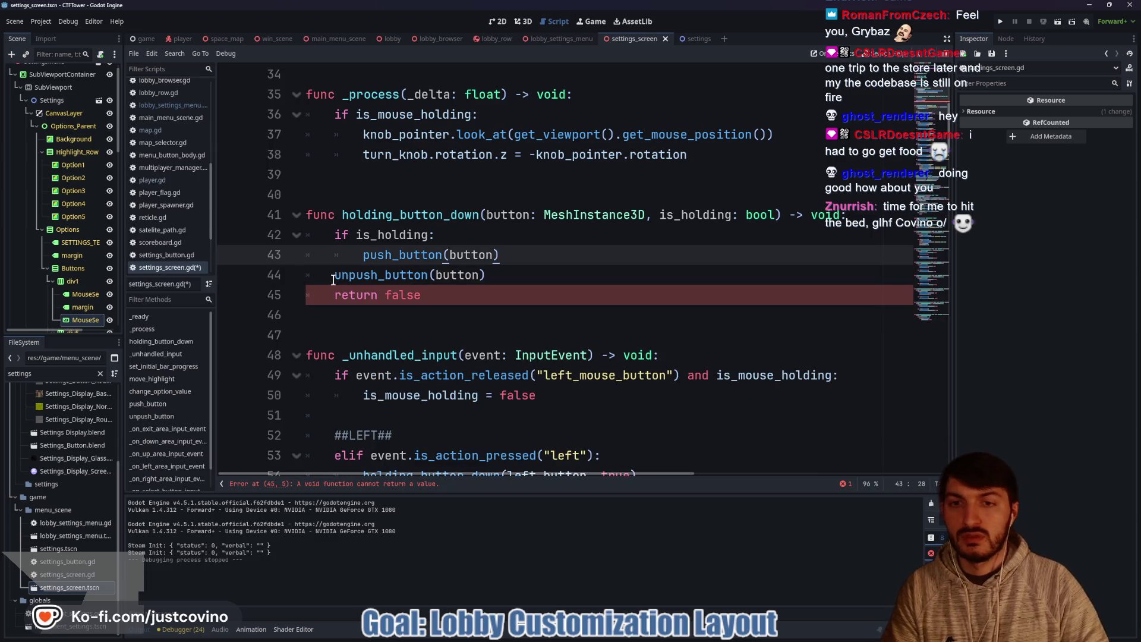
pyautogui.click(445, 298)
pyautogui.moveTo(445, 299); pyautogui.dragTo(270, 301)
pyautogui.press('BackSpace')
pyautogui.press('BackSpace')
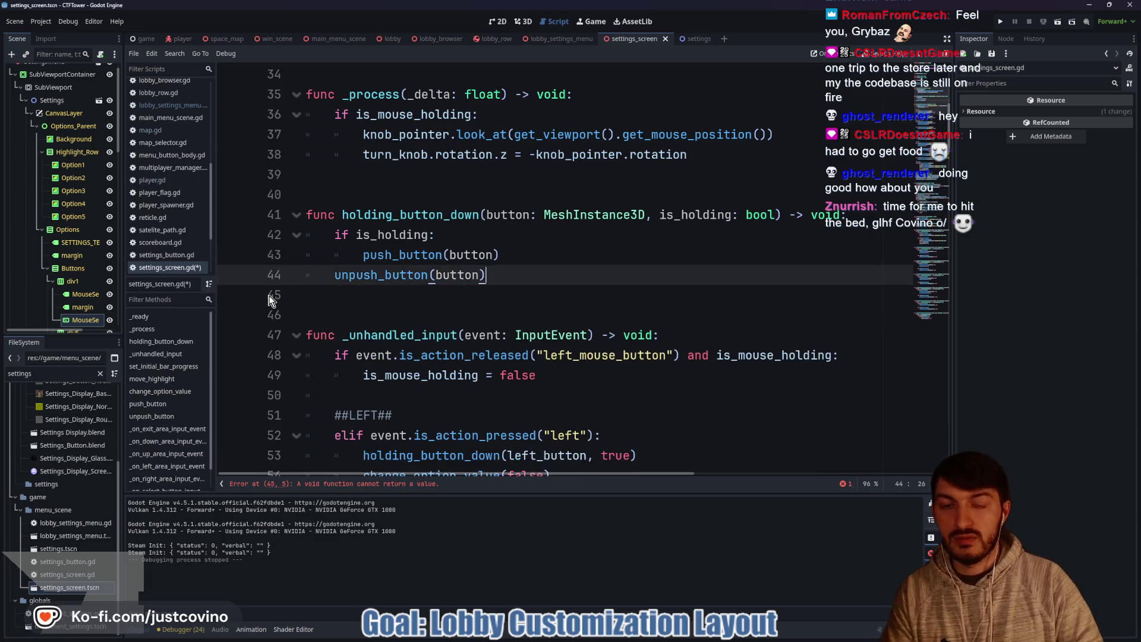
pyautogui.hotkey('ctrl', 's')
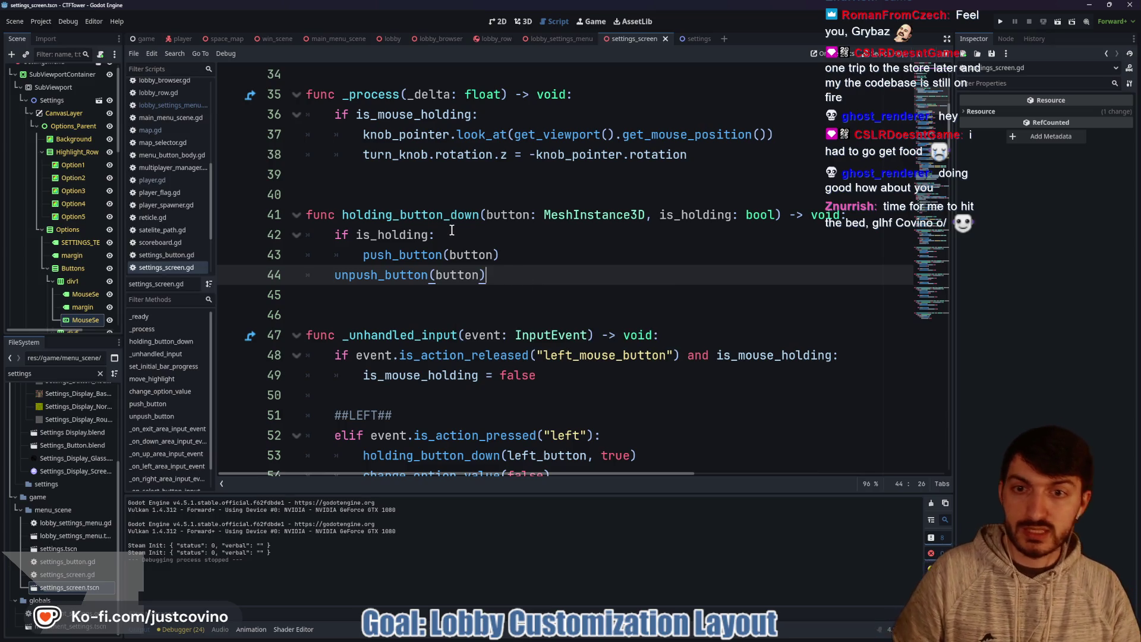
# Step: Remove the if is_holding line and append 'if is_holding else' after push_button(button)
pyautogui.click(452, 232)
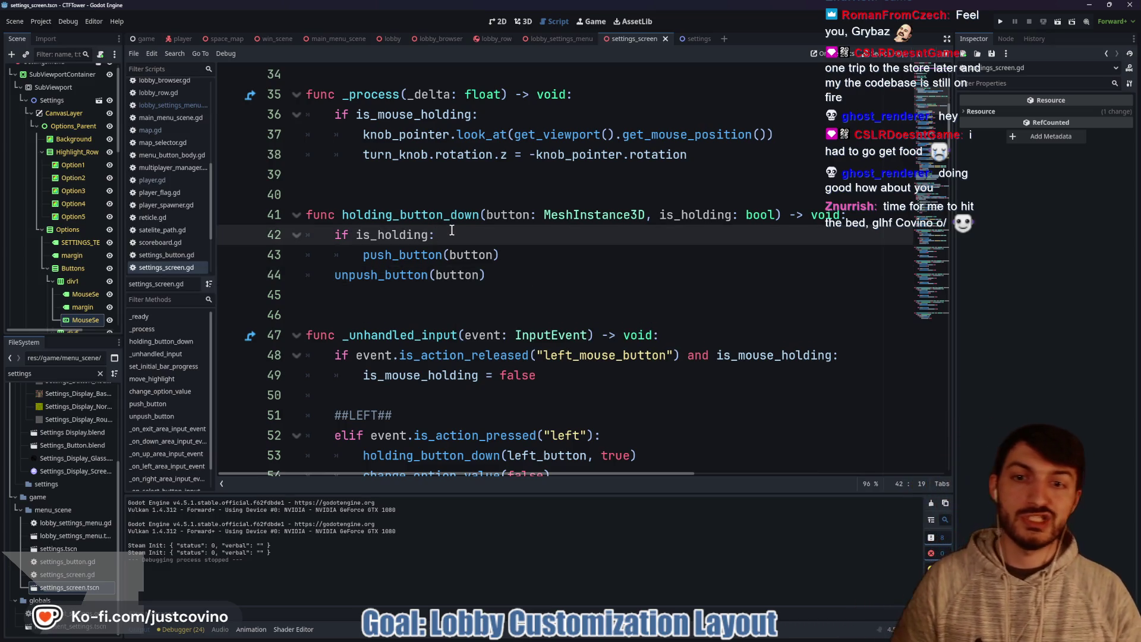
pyautogui.hotkey('shift', 'Left')
pyautogui.hotkey('shift', 'Left')
pyautogui.hotkey('shift', 'Left')
pyautogui.hotkey('shift', 'Home')
pyautogui.press('BackSpace')
pyautogui.press('BackSpace')
pyautogui.click(363, 234)
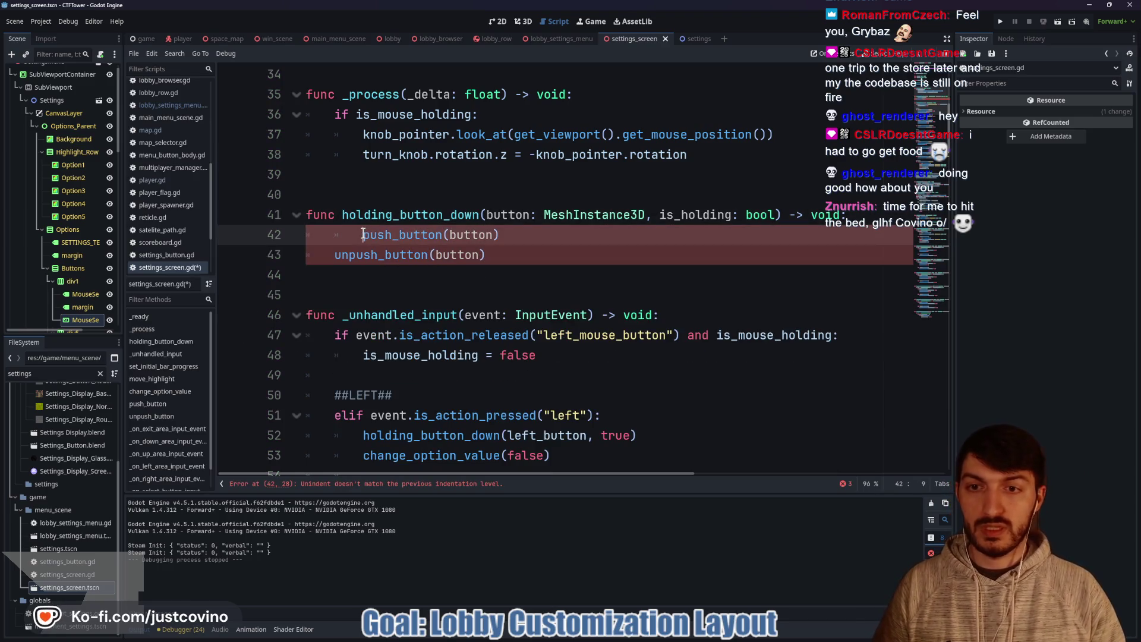
pyautogui.press('BackSpace')
pyautogui.click(511, 235)
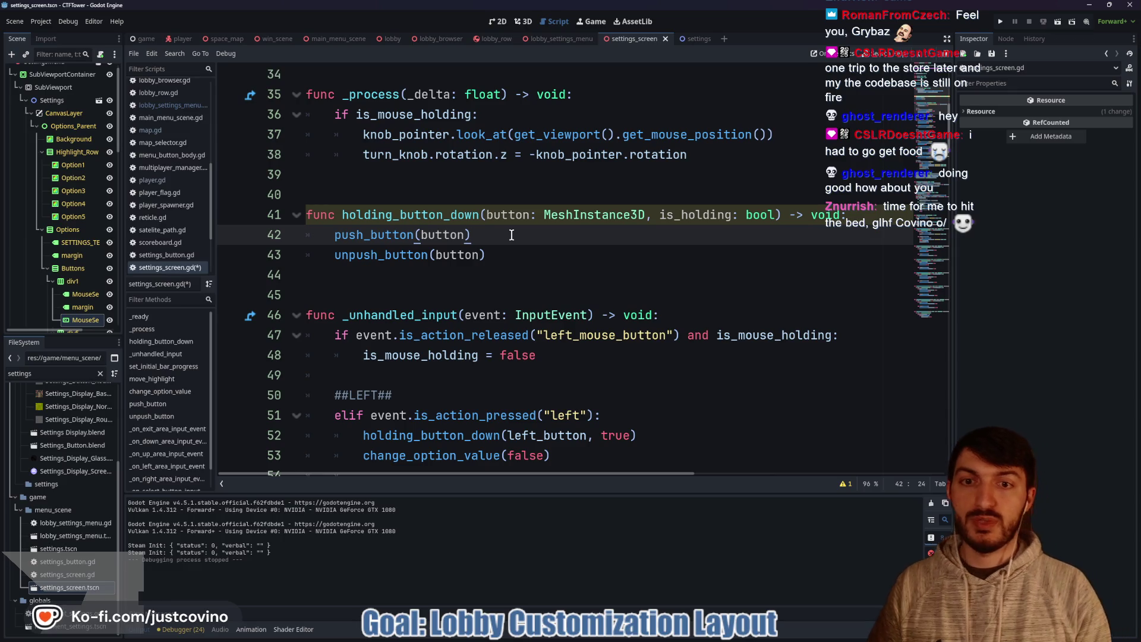
pyautogui.write(' if is_h')
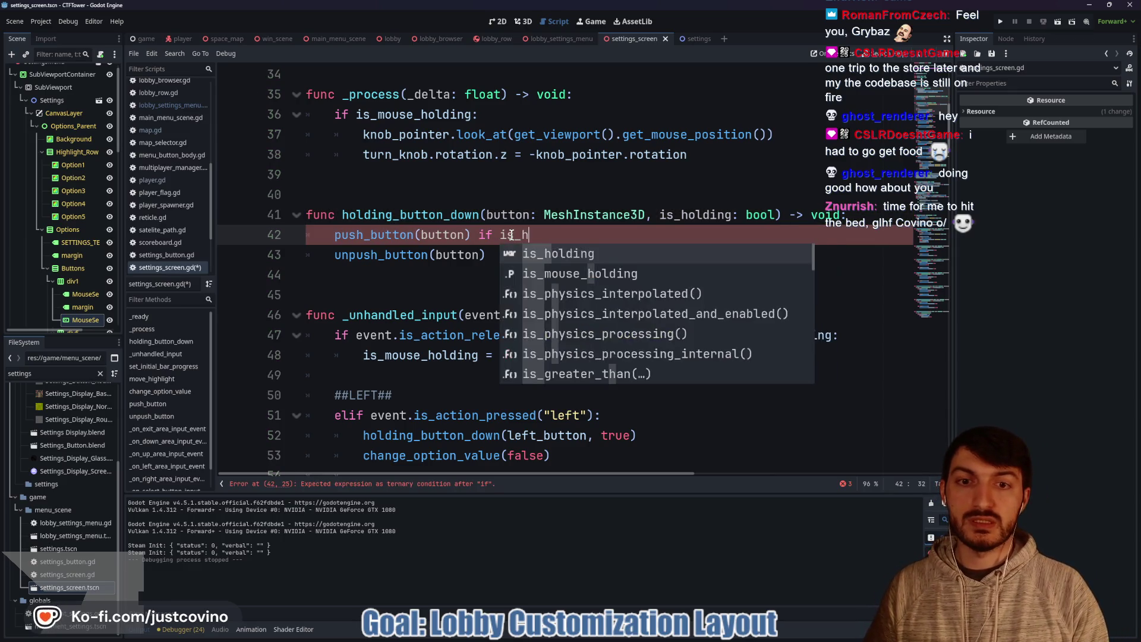
pyautogui.write('olding else')
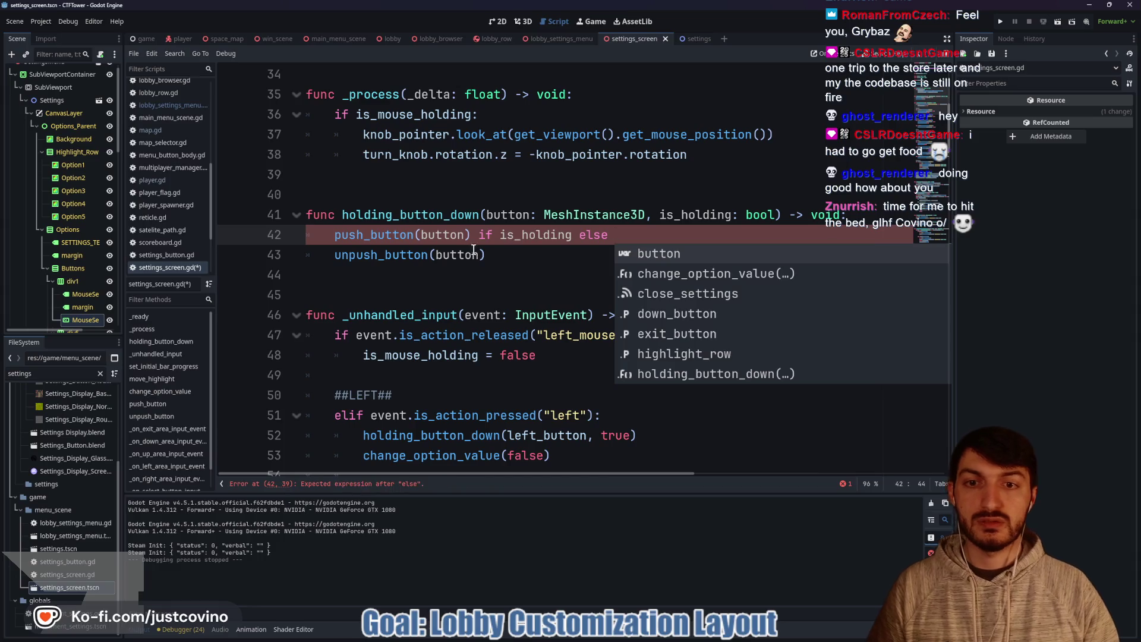
# Step: Move unpush_button(button) after the else, forming a one-line conditional, and save
pyautogui.click(473, 255)
pyautogui.moveTo(486, 255); pyautogui.dragTo(309, 262)
pyautogui.hotkey('ctrl', 'x')
pyautogui.click(637, 238)
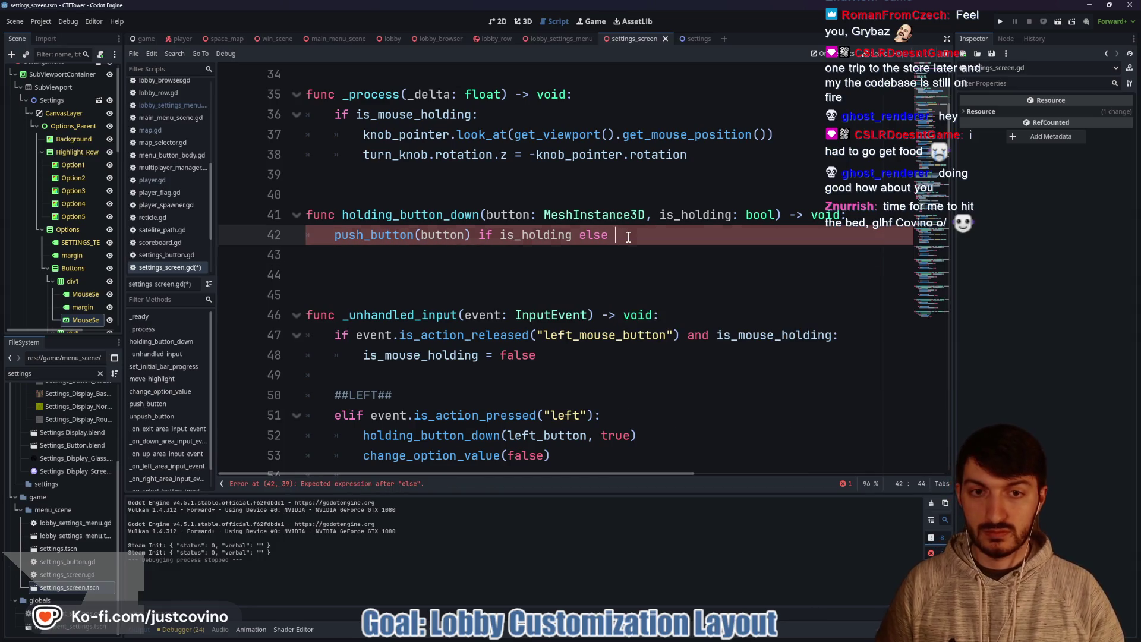
pyautogui.hotkey('ctrl', 'v')
pyautogui.press('BackSpace')
pyautogui.click(598, 254)
pyautogui.hotkey('ctrl', 's')
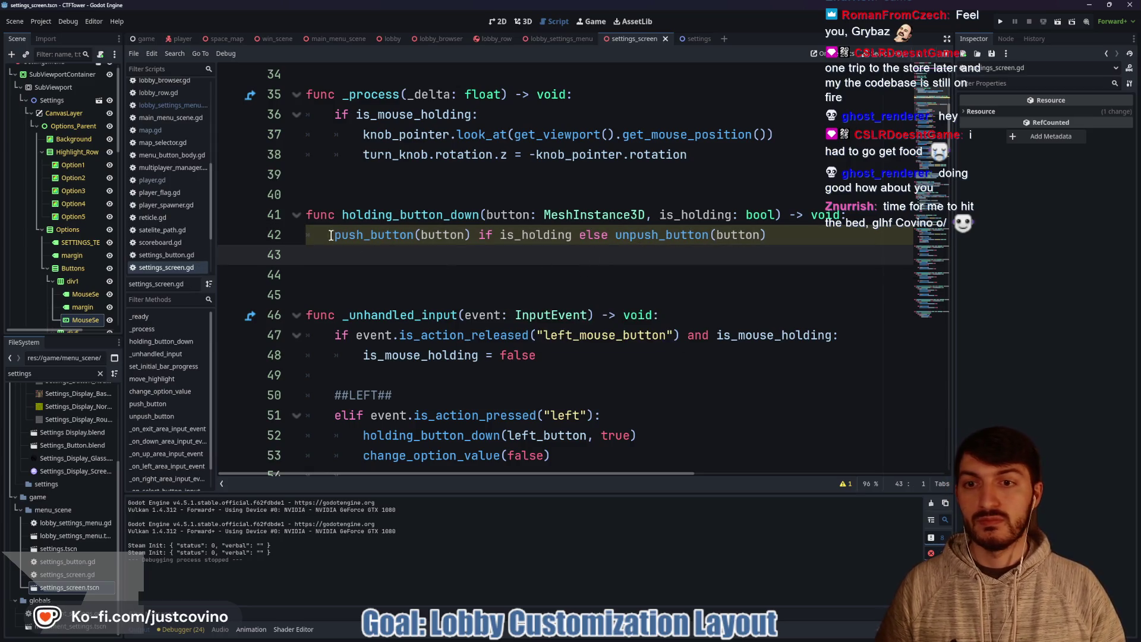
# Step: Restore an 'if is_holding:' line above push_button(button) and indent the call under it
pyautogui.click(333, 234)
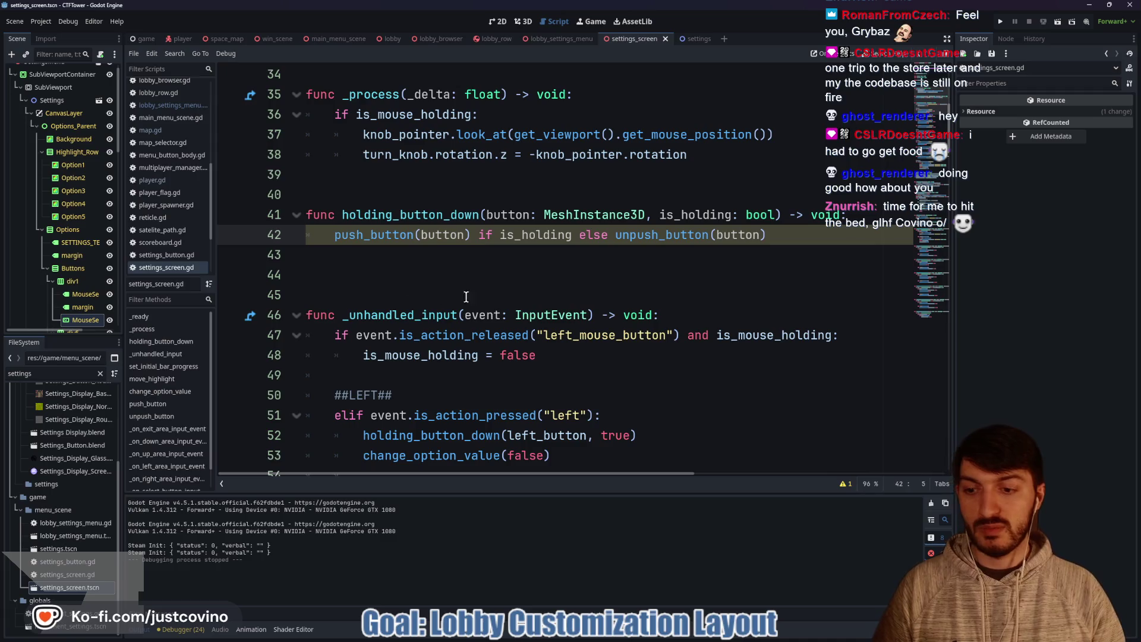
pyautogui.click(527, 275)
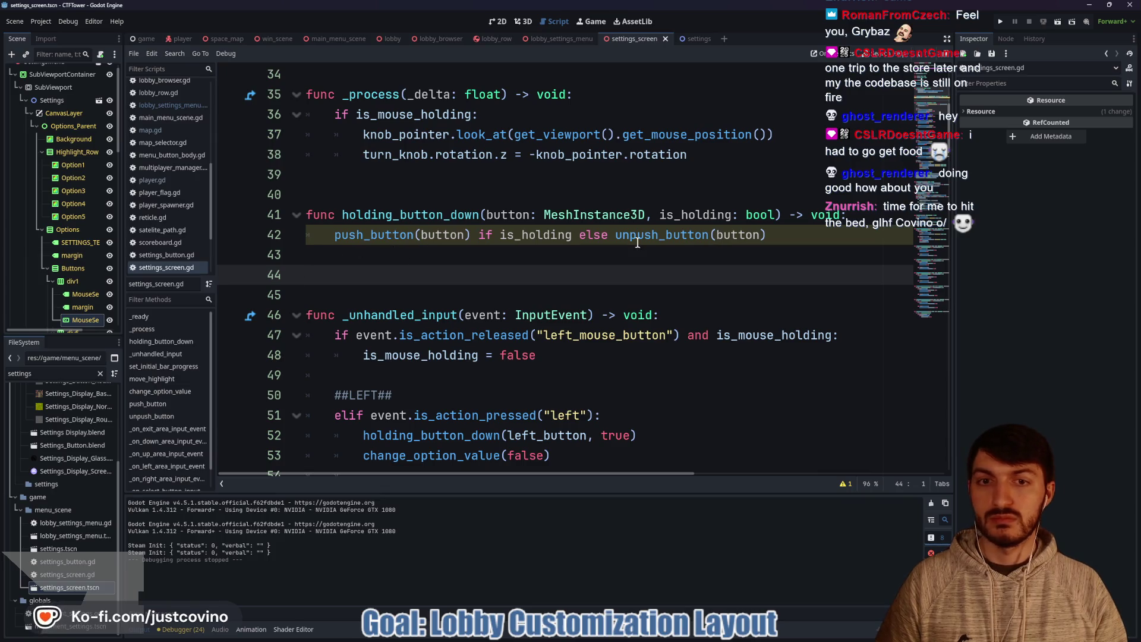
pyautogui.click(337, 235)
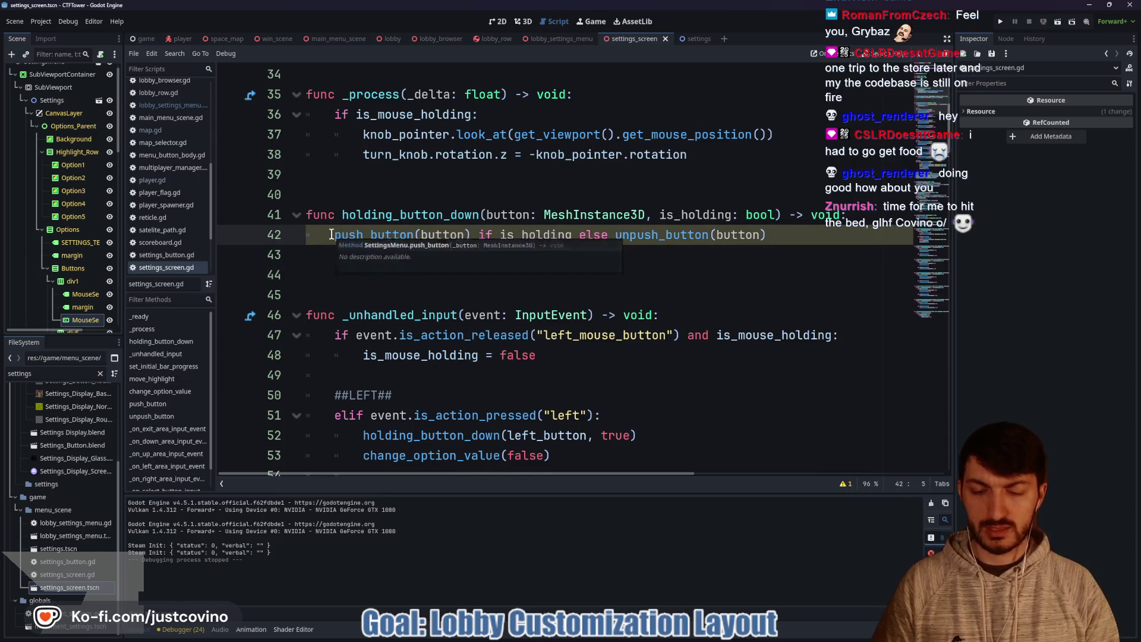
pyautogui.press('Return')
pyautogui.press('Up')
pyautogui.write('if is_holding:')
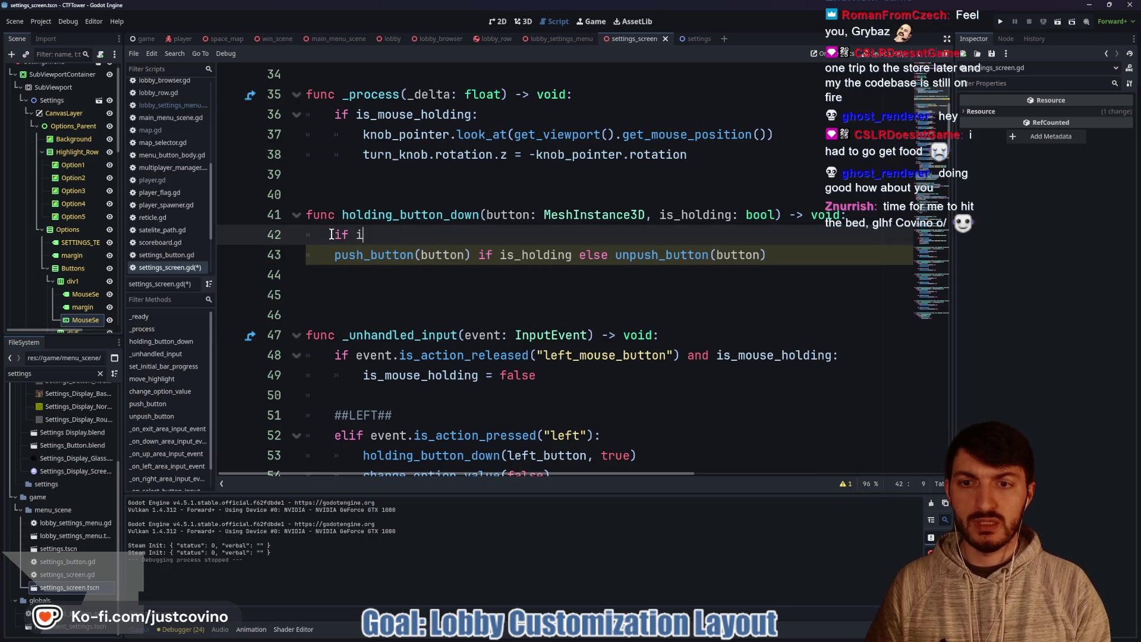
pyautogui.click(334, 256)
pyautogui.press('Tab')
# Step: Replace the inline conditional with an else: line before unpush_button(button) and save settings_screen.gd
pyautogui.moveTo(507, 255); pyautogui.dragTo(643, 255)
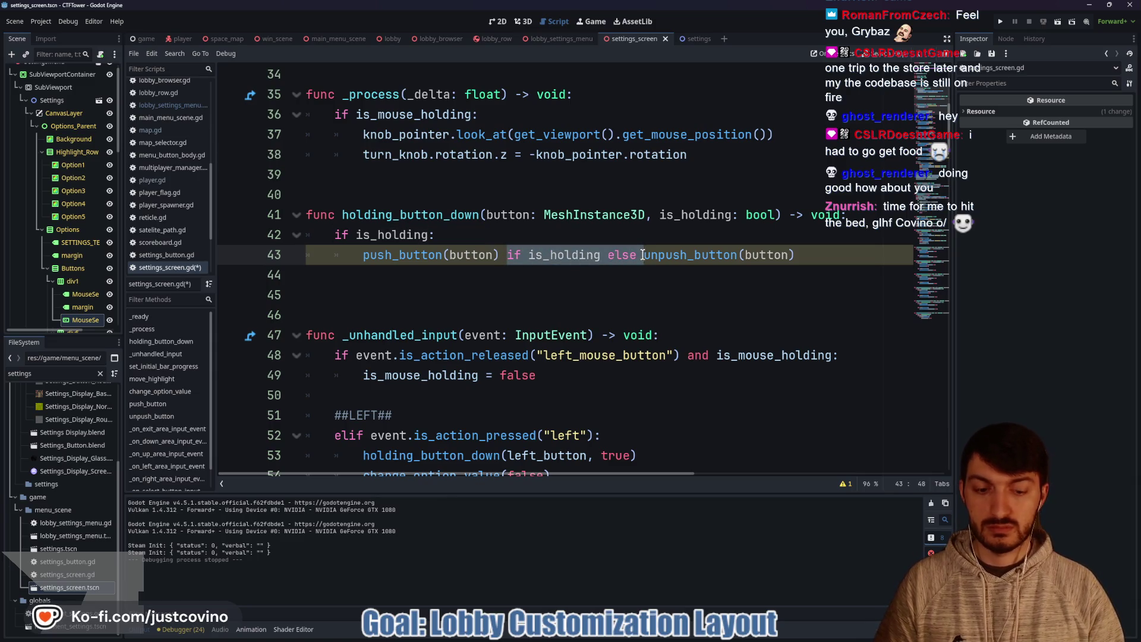
pyautogui.press('BackSpace')
pyautogui.press('Return')
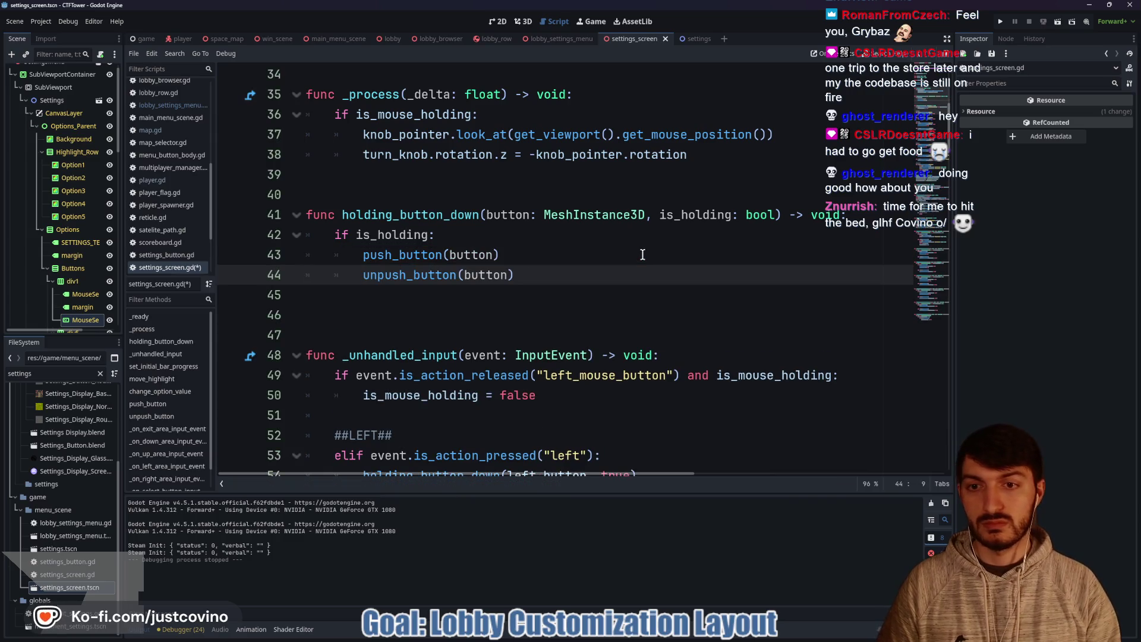
pyautogui.press('Return')
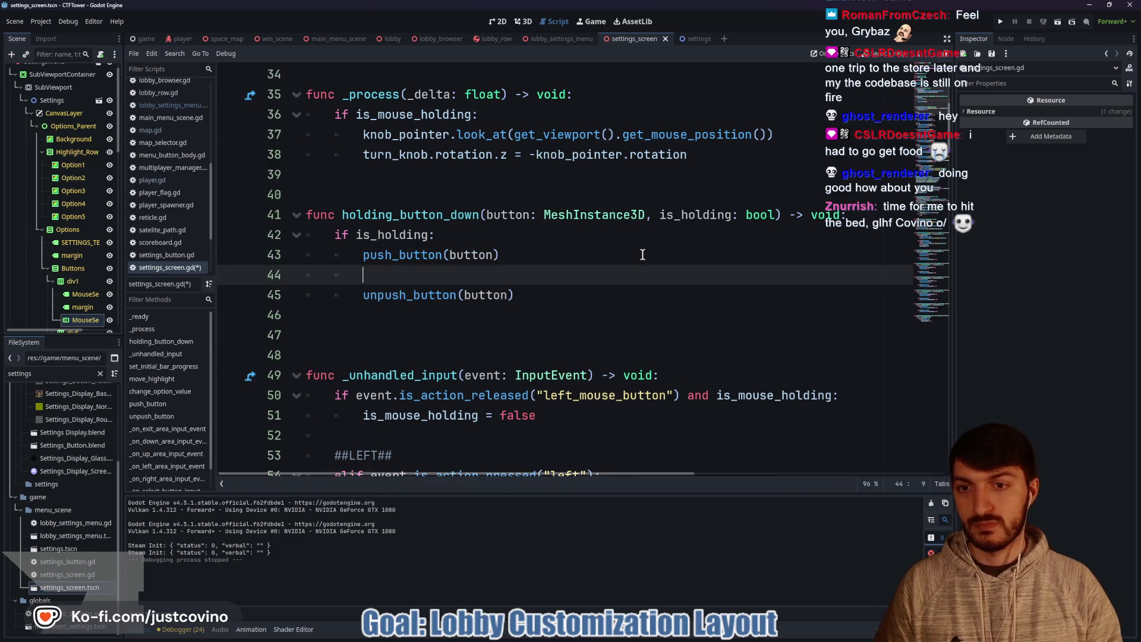
pyautogui.write('else:')
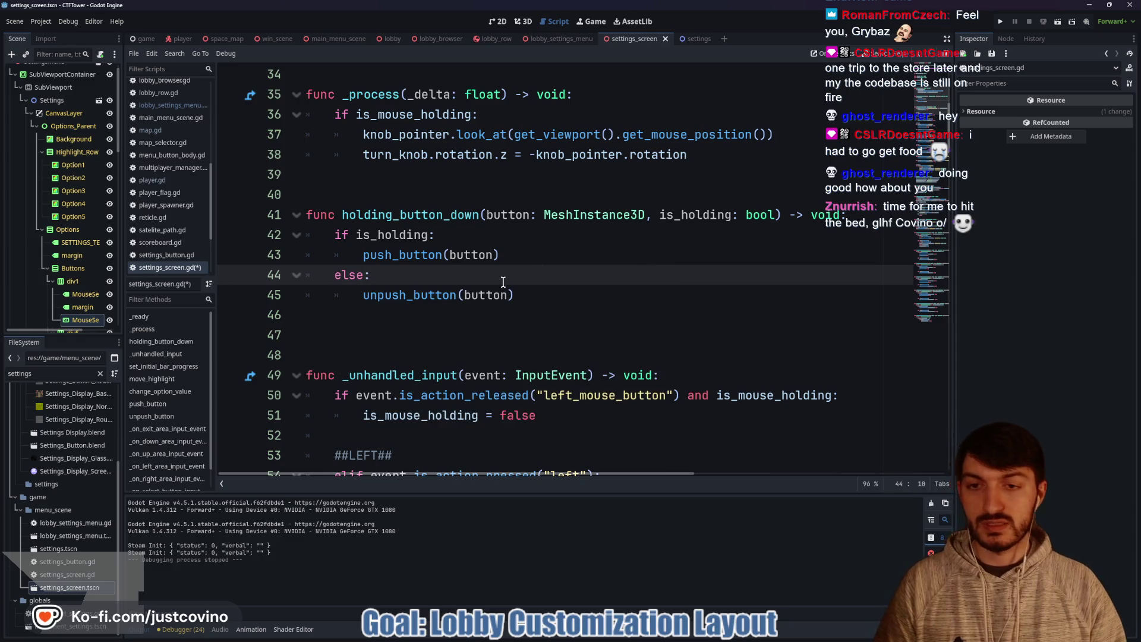
pyautogui.click(573, 297)
pyautogui.hotkey('ctrl', 's')
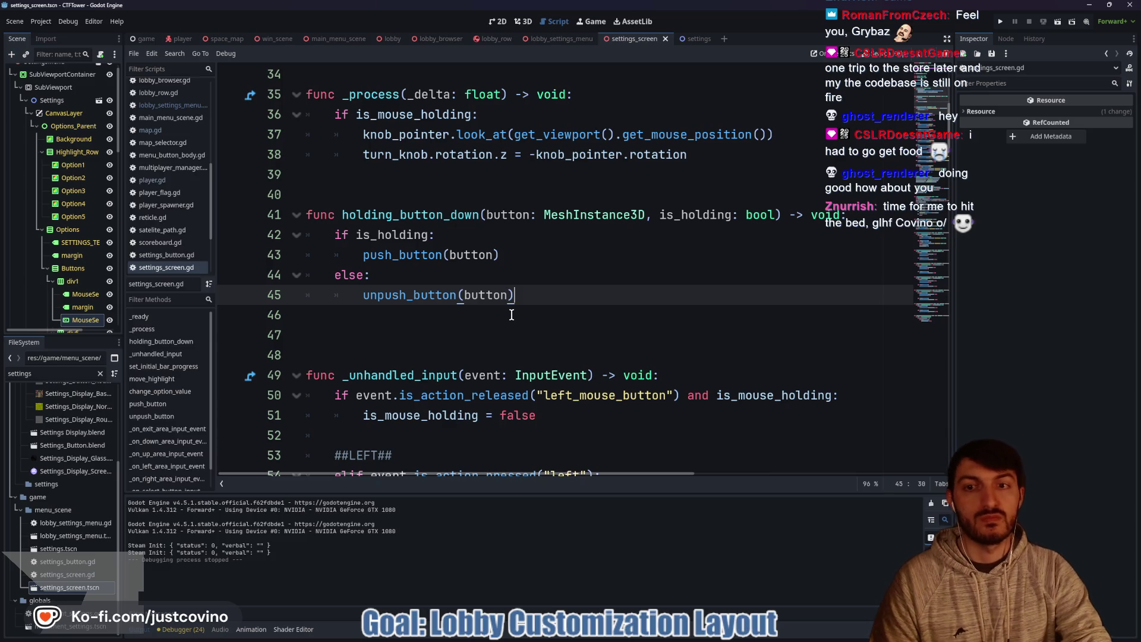
pyautogui.click(505, 327)
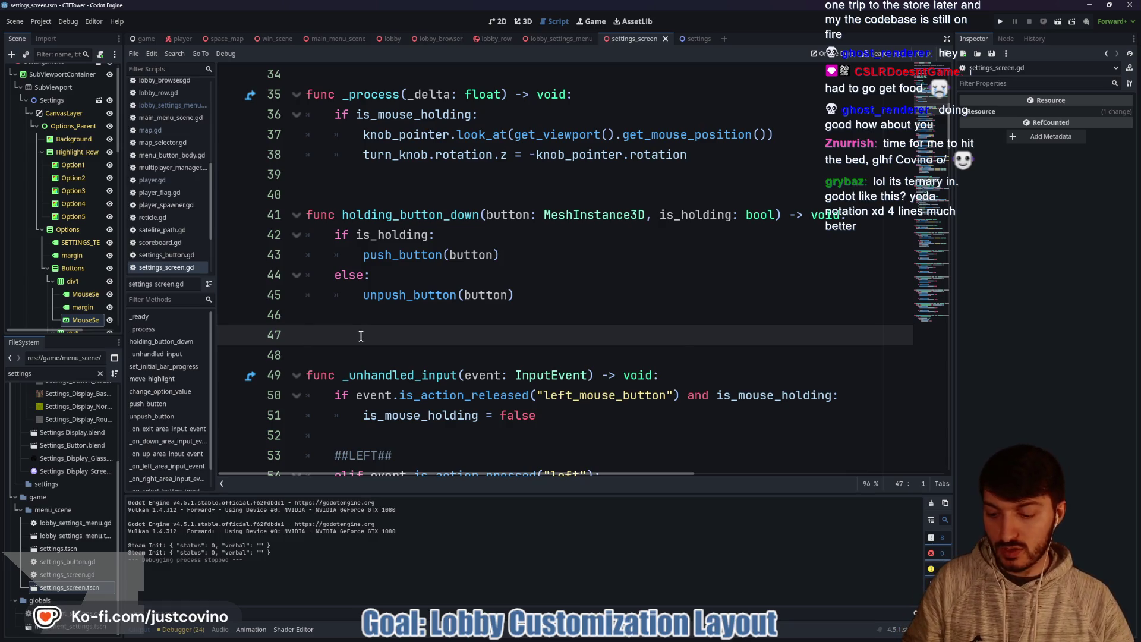
pyautogui.scroll(-15, 408, 341)
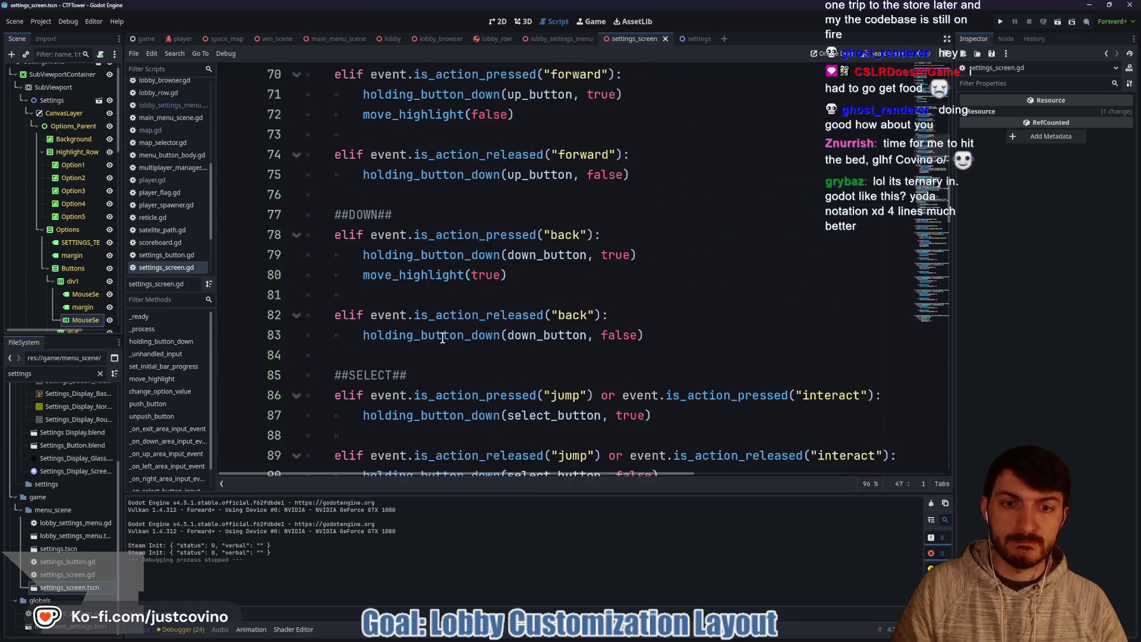
# Step: Scroll through settings_screen.gd, reviewing the move_highlight wrapi line, the match block and push_button calls
pyautogui.scroll(-6, 441, 336)
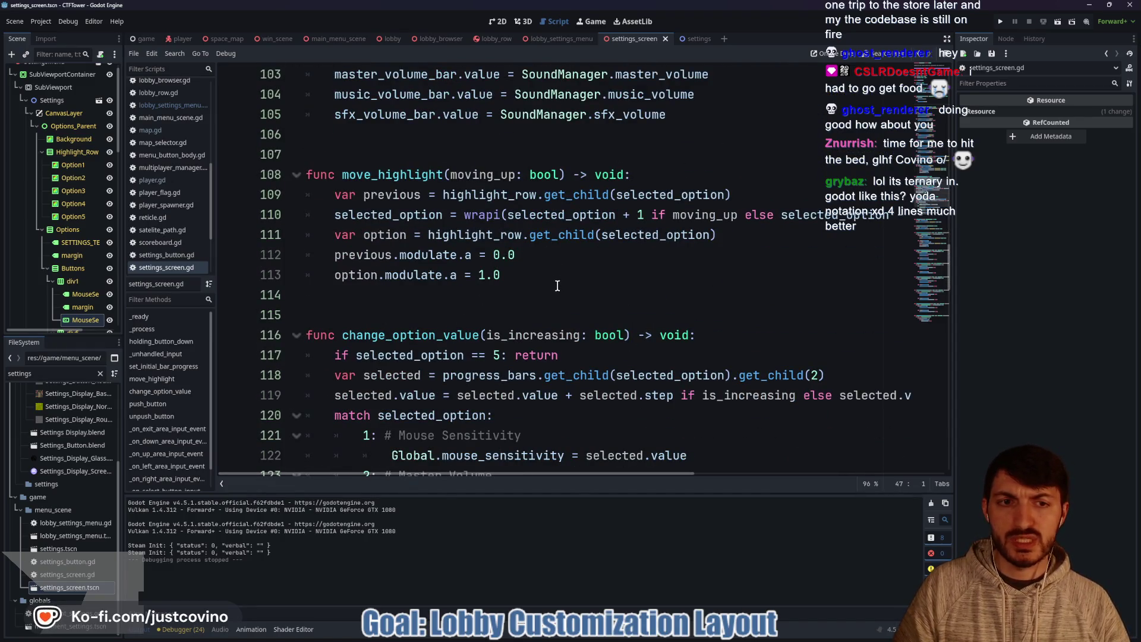
pyautogui.hscroll(2, 560, 288)
pyautogui.hscroll(3, 559, 288)
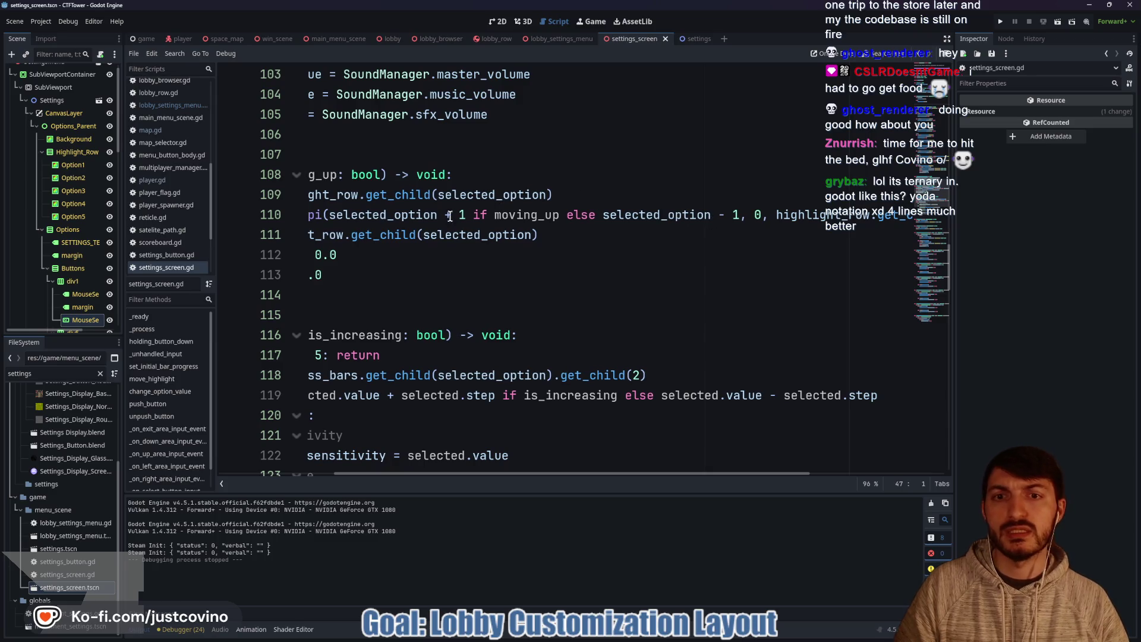
pyautogui.click(650, 214)
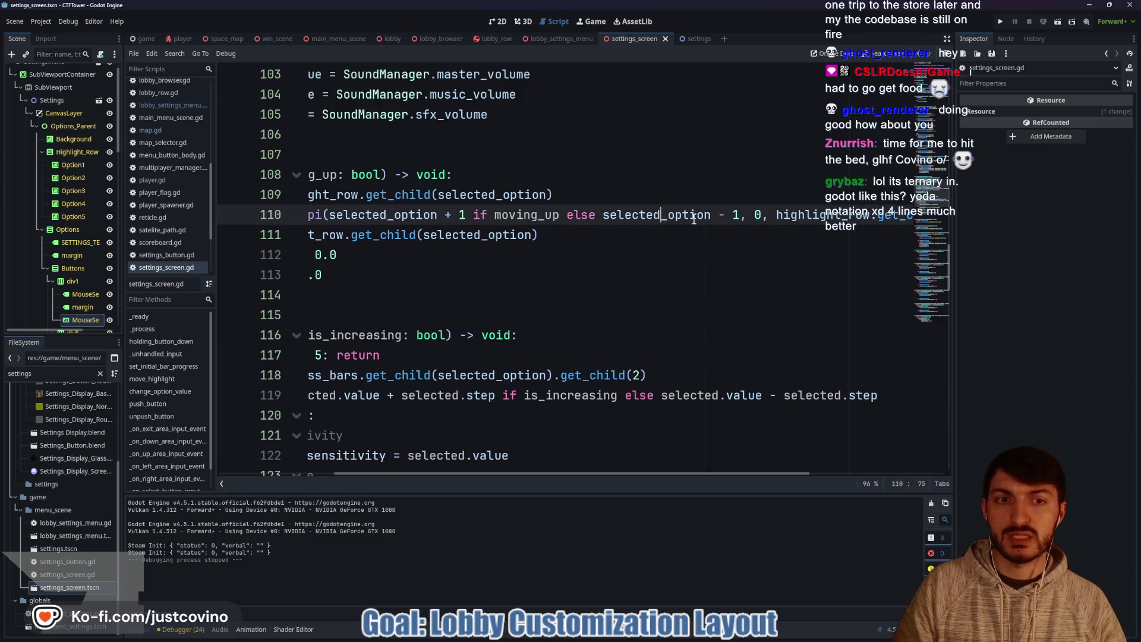
pyautogui.hscroll(-1, 505, 243)
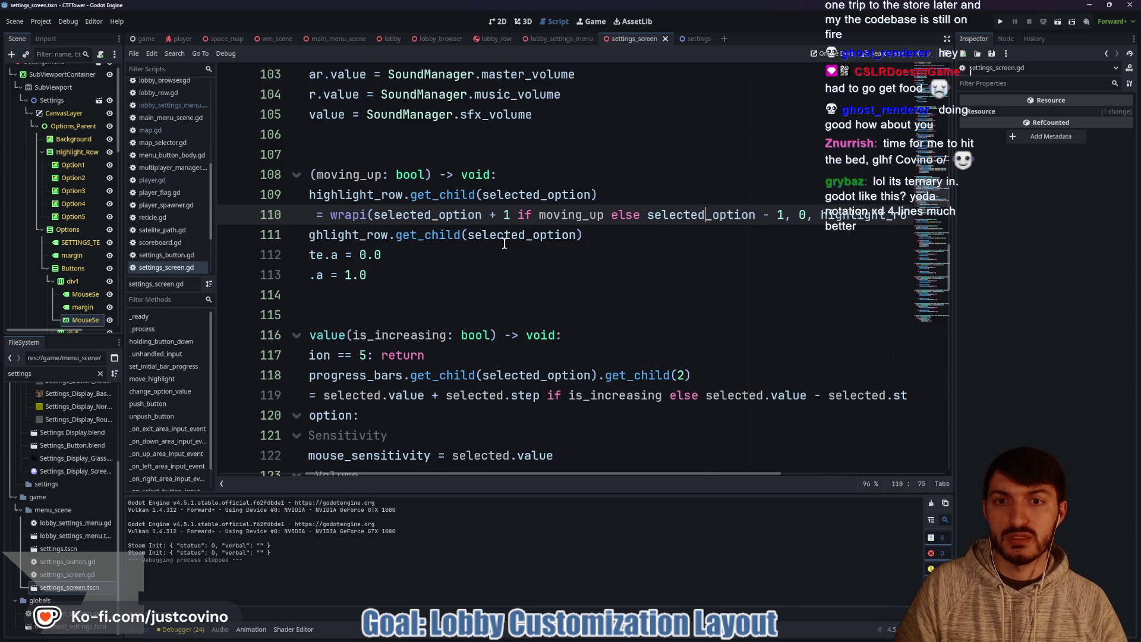
pyautogui.hscroll(1, 679, 233)
pyautogui.hscroll(-6, 683, 250)
pyautogui.scroll(-4, 562, 248)
pyautogui.scroll(2, 563, 249)
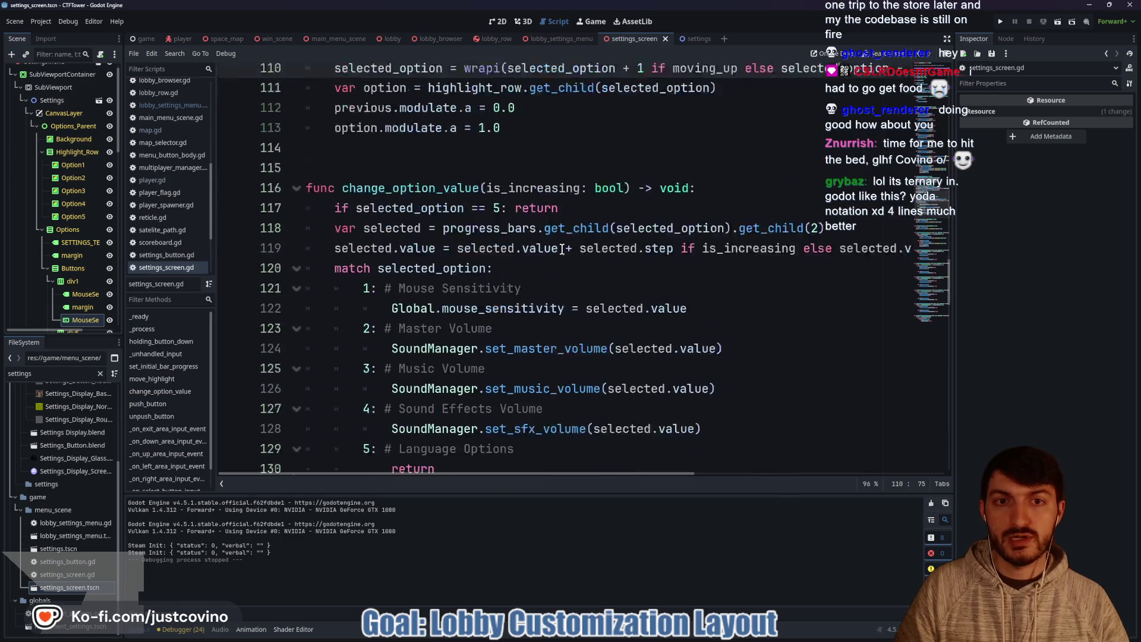
pyautogui.scroll(1, 562, 248)
pyautogui.click(566, 295)
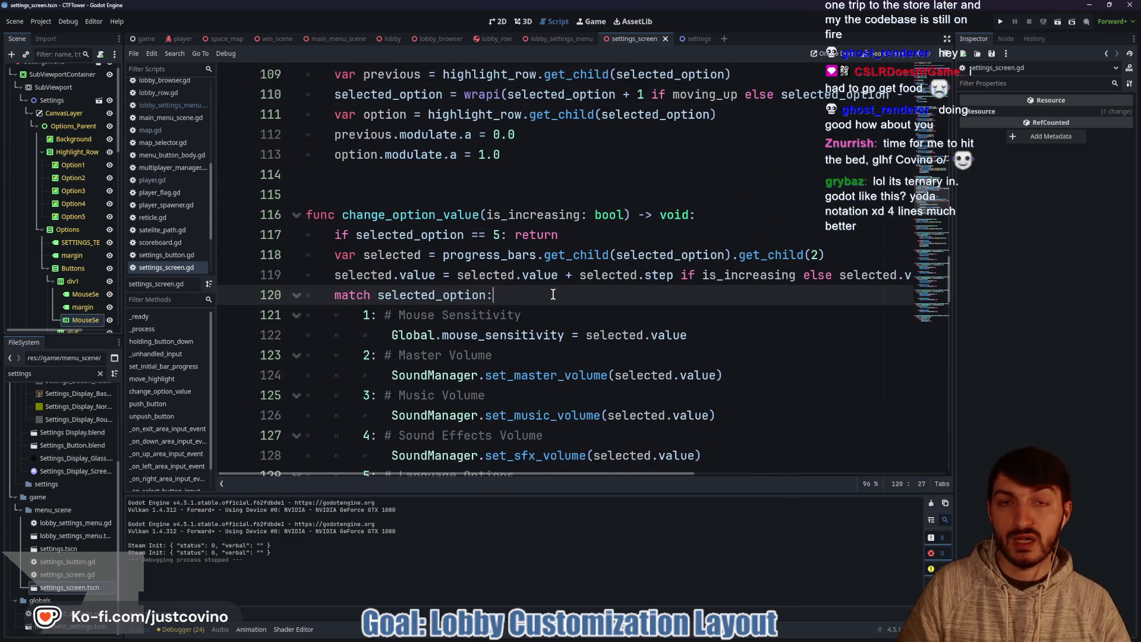
pyautogui.scroll(-3, 544, 296)
pyautogui.click(486, 332)
pyautogui.scroll(-3, 486, 324)
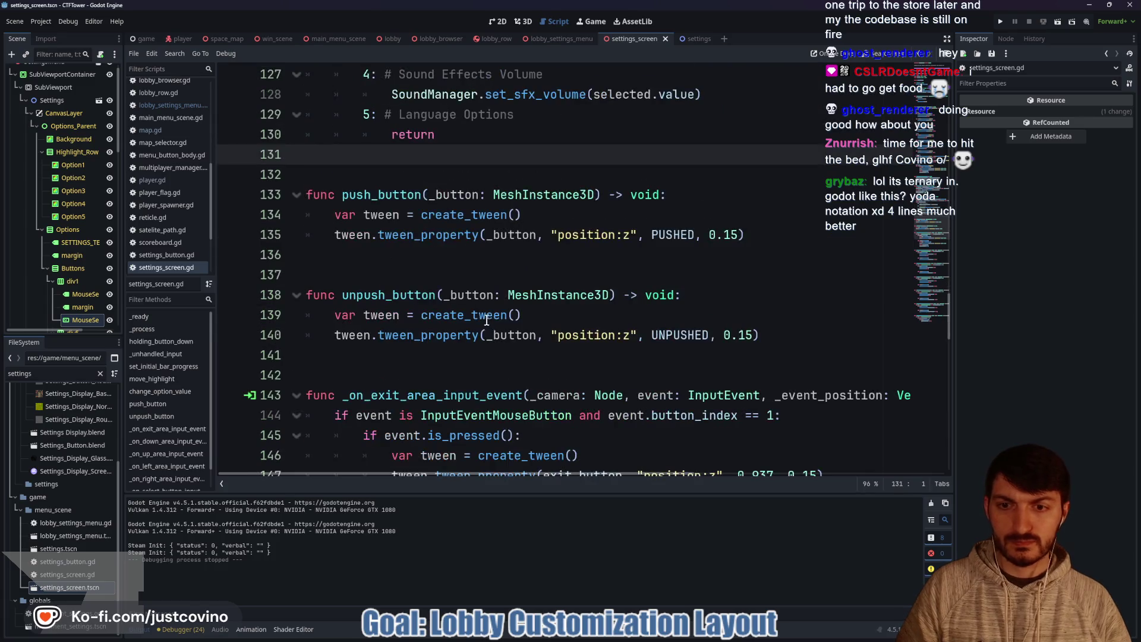
pyautogui.click(445, 256)
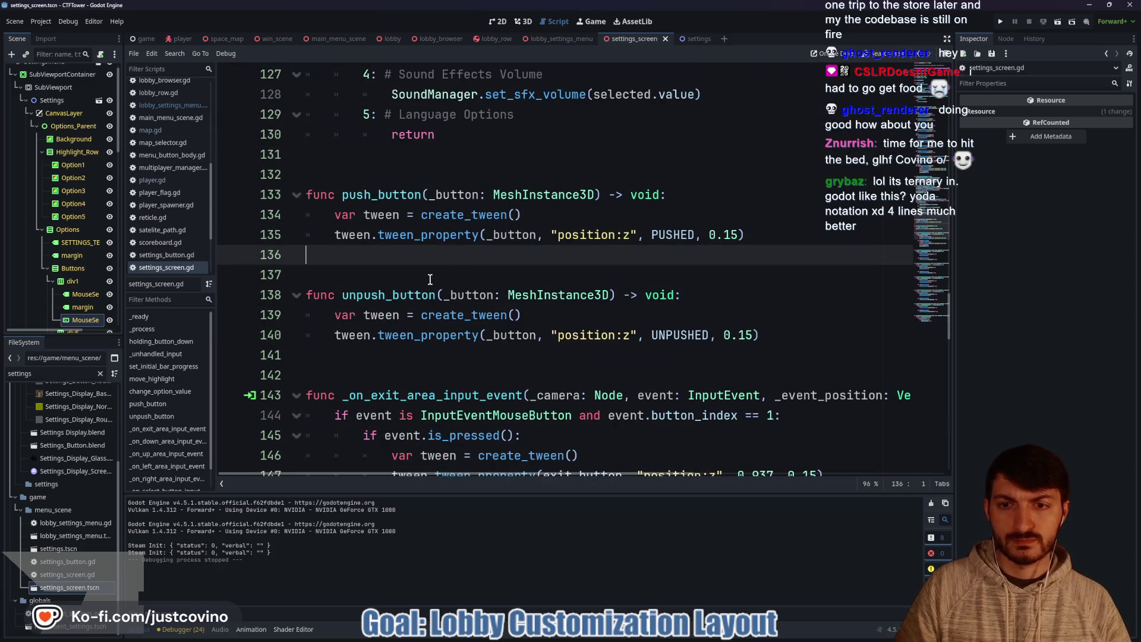
pyautogui.click(398, 274)
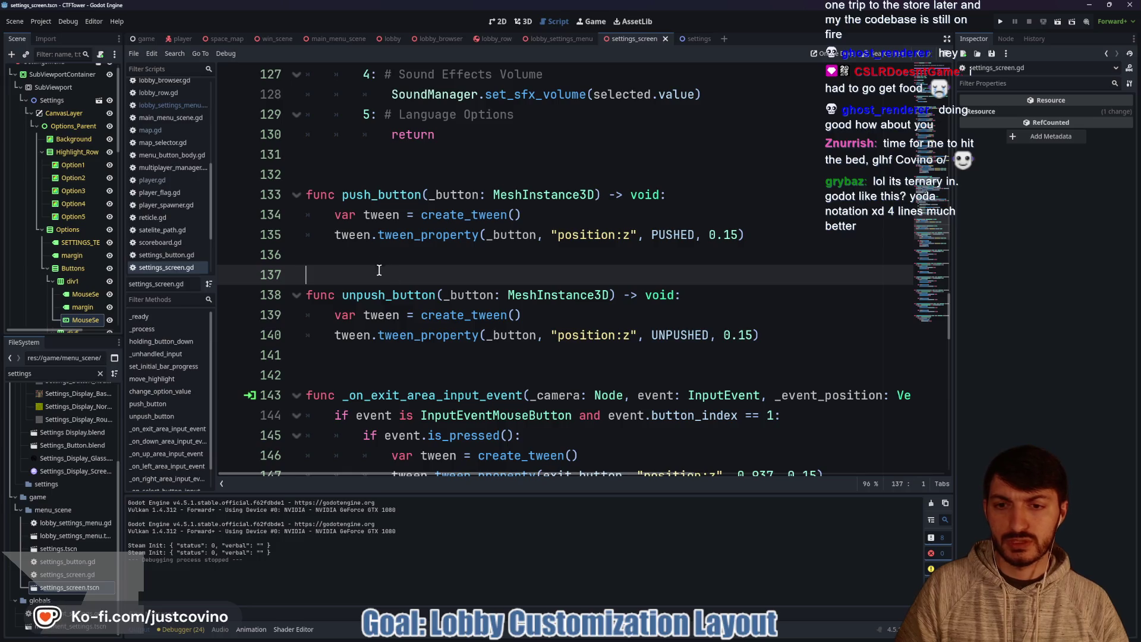
pyautogui.scroll(-10, 378, 272)
pyautogui.scroll(-7, 372, 274)
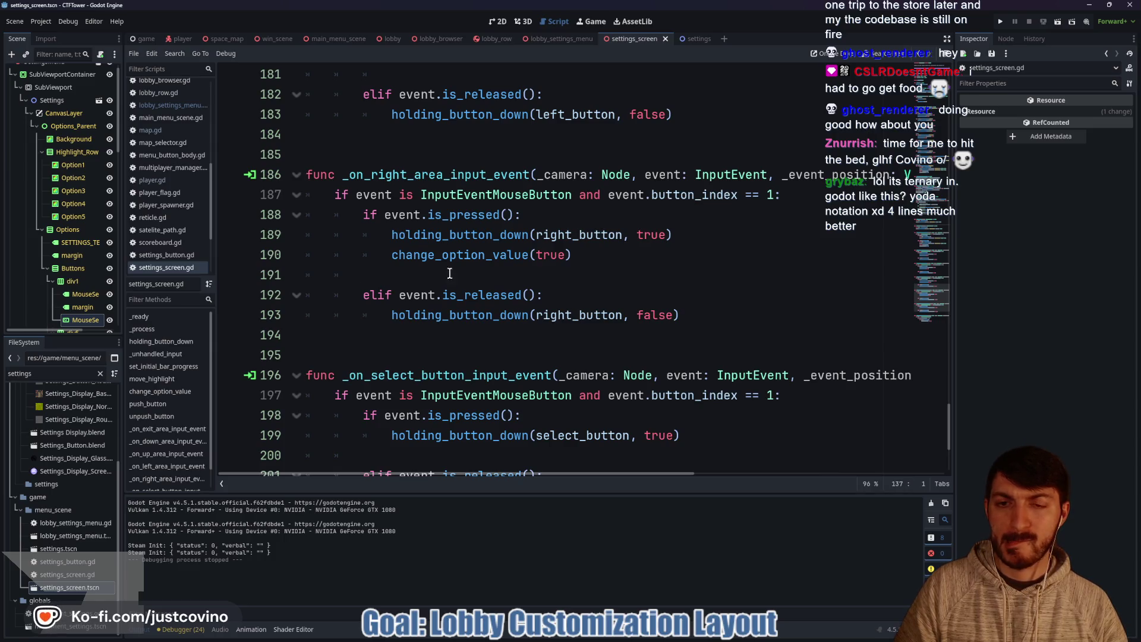
# Step: Select the change_option_value call on line 190 and jump to its definition
pyautogui.doubleClick(465, 261)
pyautogui.scroll(-3, 458, 318)
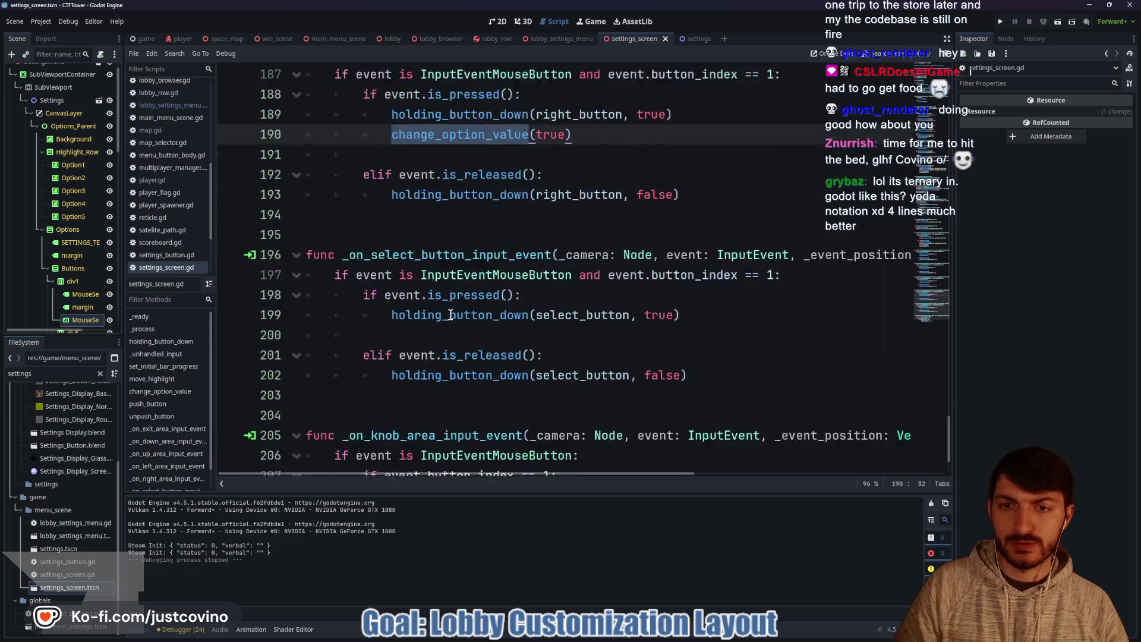
pyautogui.scroll(5, 447, 313)
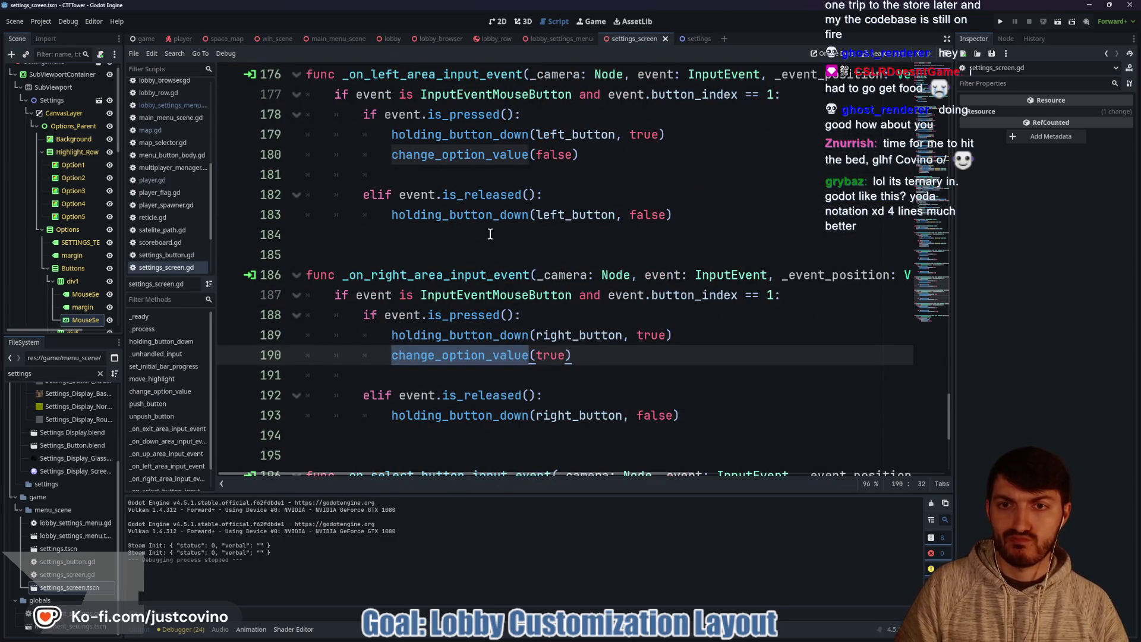
pyautogui.keyDown('ctrl'); pyautogui.click(463, 355); pyautogui.keyUp('ctrl')
pyautogui.scroll(-2, 481, 274)
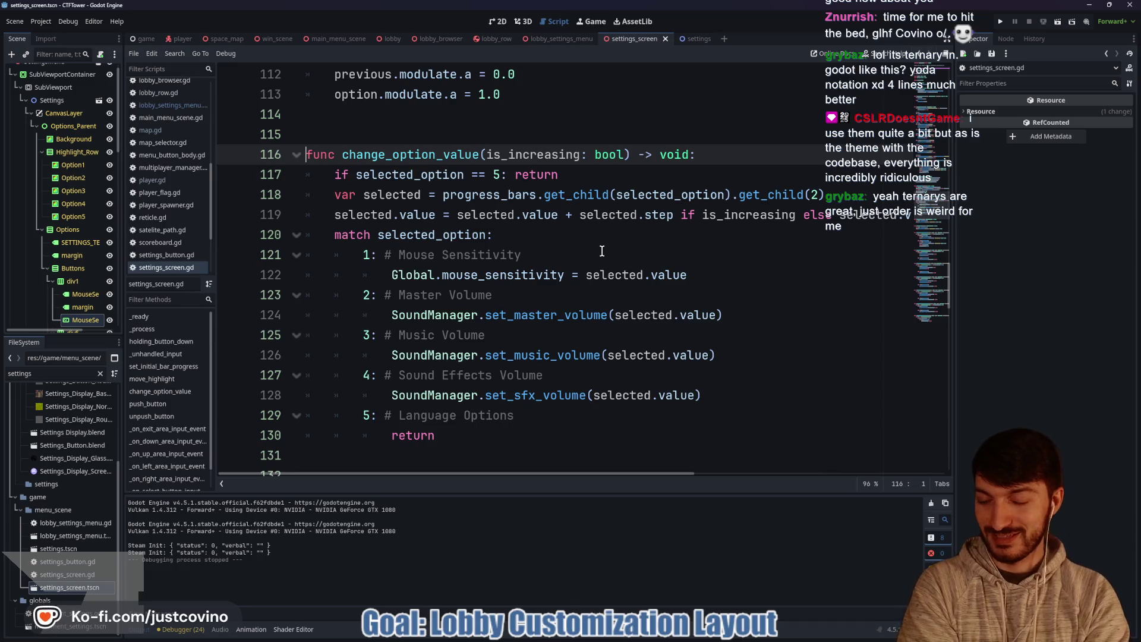
pyautogui.click(602, 252)
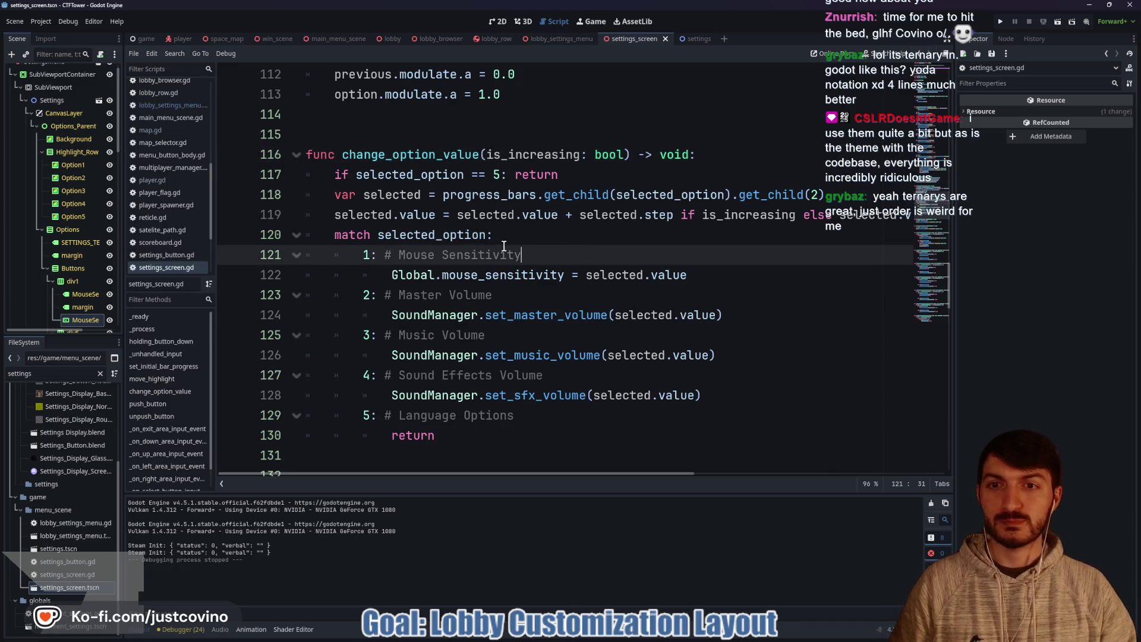
pyautogui.scroll(-1, 512, 255)
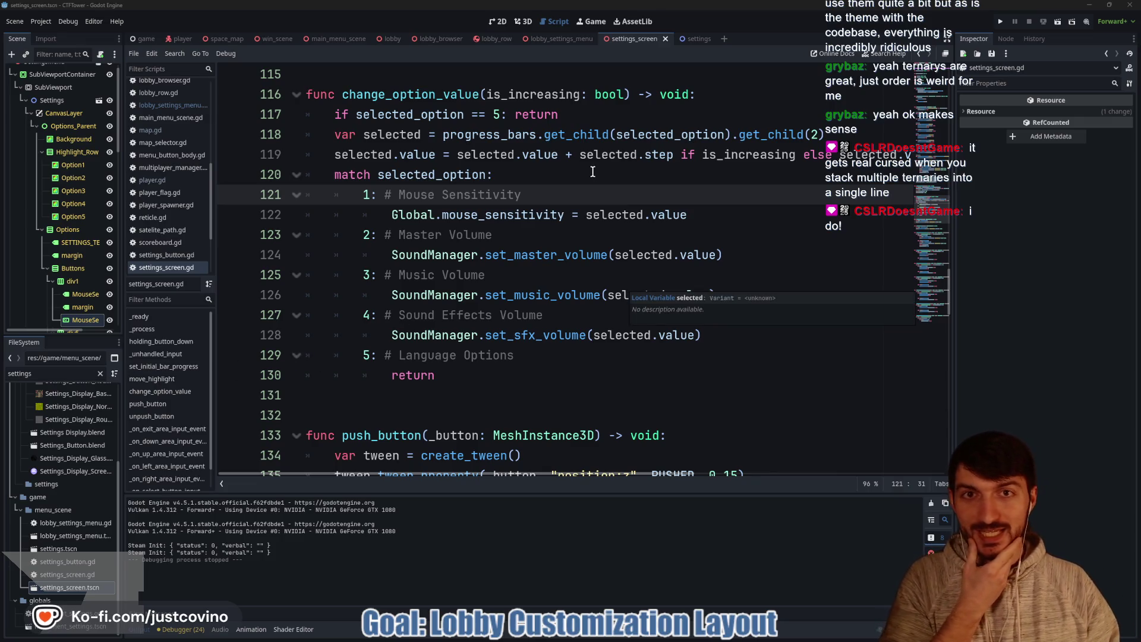
pyautogui.click(572, 181)
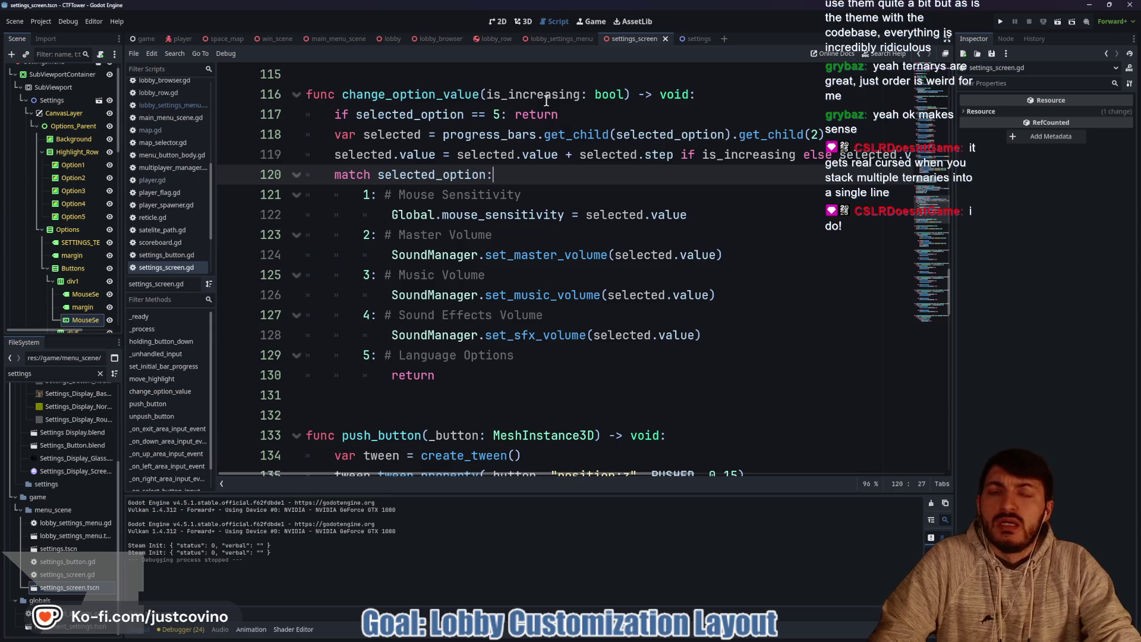
pyautogui.moveTo(551, 131)
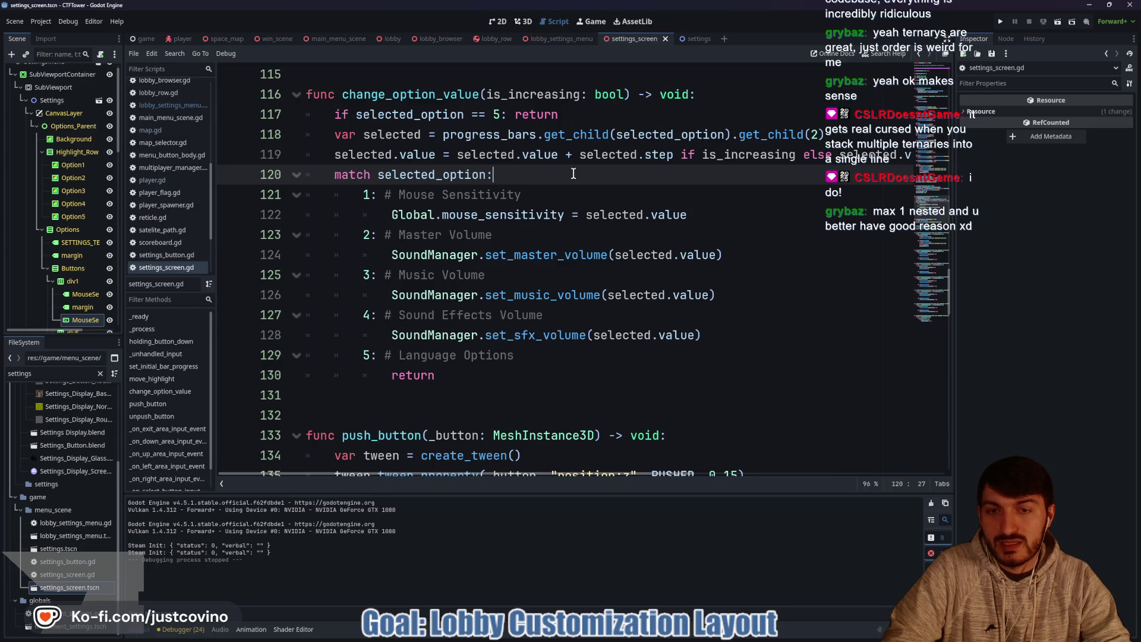
pyautogui.scroll(1, 505, 173)
# Step: Highlight every holding_button_down use and trim the definition name toward hold_button_down
pyautogui.doubleClick(357, 156)
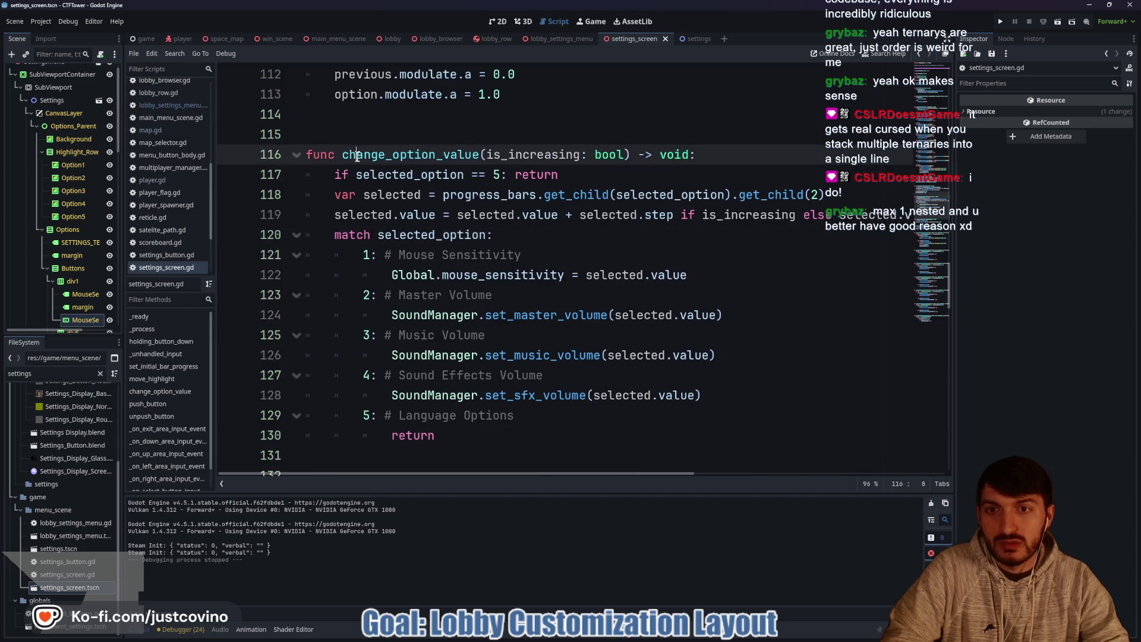
pyautogui.scroll(5, 602, 176)
pyautogui.scroll(5, 600, 177)
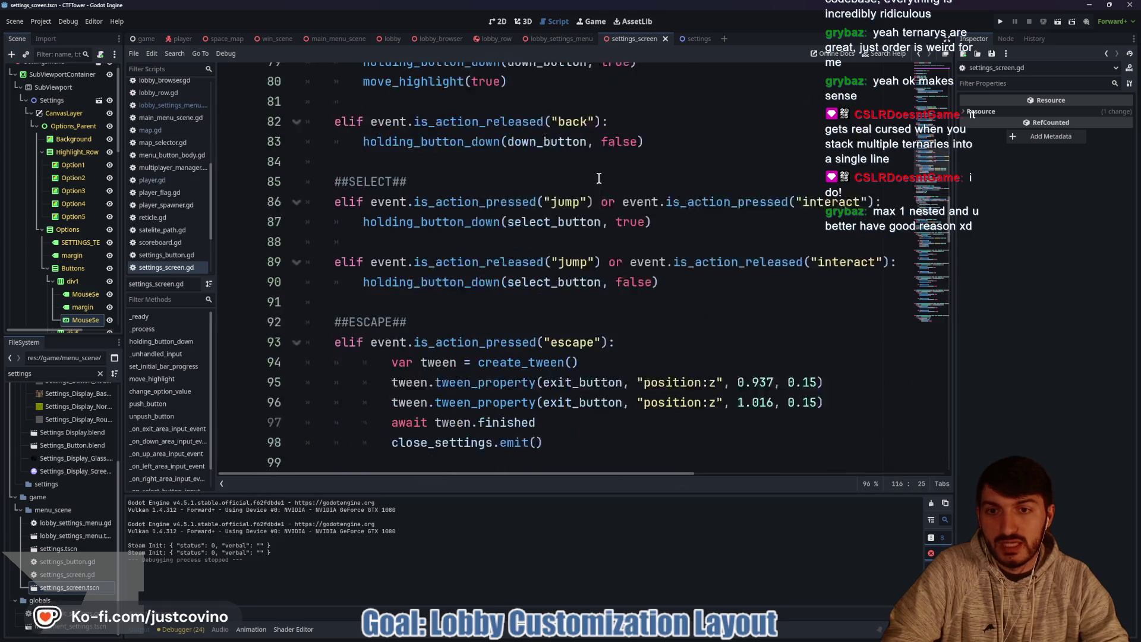
pyautogui.scroll(1, 590, 181)
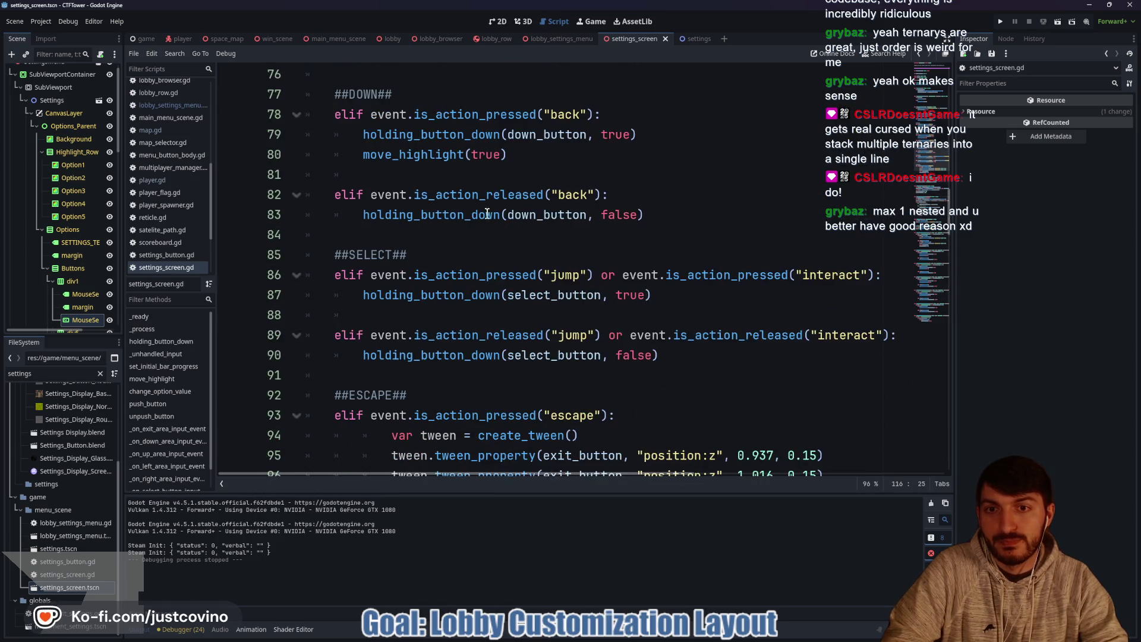
pyautogui.doubleClick(440, 215)
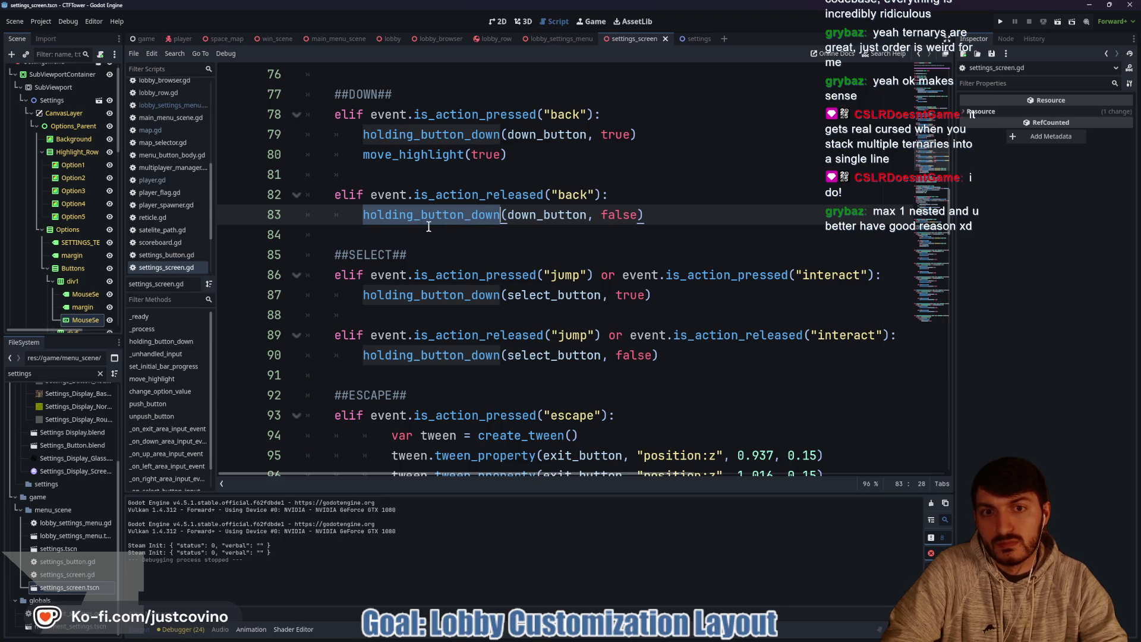
pyautogui.scroll(12, 414, 223)
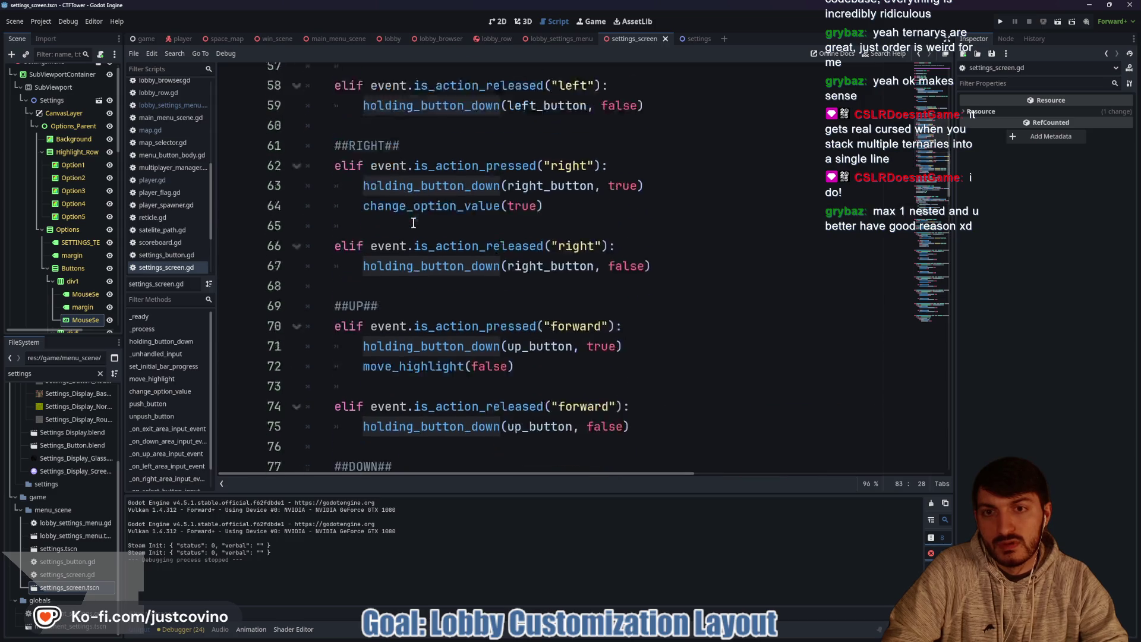
pyautogui.click(390, 214)
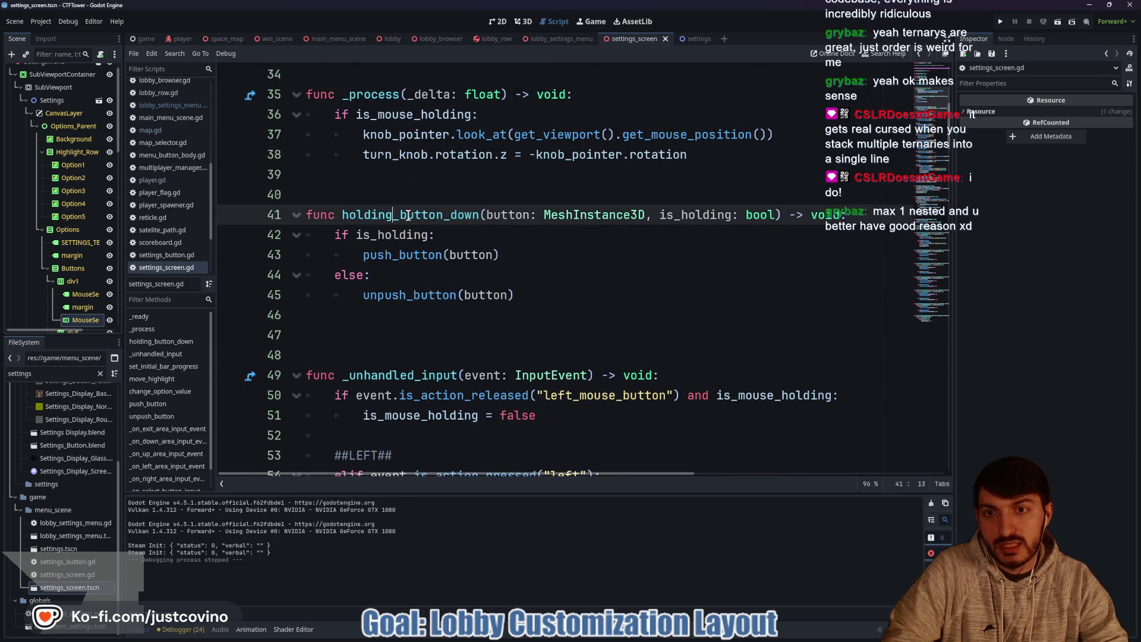
pyautogui.press('BackSpace')
pyautogui.press('BackSpace')
pyautogui.press('BackSpace')
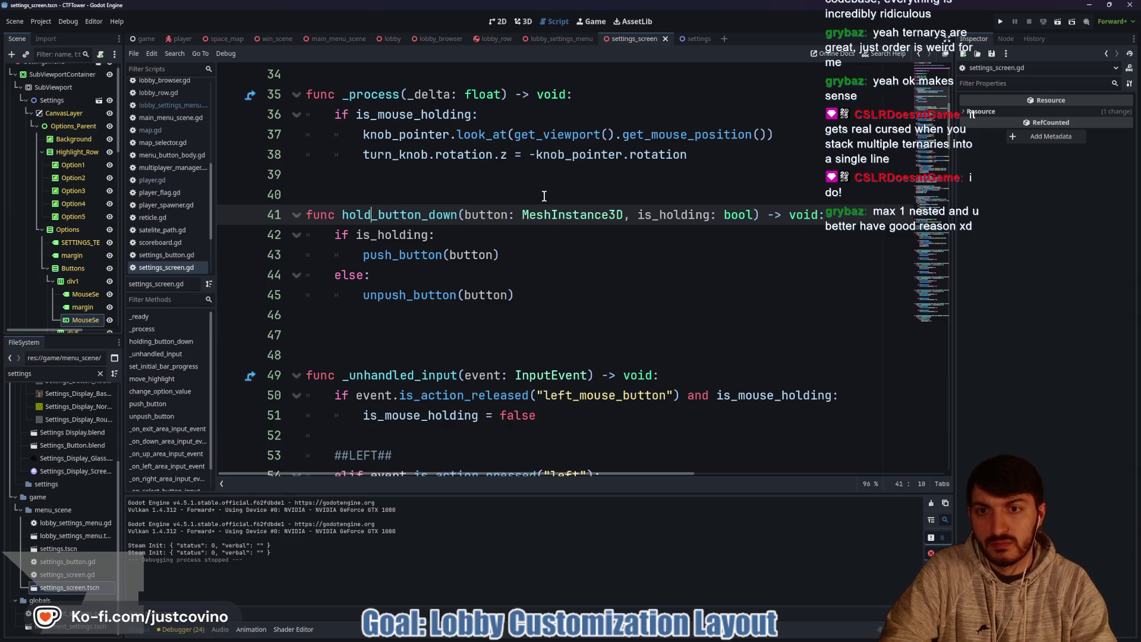
# Step: Replace 'holding' with 'hold' in all holding_button_down calls, starting from line 55
pyautogui.scroll(-5, 386, 205)
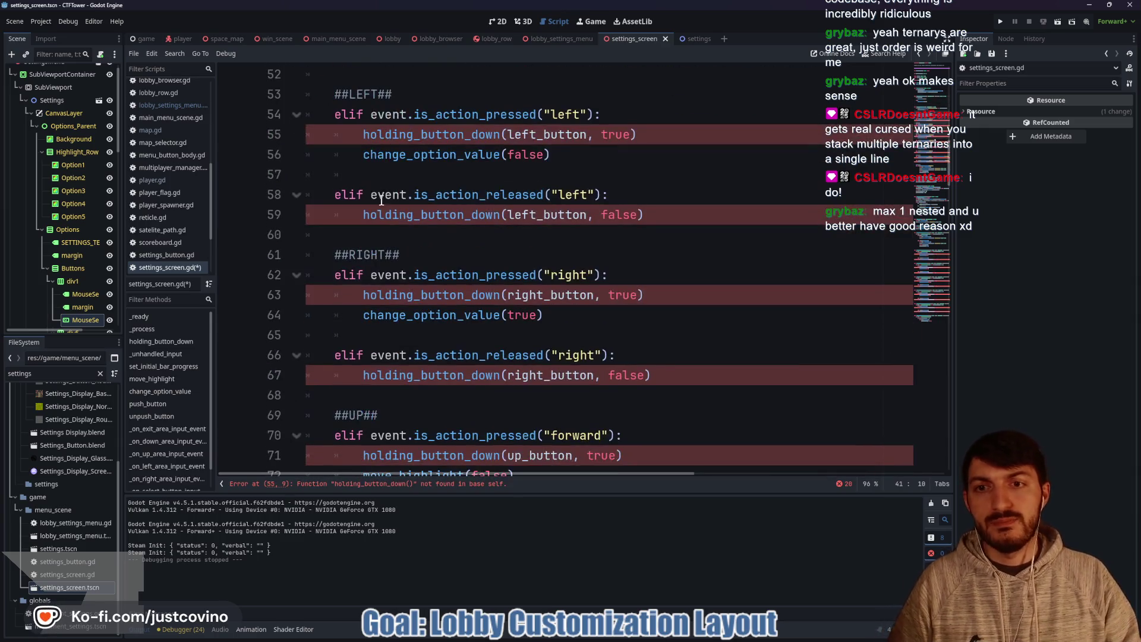
pyautogui.moveTo(360, 135); pyautogui.dragTo(414, 135)
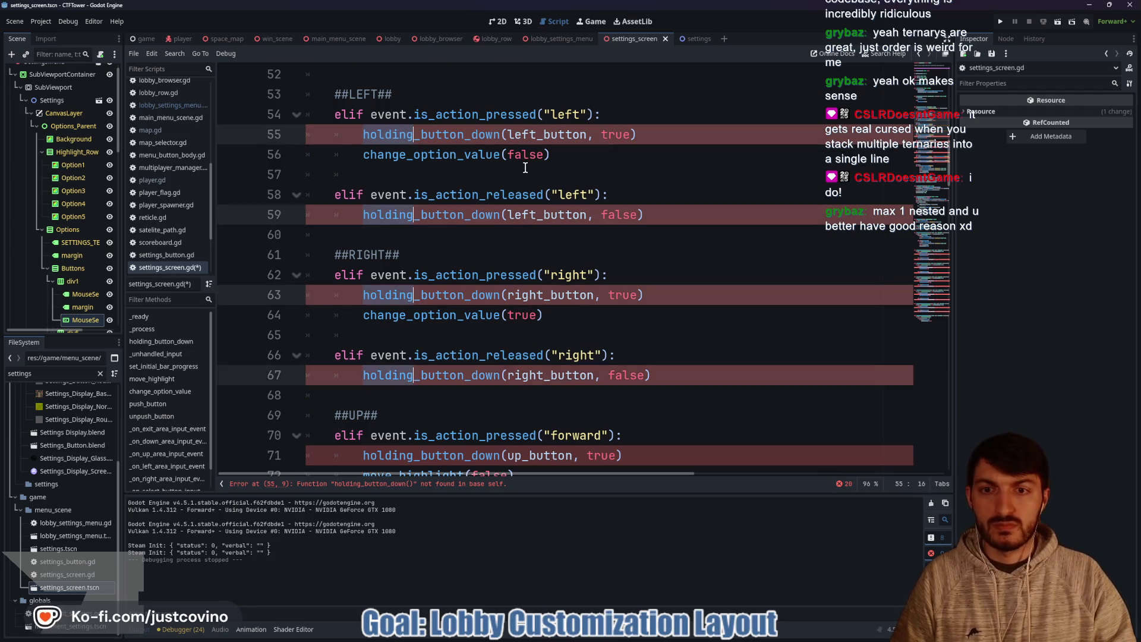
pyautogui.scroll(-2, 527, 165)
pyautogui.scroll(-5, 528, 161)
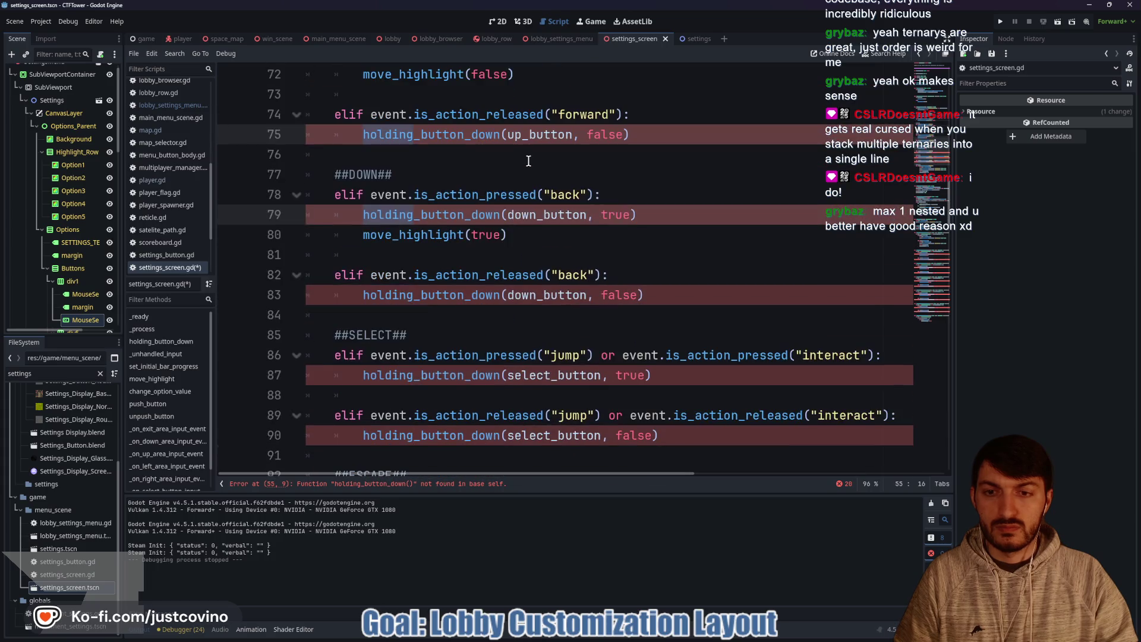
pyautogui.scroll(-20, 528, 161)
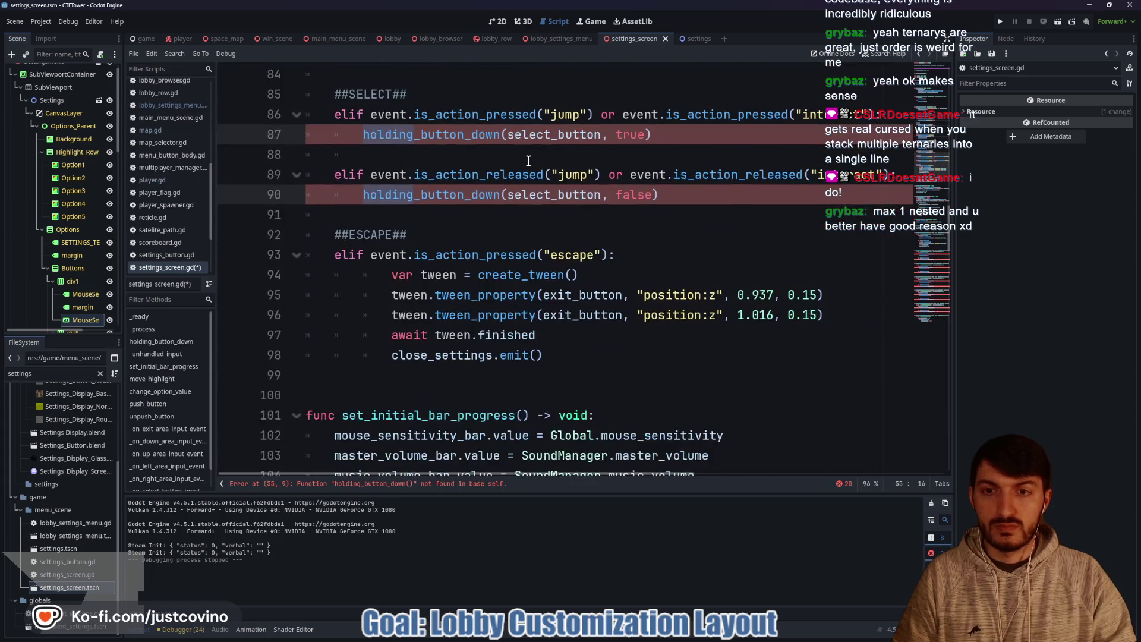
pyautogui.scroll(-5, 529, 161)
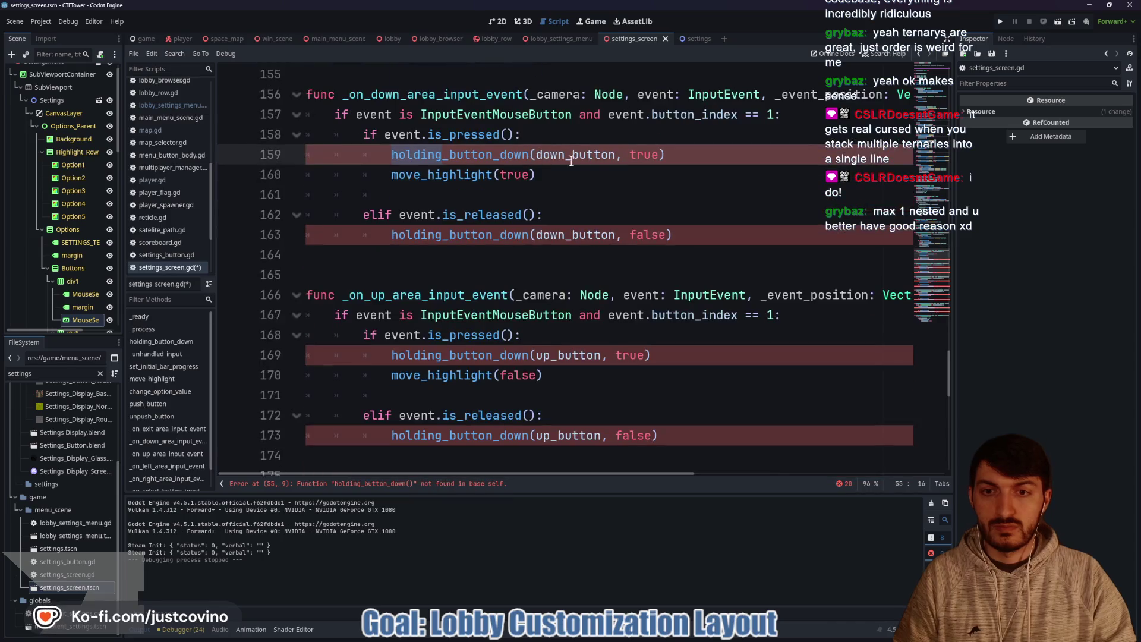
pyautogui.scroll(-4, 595, 162)
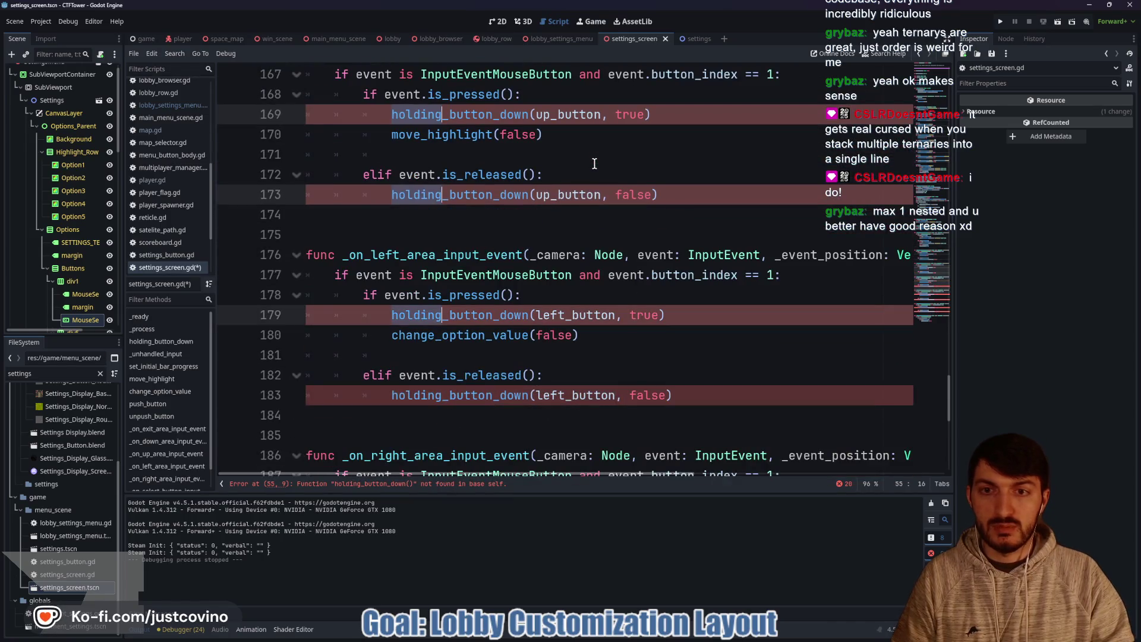
pyautogui.scroll(-3, 594, 163)
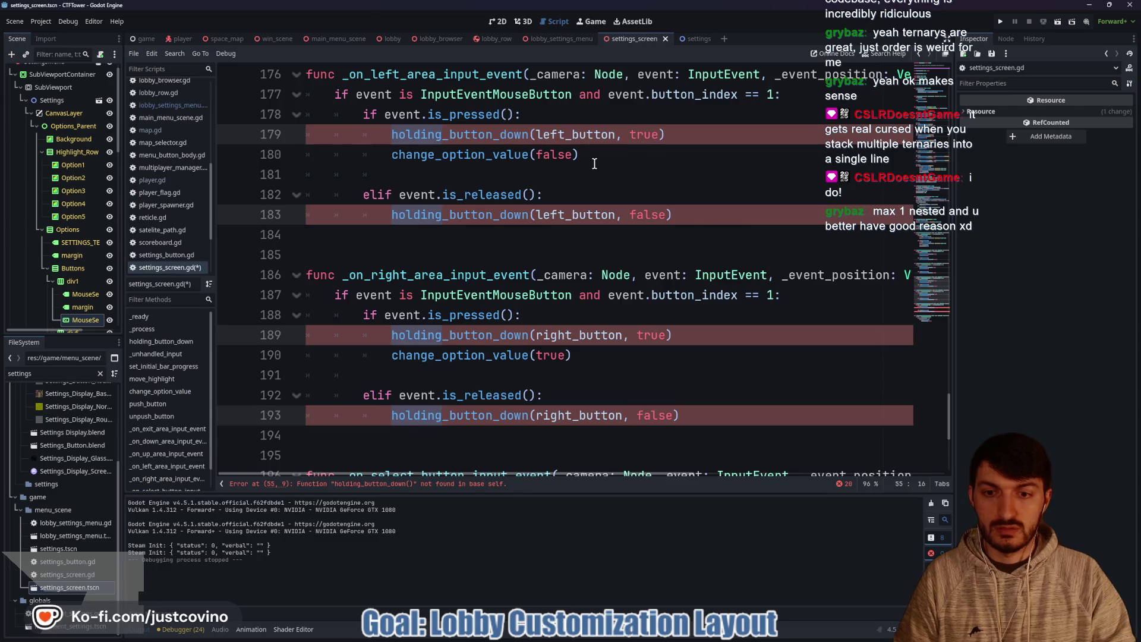
pyautogui.scroll(-2, 595, 163)
pyautogui.scroll(-3, 594, 164)
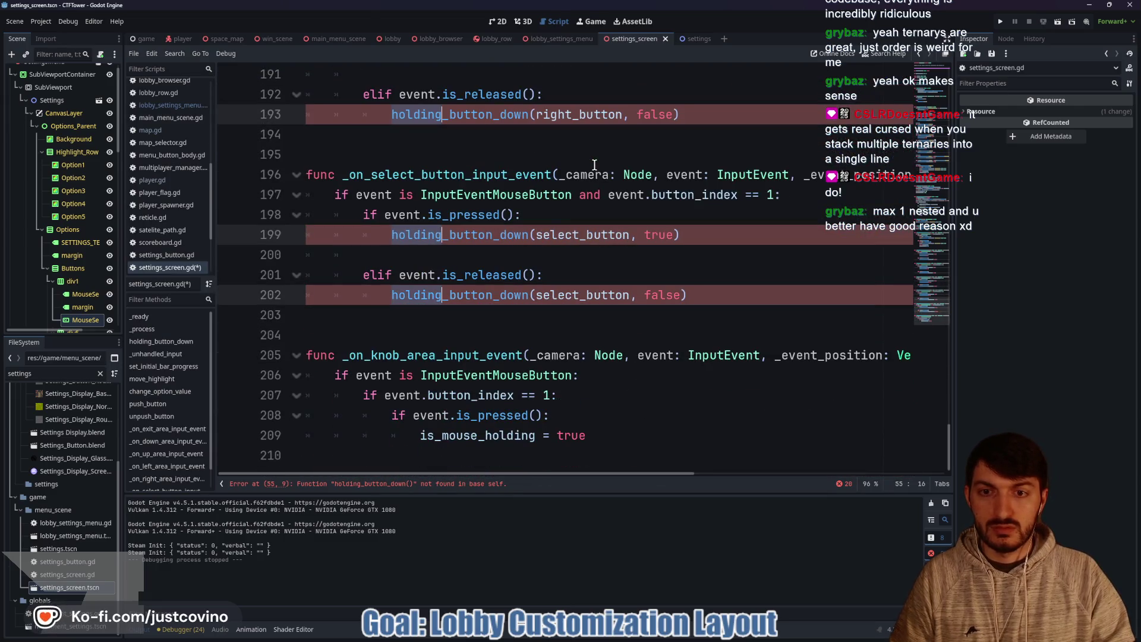
pyautogui.write('hold_button_down(left_button, true')
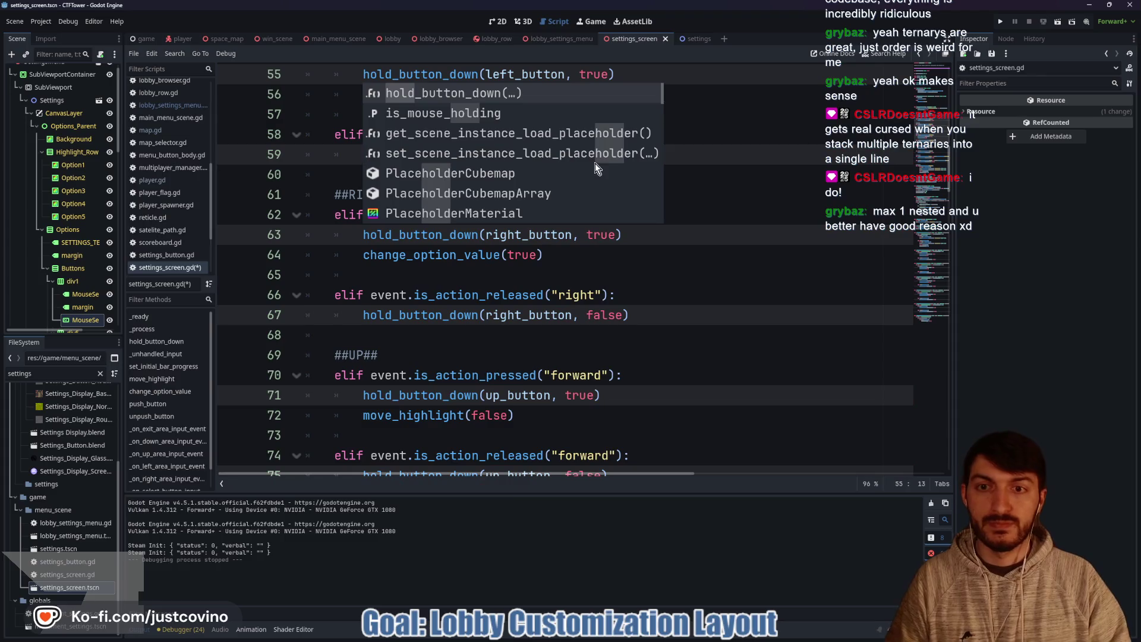
pyautogui.click(656, 315)
# Step: Scroll through settings_screen.gd to check the renamed hold_button_down calls
pyautogui.scroll(-7, 648, 314)
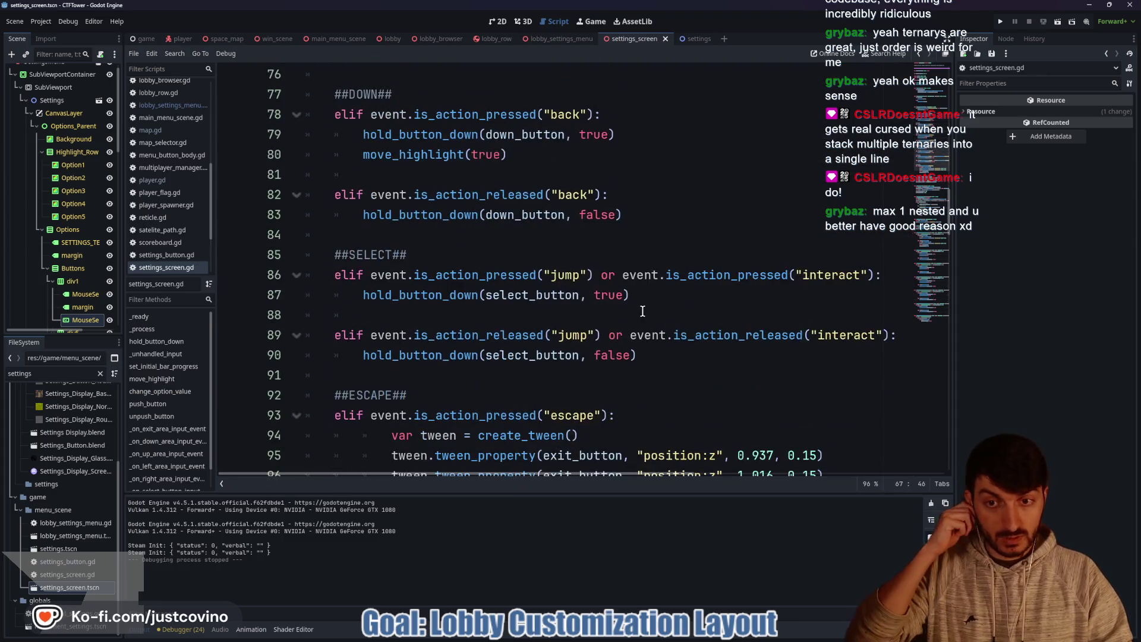
pyautogui.scroll(-12, 639, 313)
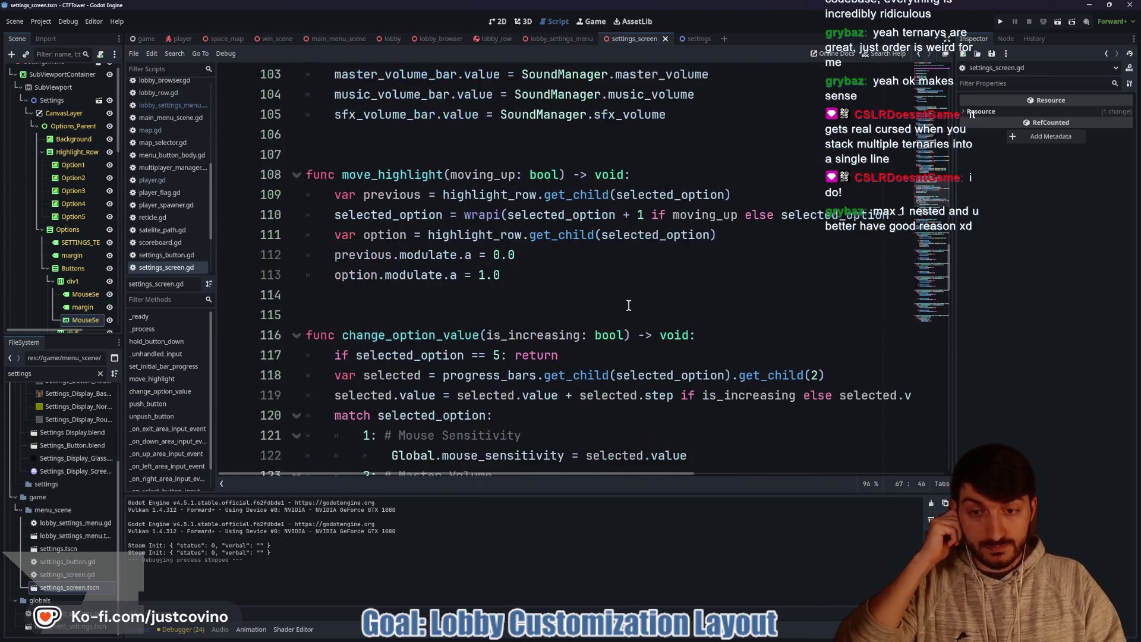
pyautogui.scroll(-7, 636, 311)
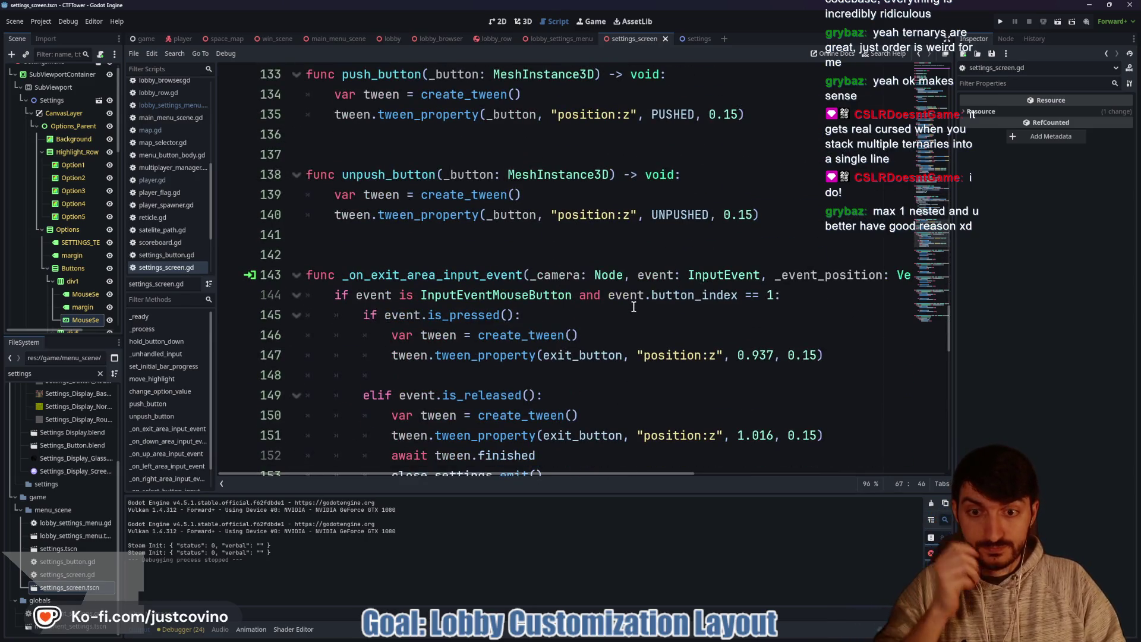
pyautogui.scroll(-5, 633, 307)
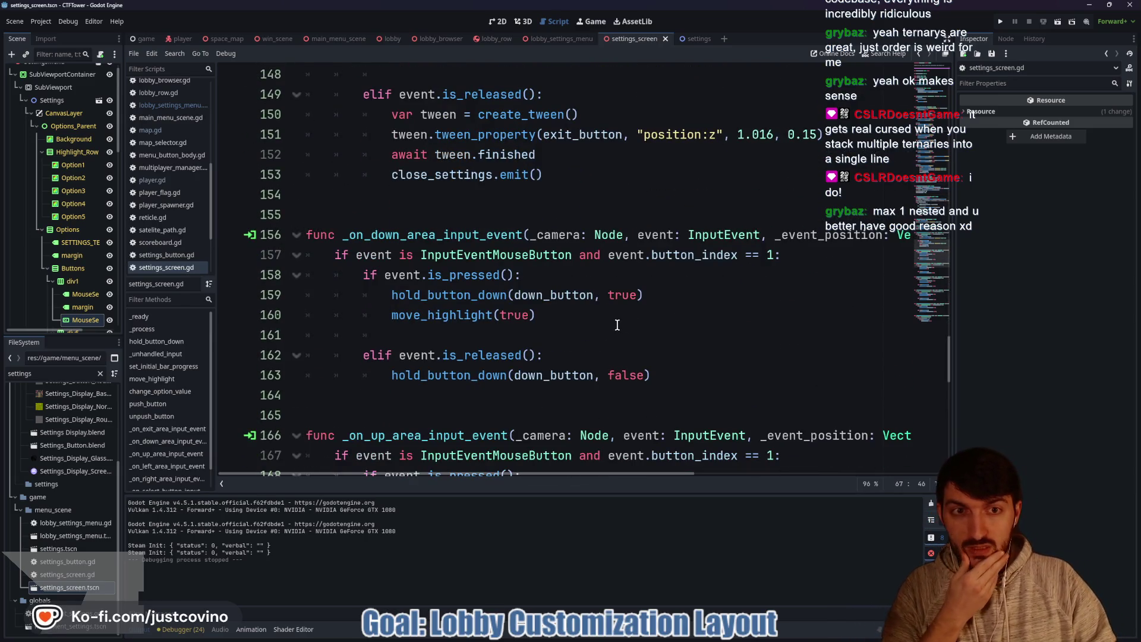
pyautogui.scroll(4, 613, 323)
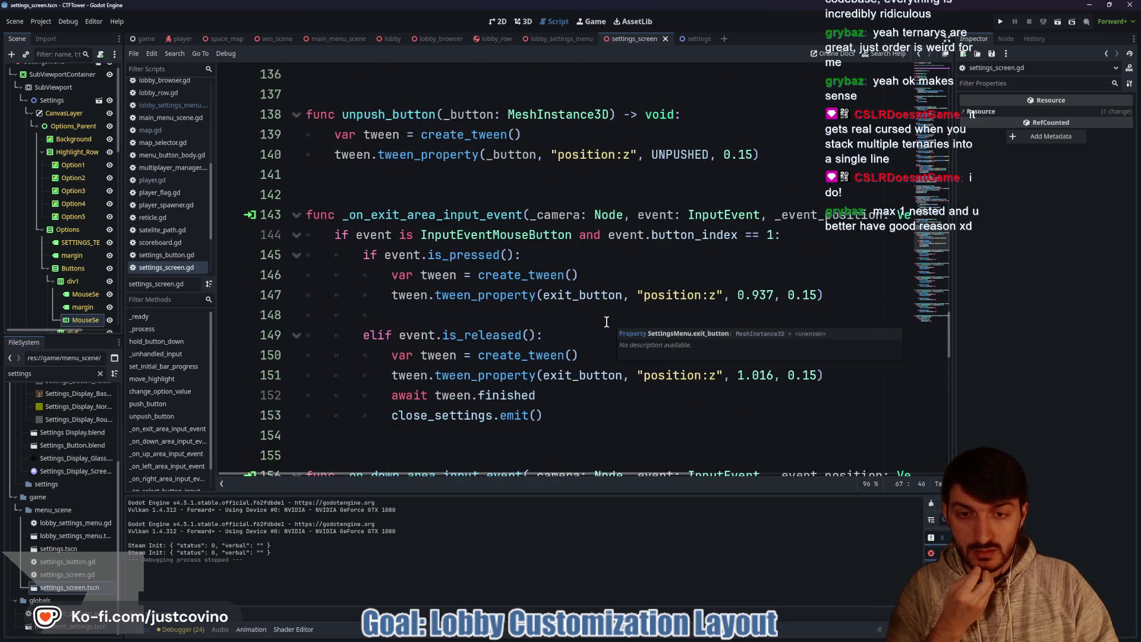
pyautogui.scroll(-6, 571, 321)
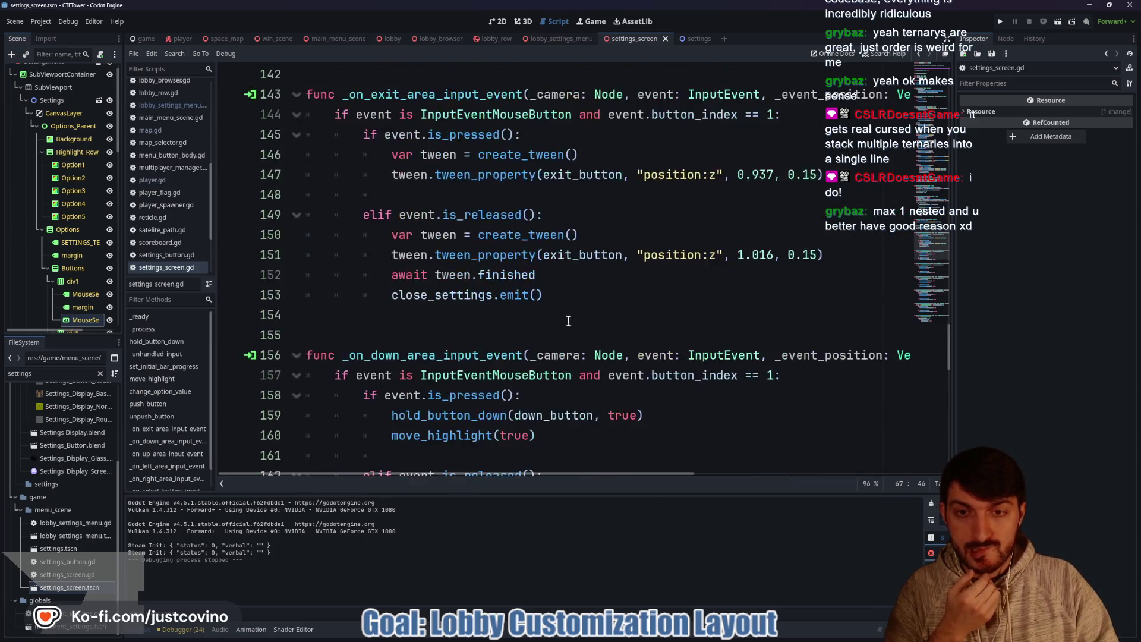
pyautogui.scroll(-1, 568, 321)
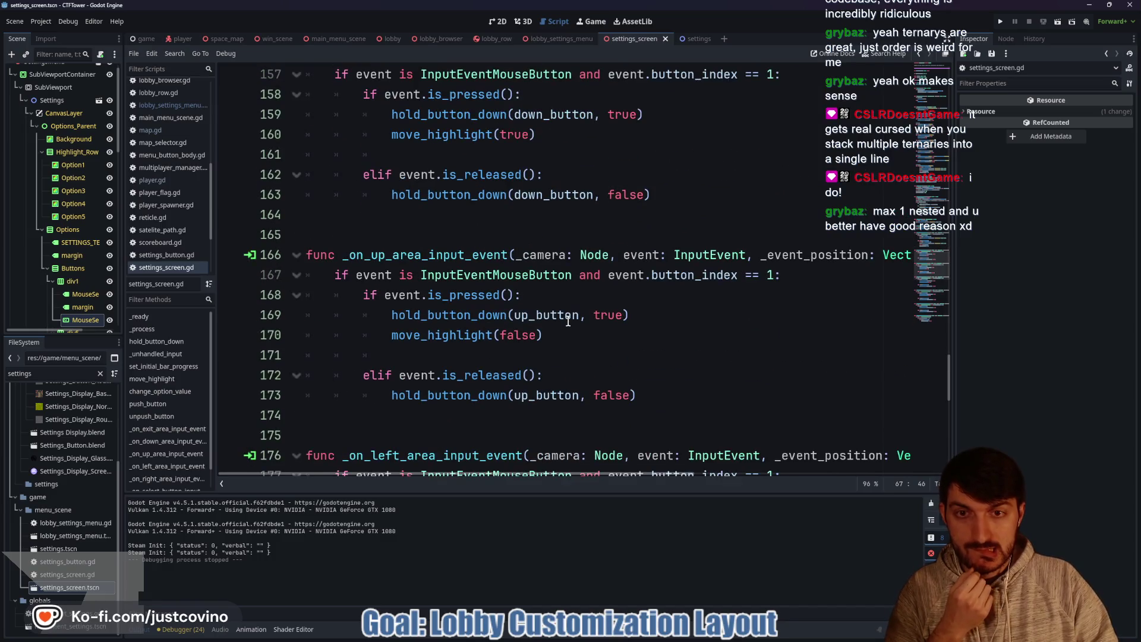
pyautogui.scroll(-4, 540, 303)
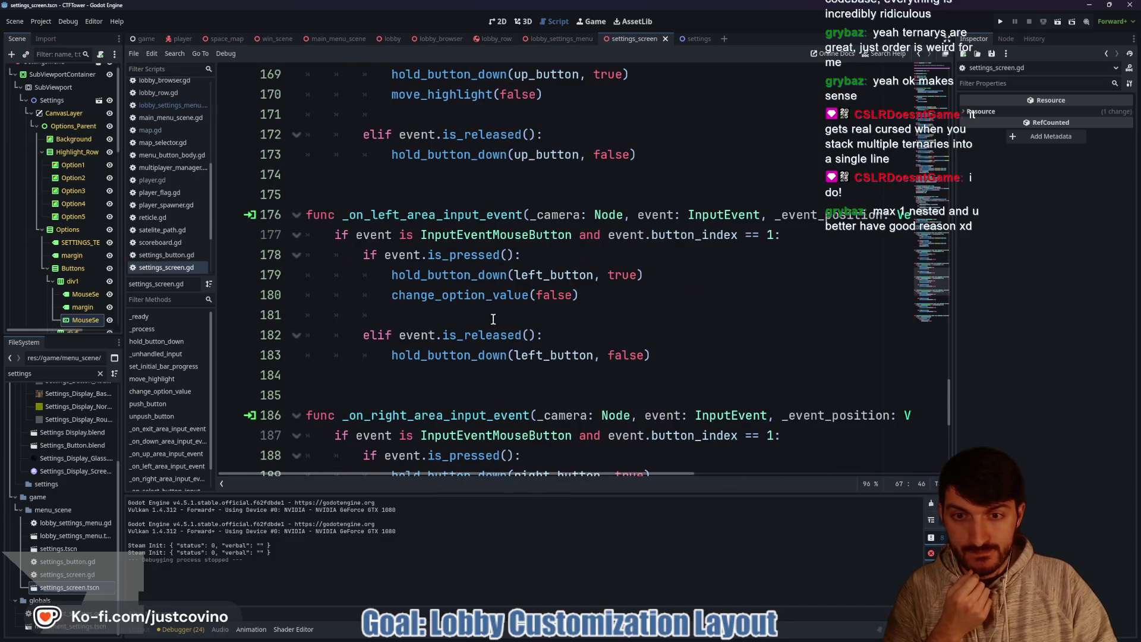
# Step: Jump from the line 180 change_option_value call to its definition, then place the caret on empty line 131
pyautogui.doubleClick(415, 299)
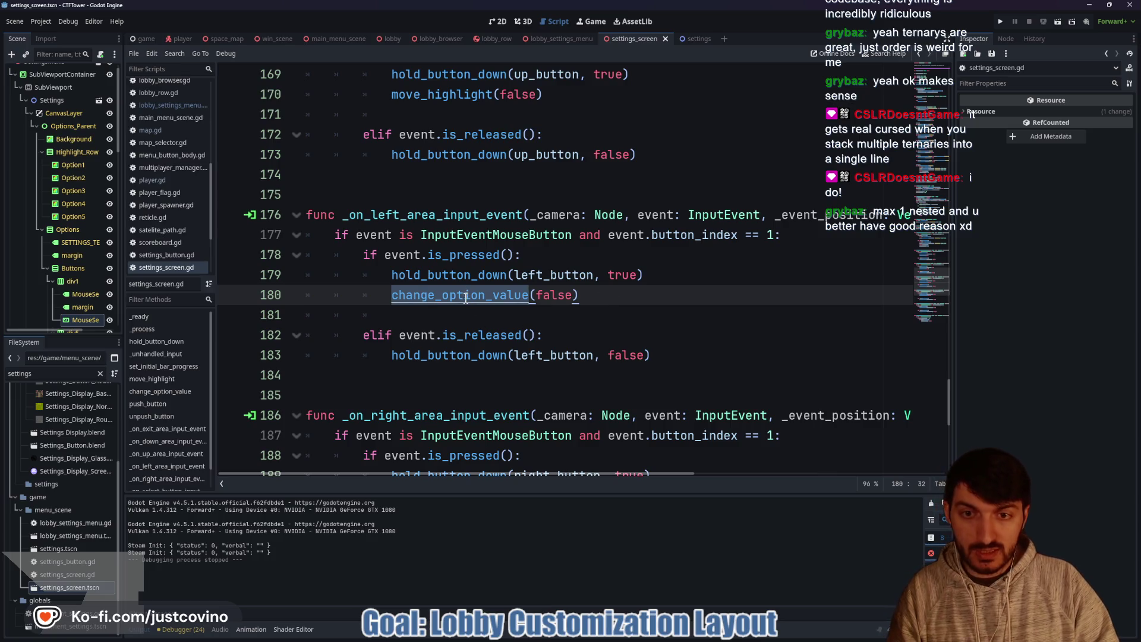
pyautogui.keyDown('ctrl'); pyautogui.click(466, 299); pyautogui.keyUp('ctrl')
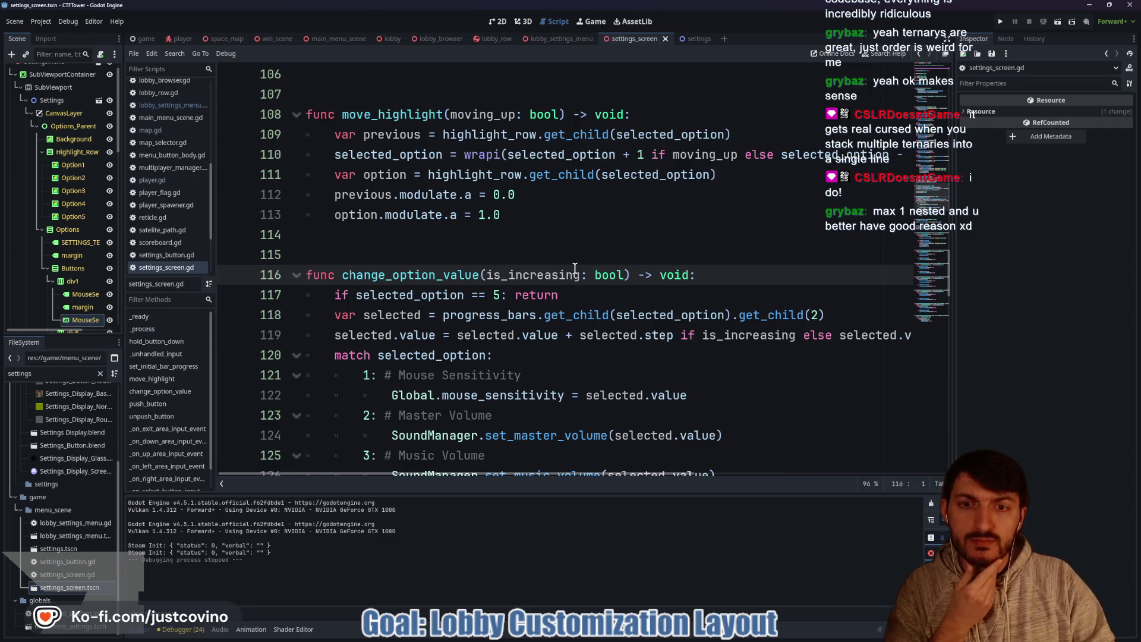
pyautogui.scroll(-1, 572, 266)
pyautogui.scroll(-2, 570, 263)
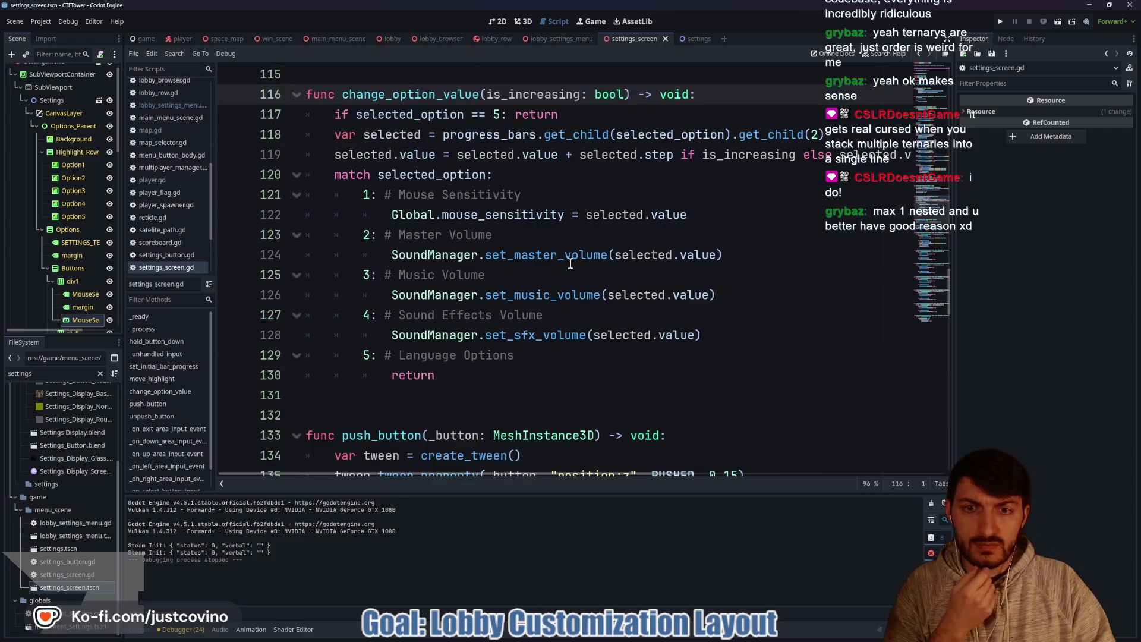
pyautogui.scroll(3, 541, 291)
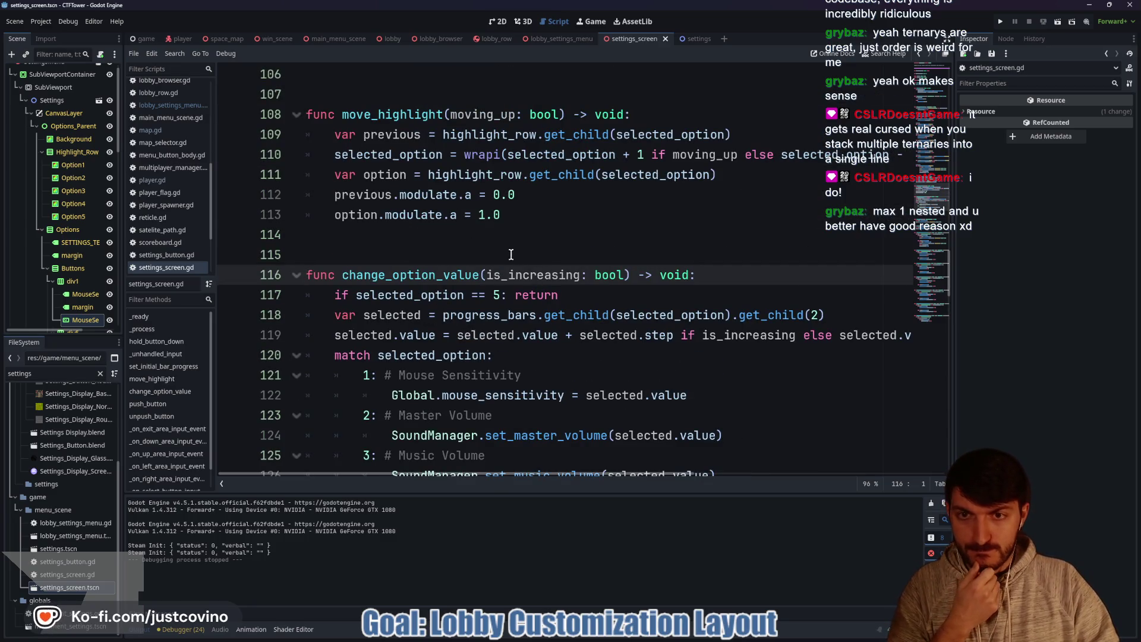
pyautogui.scroll(4, 511, 255)
pyautogui.scroll(-5, 500, 253)
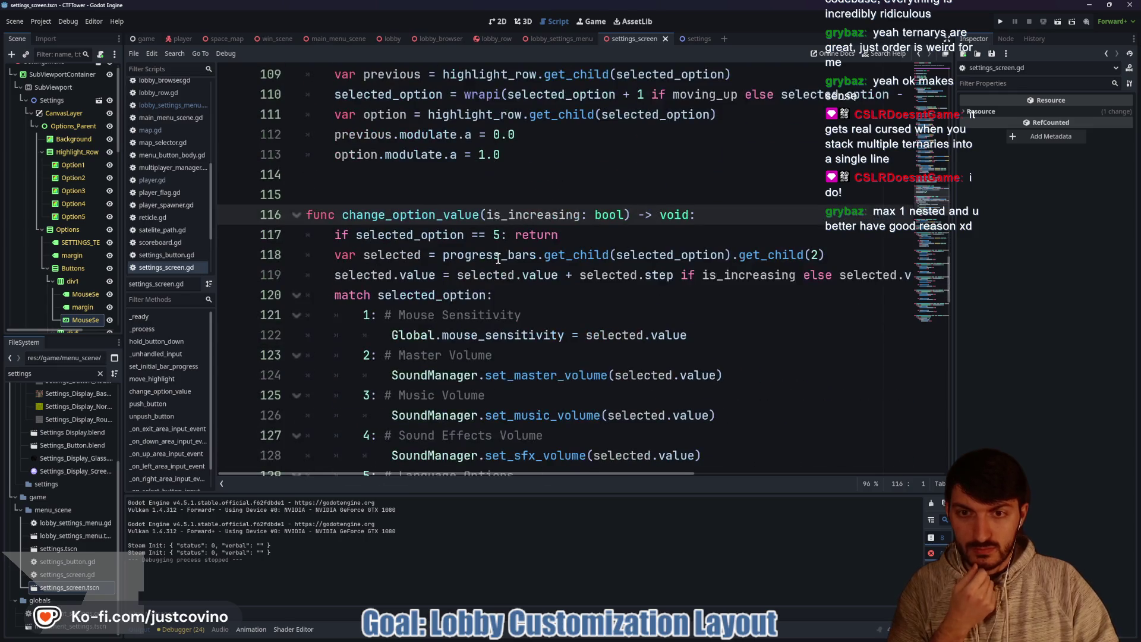
pyautogui.scroll(-1, 498, 257)
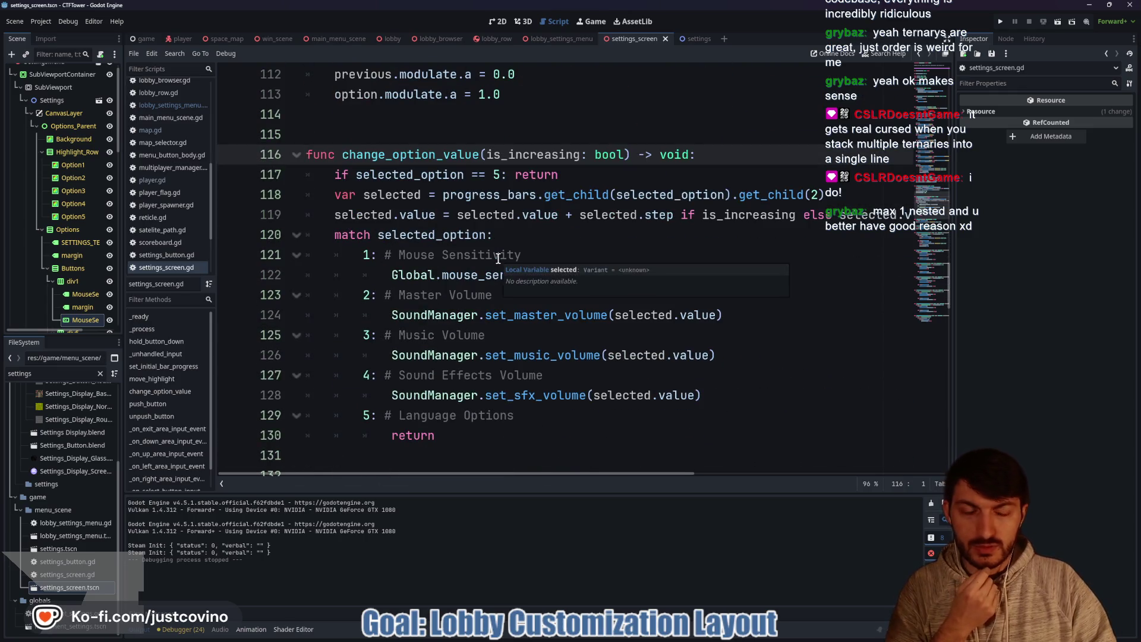
pyautogui.scroll(-1, 517, 252)
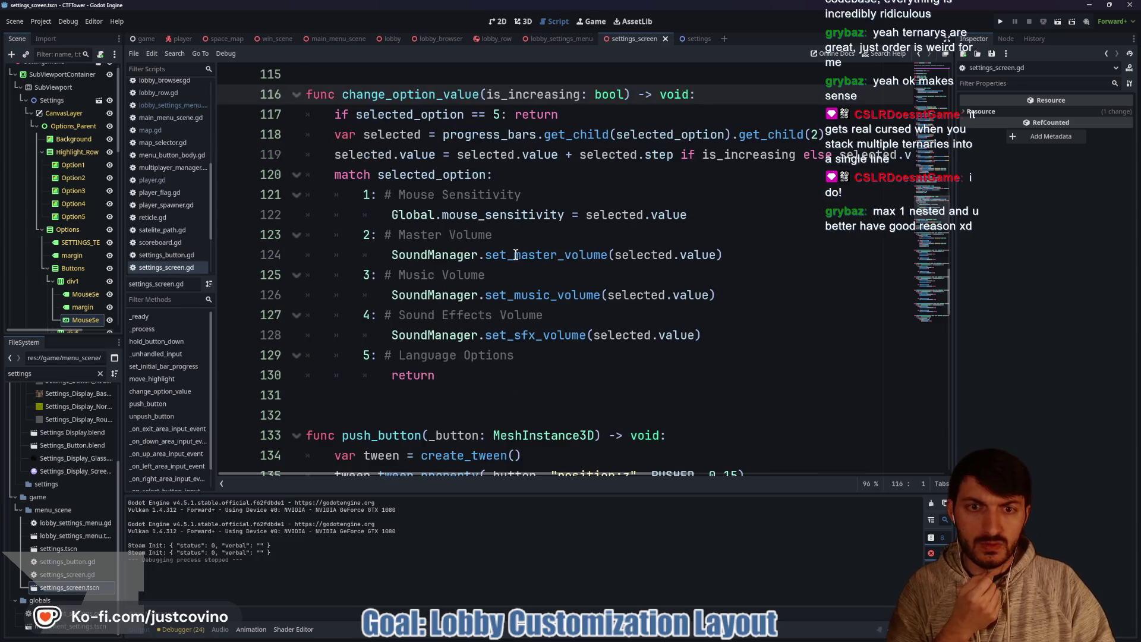
pyautogui.click(444, 399)
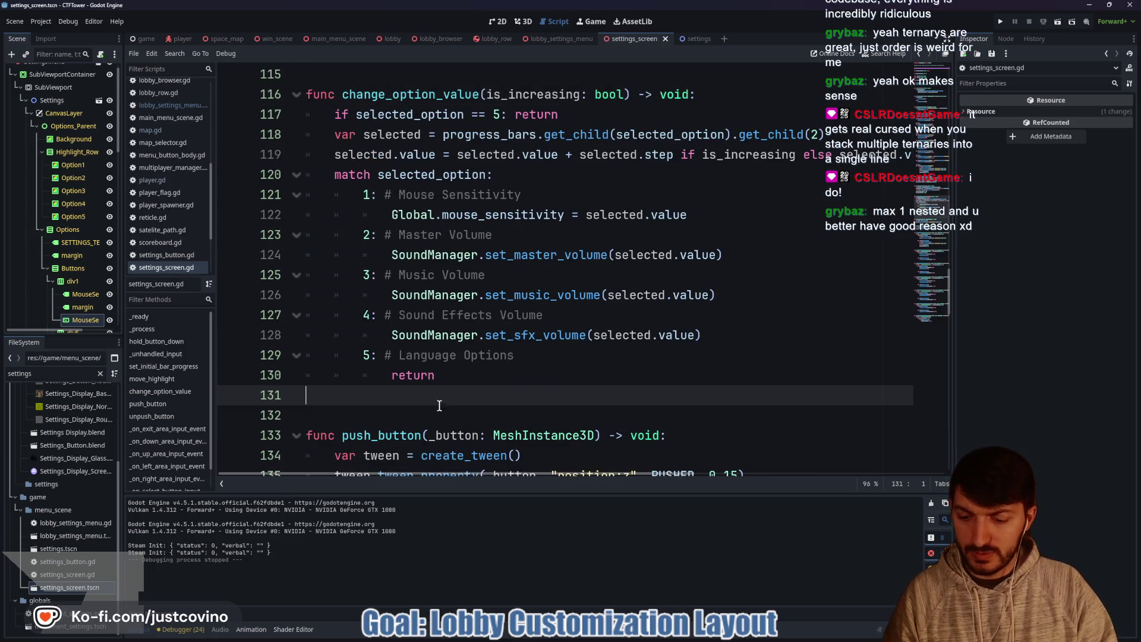